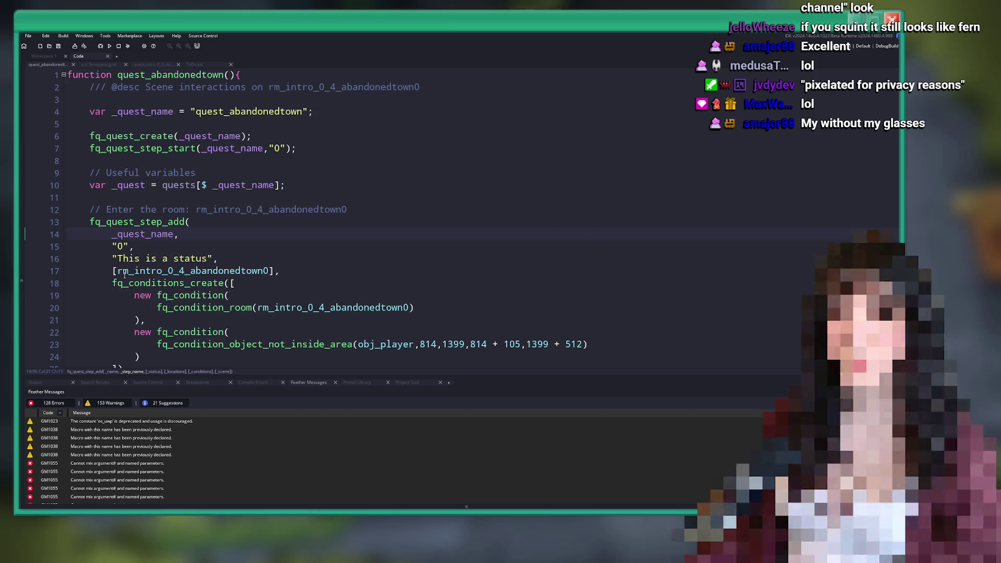
Review step 0's status text and room list in the quest code.
mouse_move(125, 275)
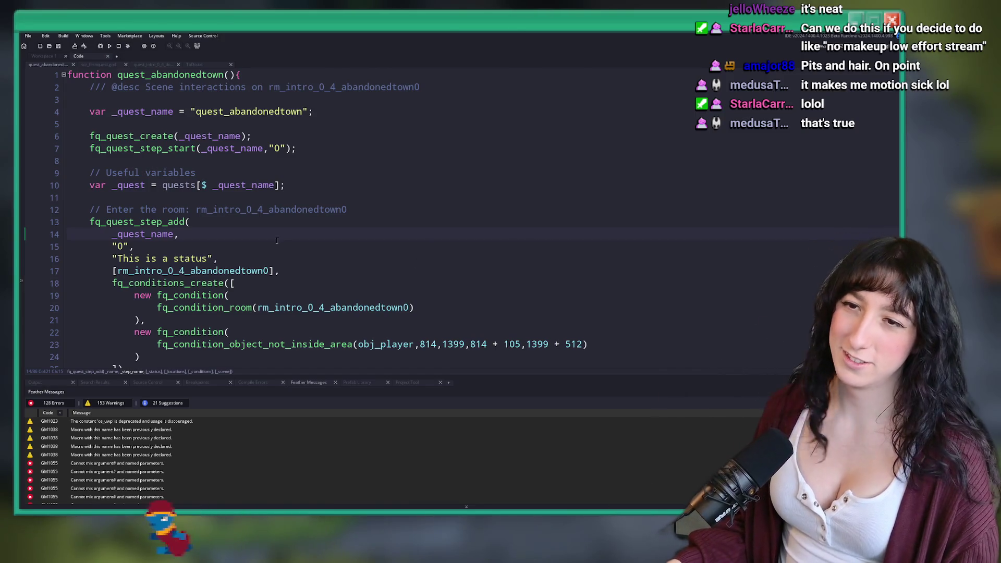
scroll(271, 240, down, 1)
click(239, 231)
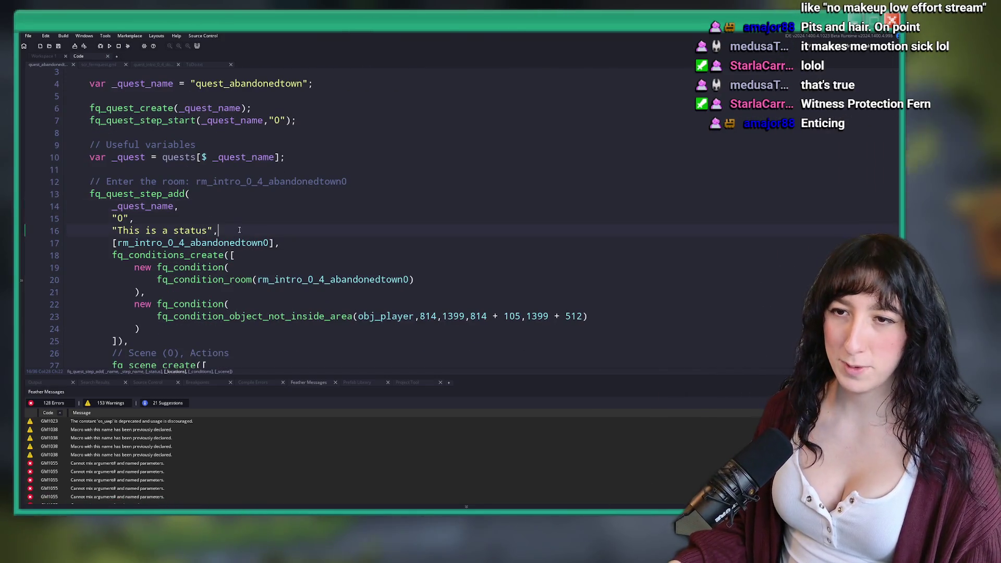
click(264, 242)
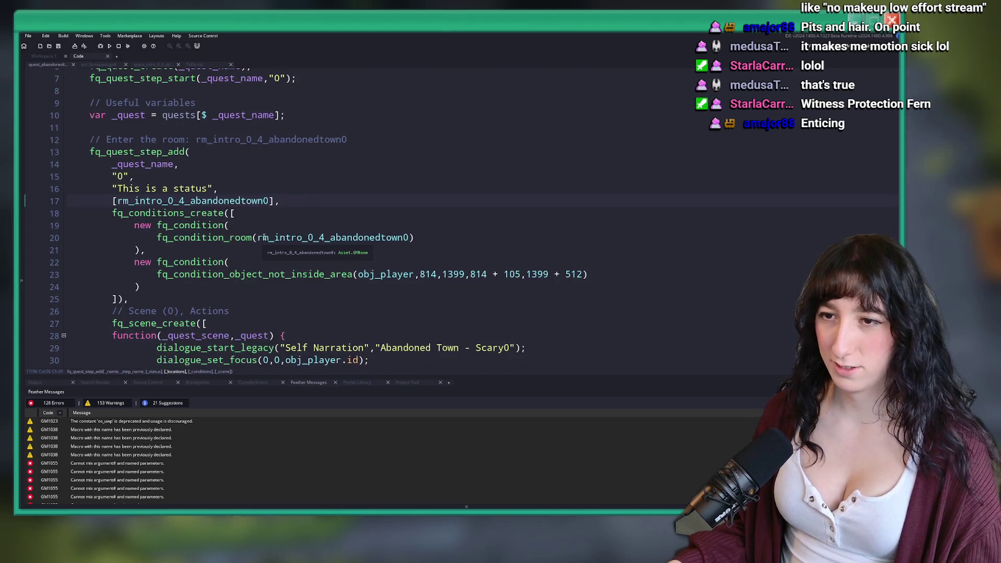
scroll(276, 224, down, 1)
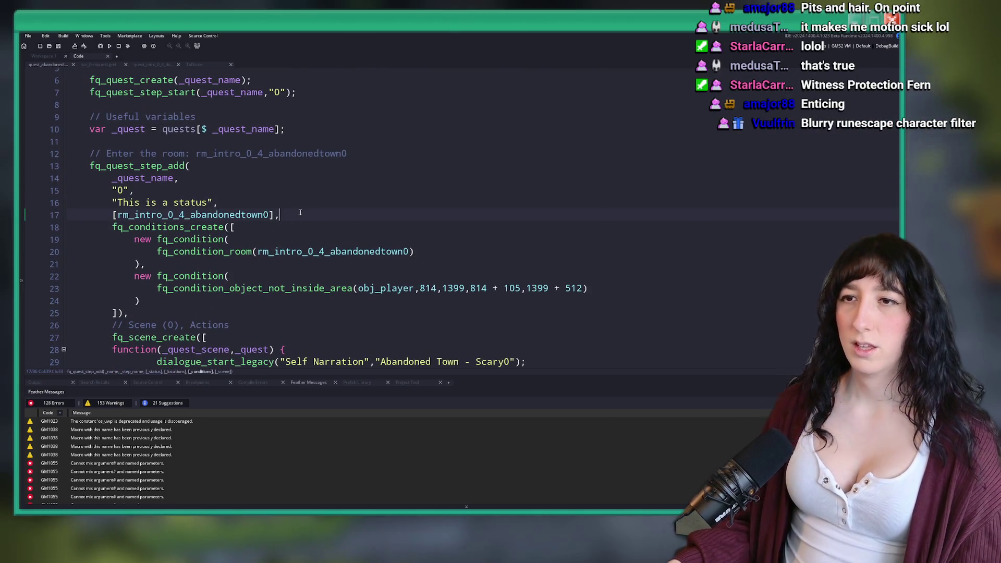
click(312, 215)
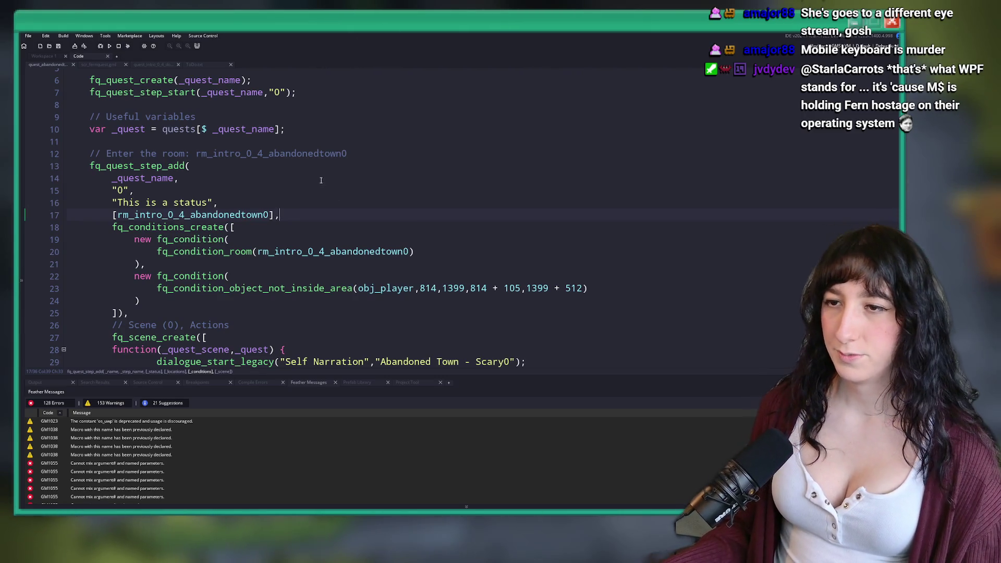
scroll(248, 73, up, 2)
Delete the status text on line 16 and open the quest_crystalsubway script.
key(ctrl+t)
text(cyrstal)
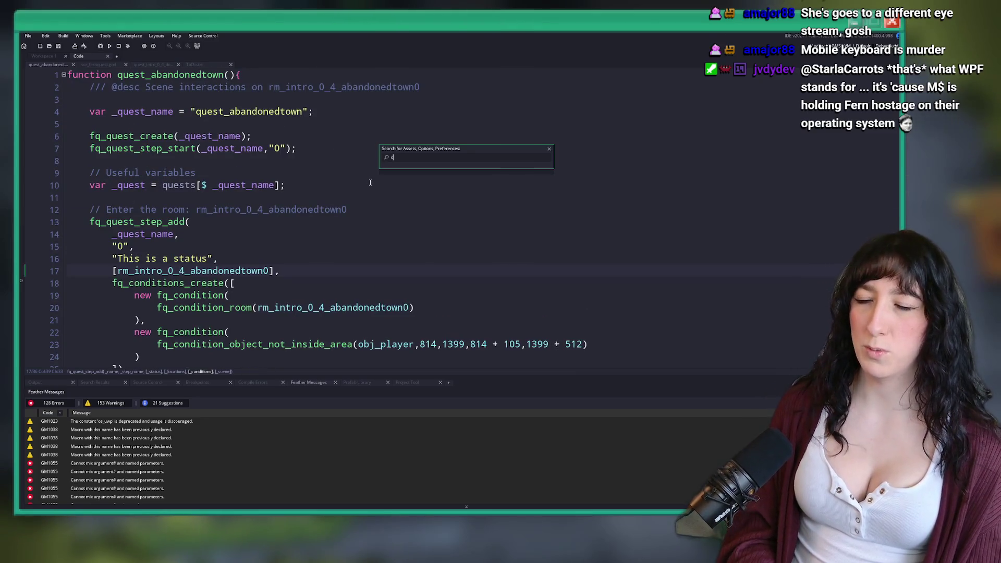
key(Escape)
drag(210, 259, 117, 258)
key(BackSpace)
key(ctrl+t)
text(crysta)
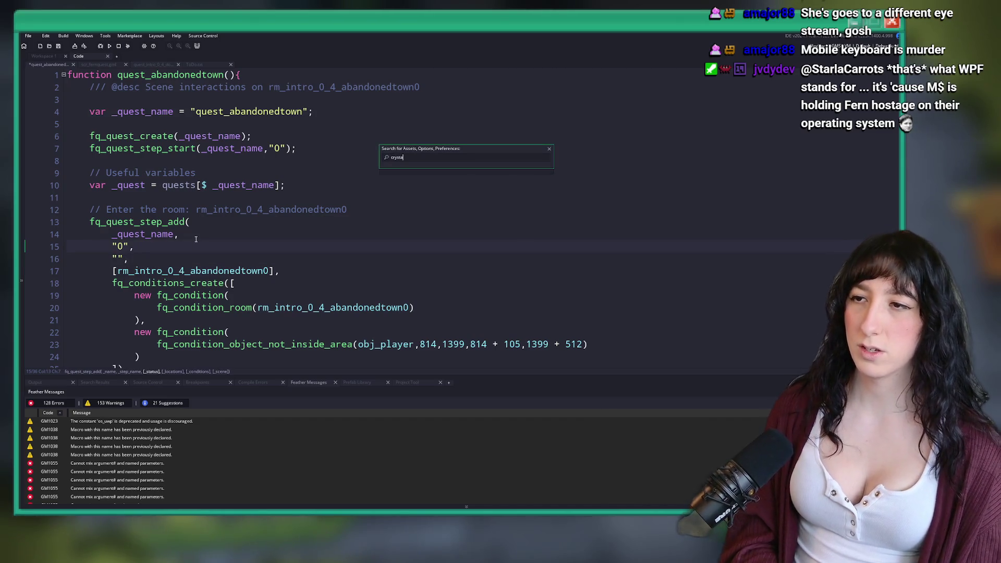
text(lsubway)
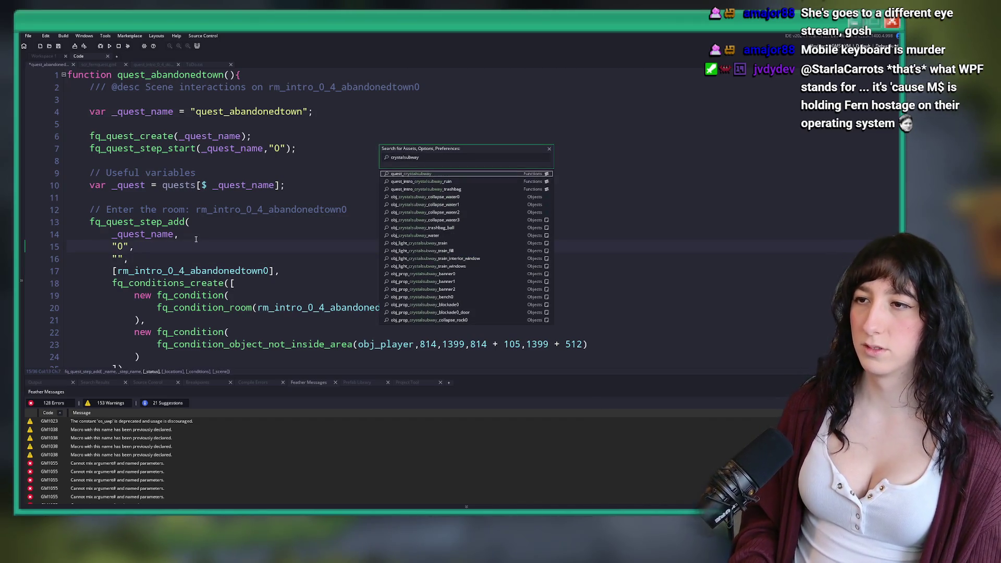
key(Return)
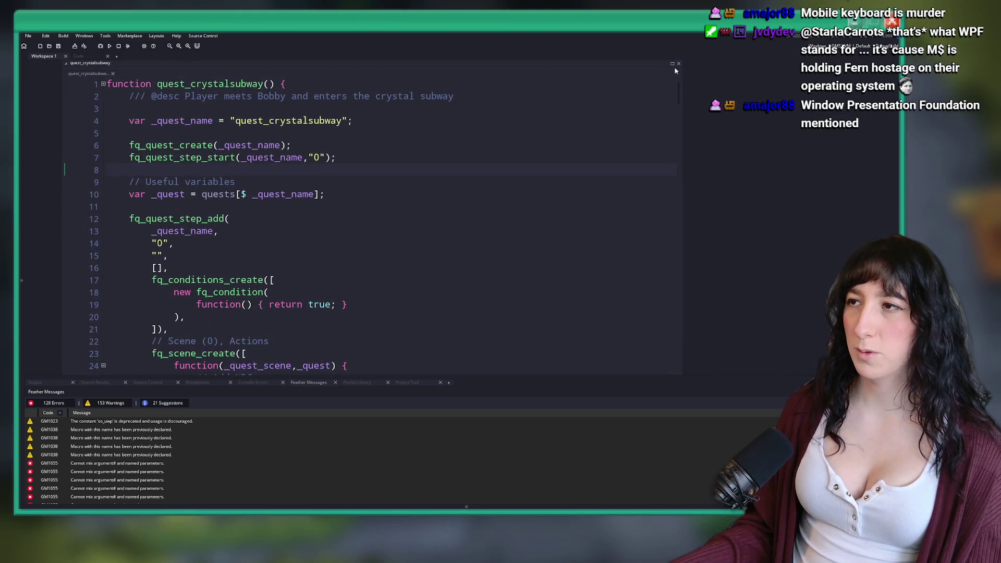
Maximize the quest_crystalsubway editor and scroll through its quest steps.
click(673, 65)
click(601, 168)
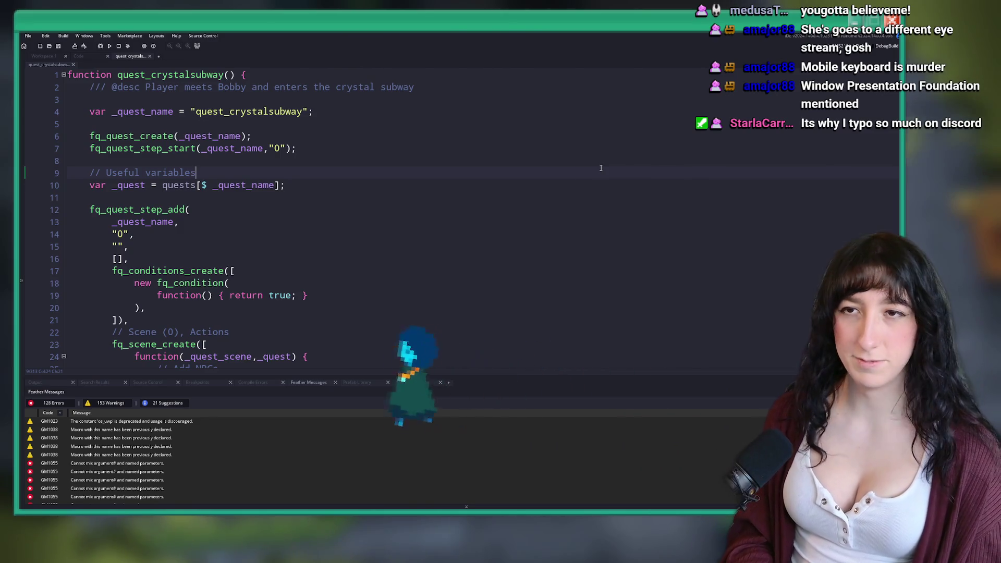
click(601, 166)
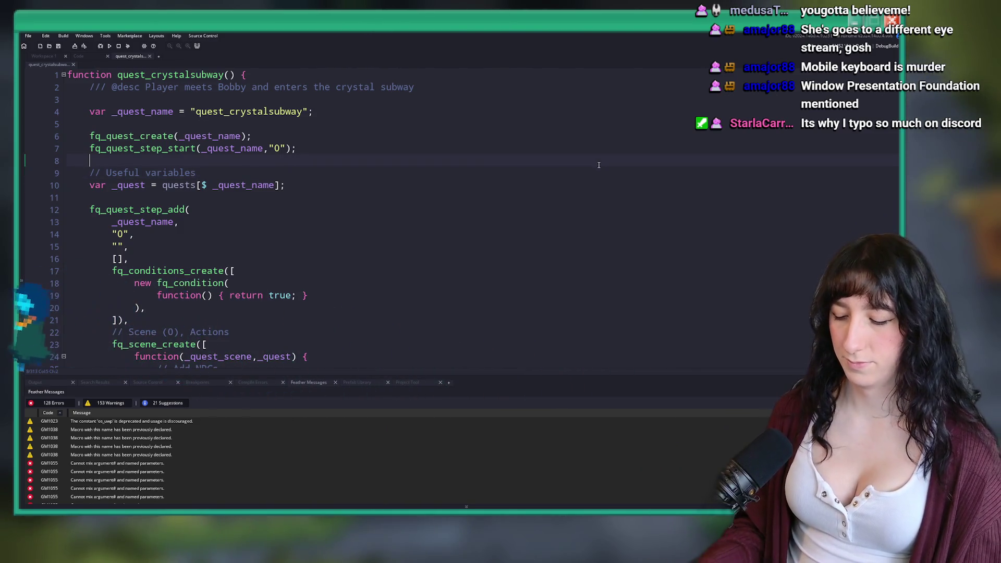
scroll(332, 139, down, 3)
scroll(331, 139, up, 1)
scroll(331, 139, up, 2)
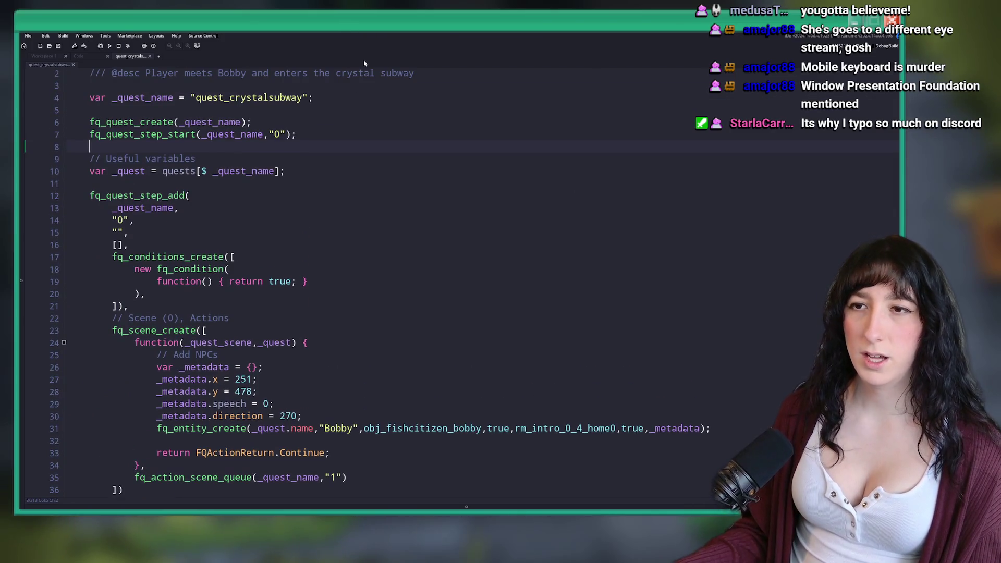
scroll(345, 289, up, 1)
scroll(345, 289, down, 3)
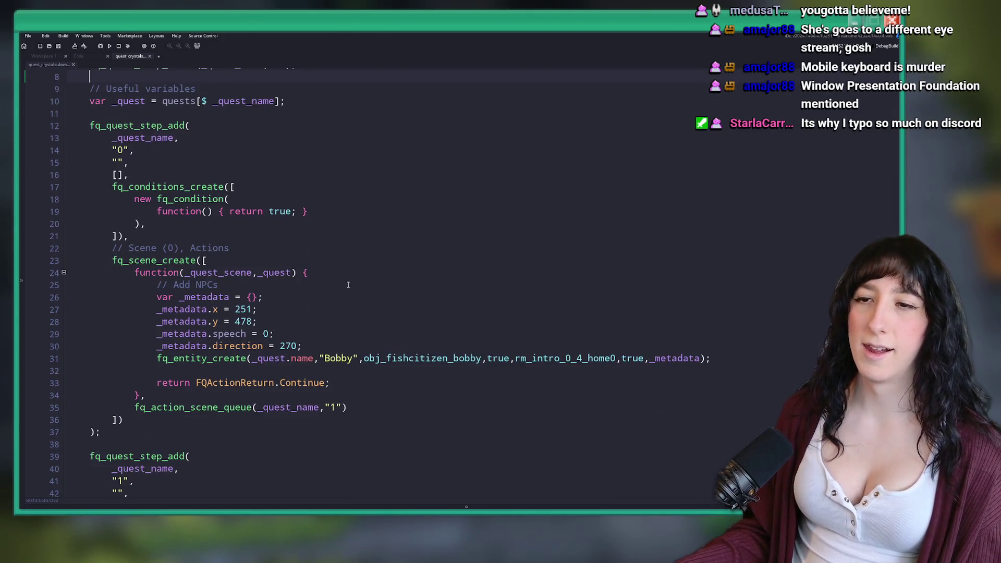
scroll(220, 202, down, 2)
scroll(219, 203, up, 2)
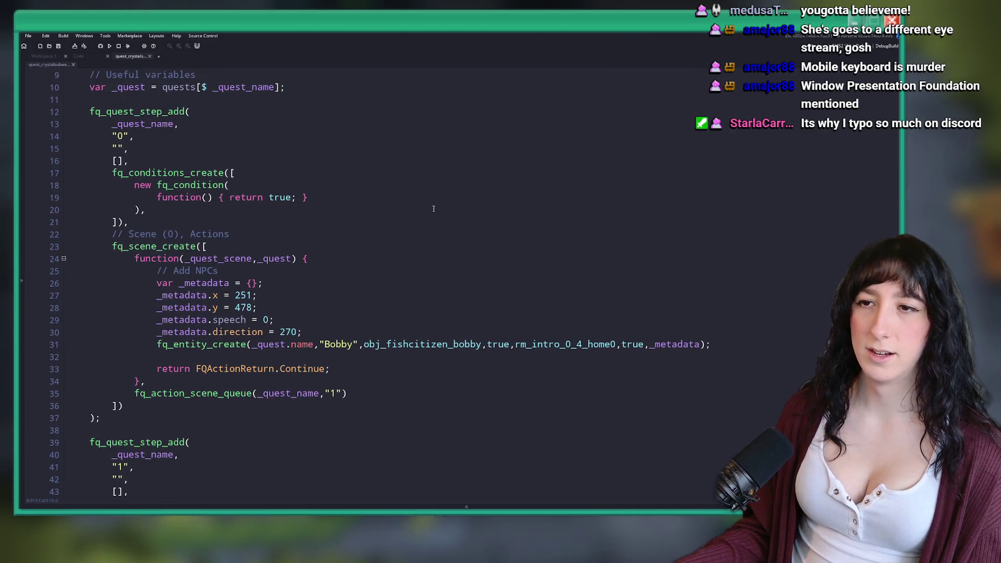
Enter rm_intro_0_4_home0 into step 1's location list and open that room.
click(121, 160)
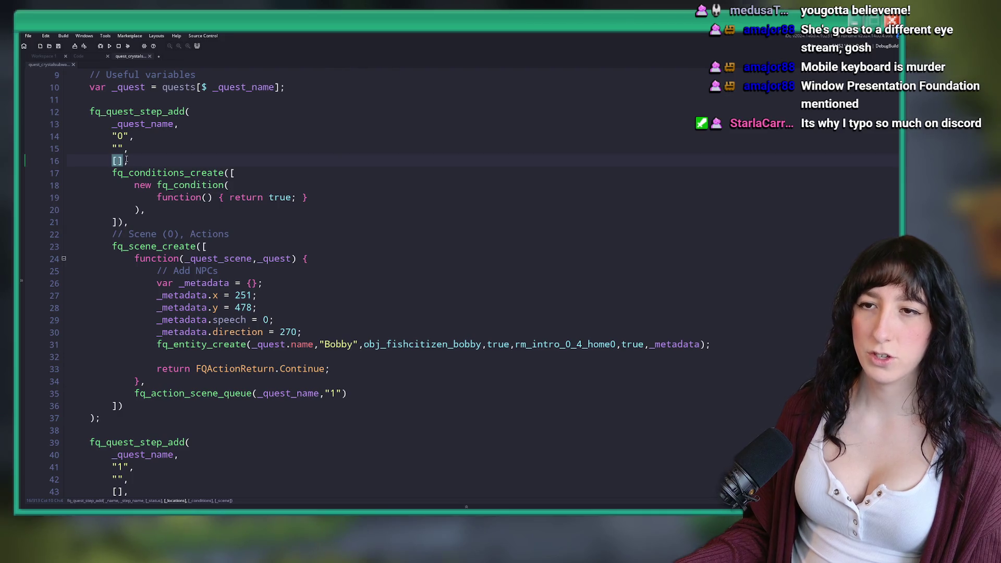
text(rm_intro_0_4)
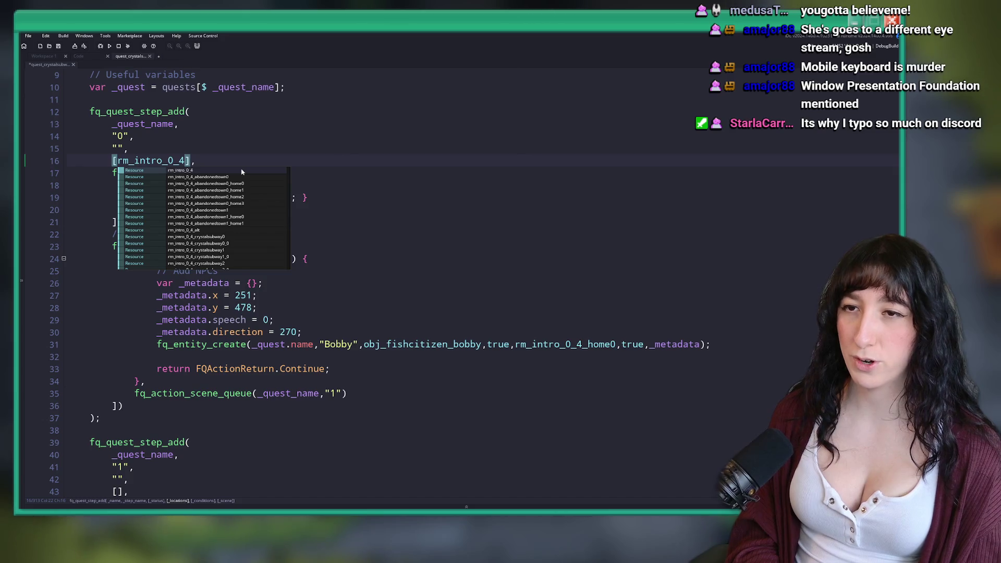
key(ctrl+z)
scroll(241, 172, down, 6)
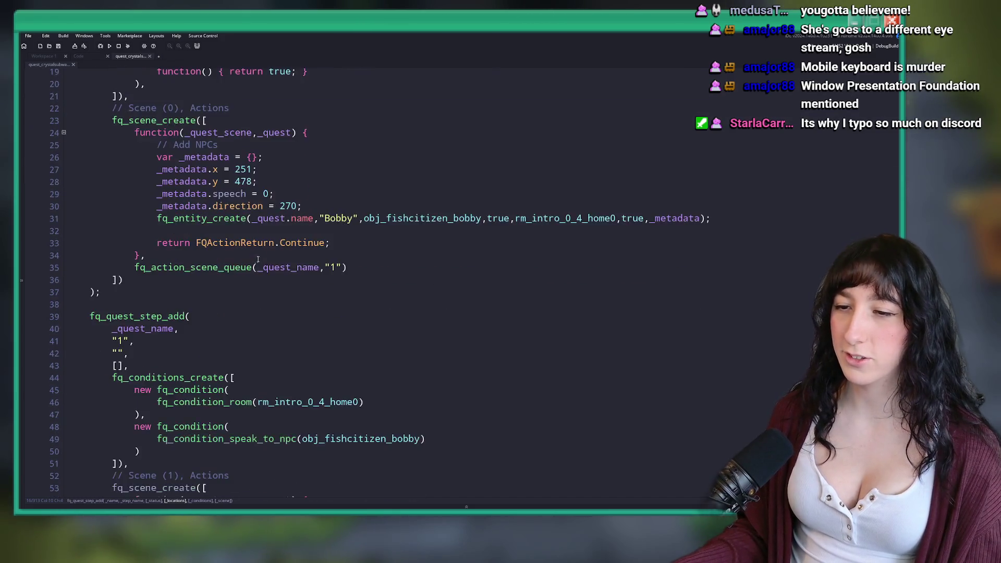
scroll(293, 274, down, 1)
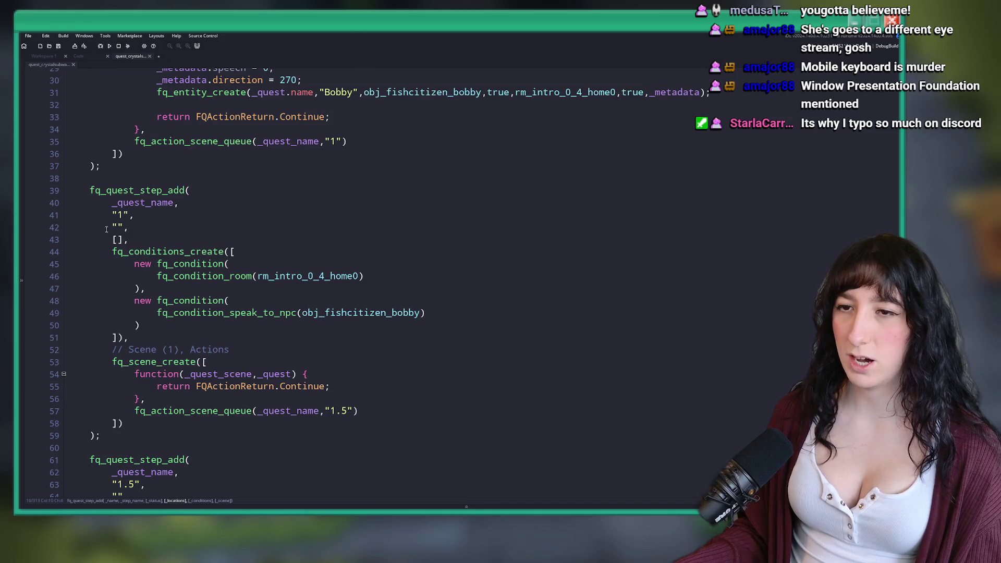
text(rm_intro_0_4)
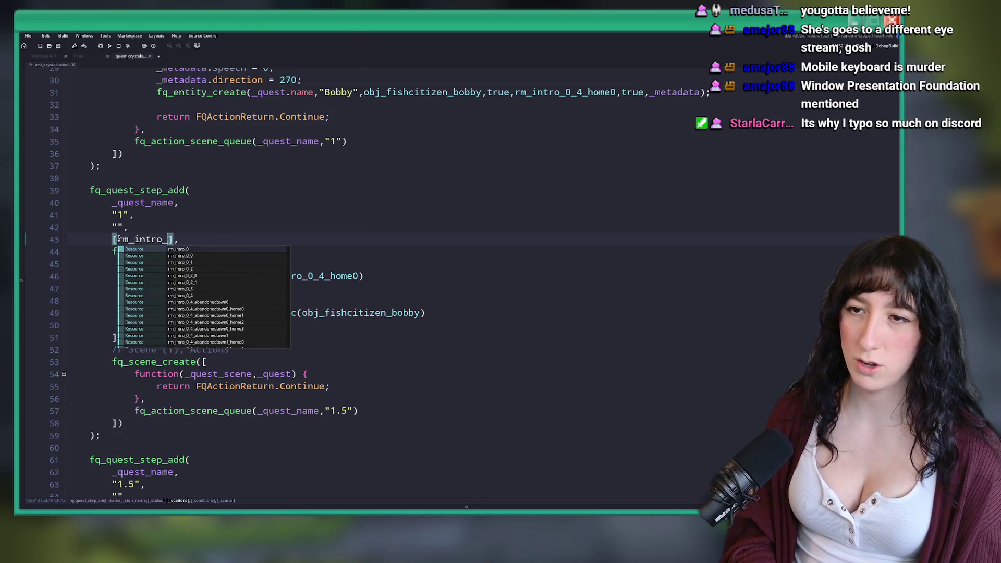
text(_home0)
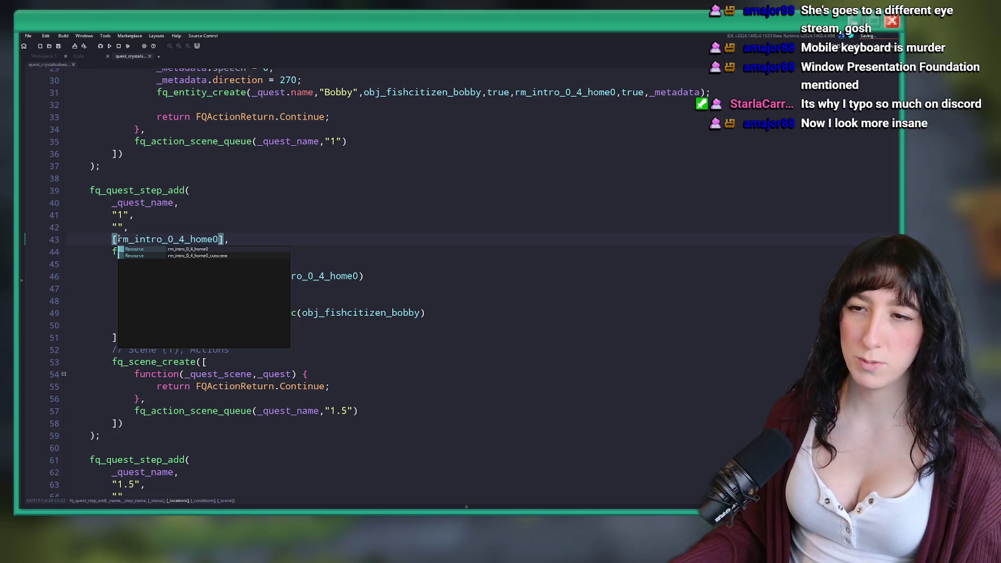
middle_click(118, 239)
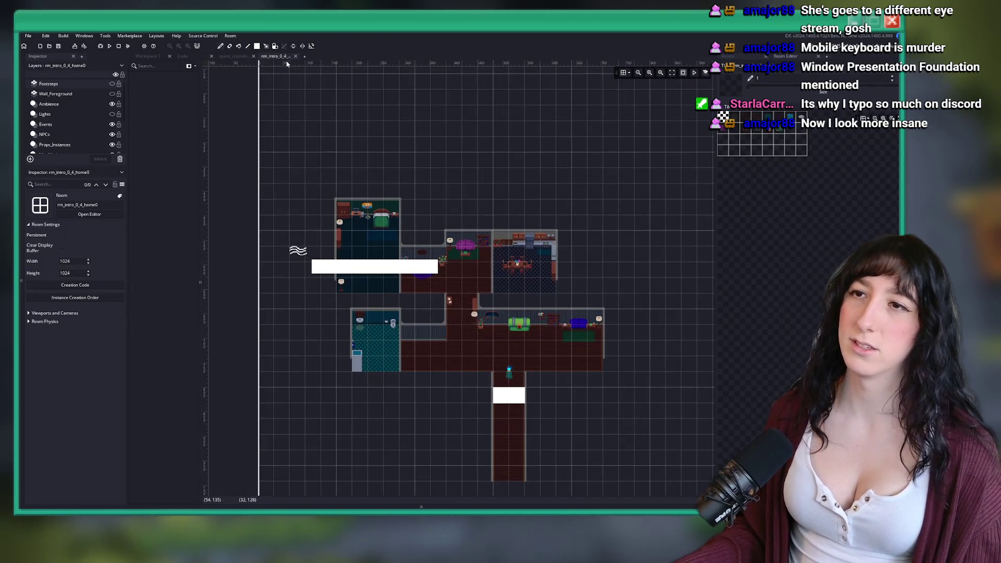
Open the rm_intro_0_4 room in an empty workspace.
click(326, 239)
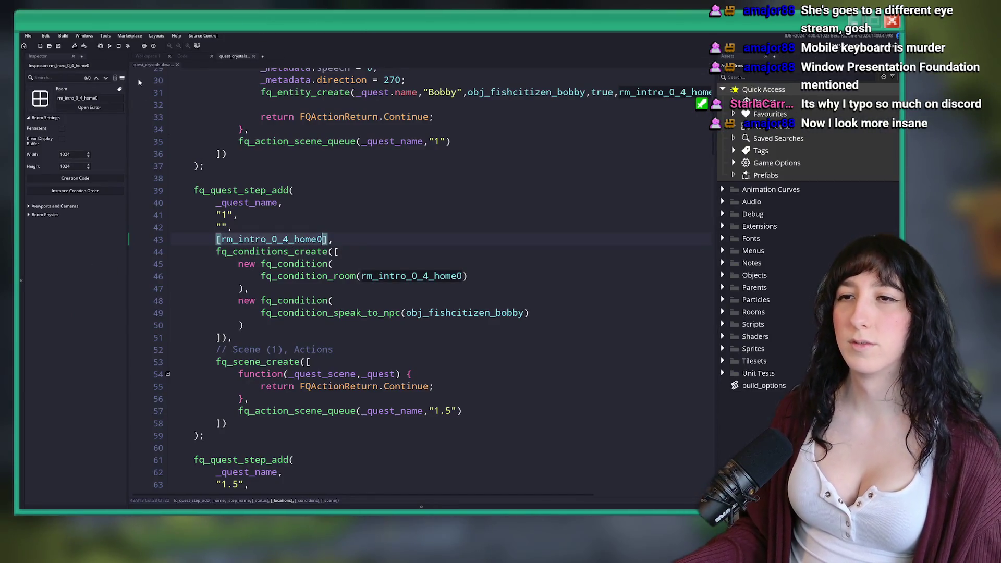
click(147, 56)
key(ctrl+t)
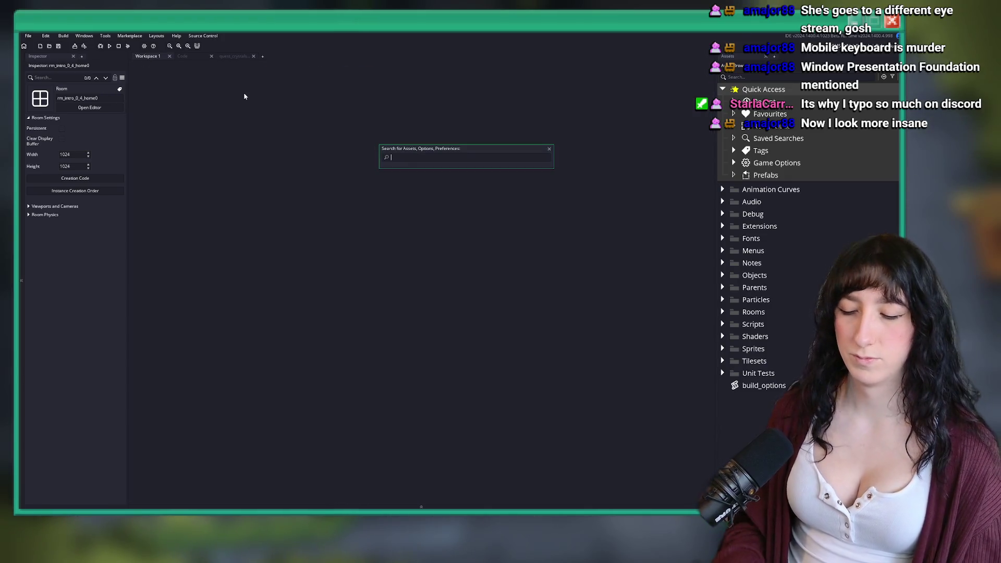
text(obj_dooro)
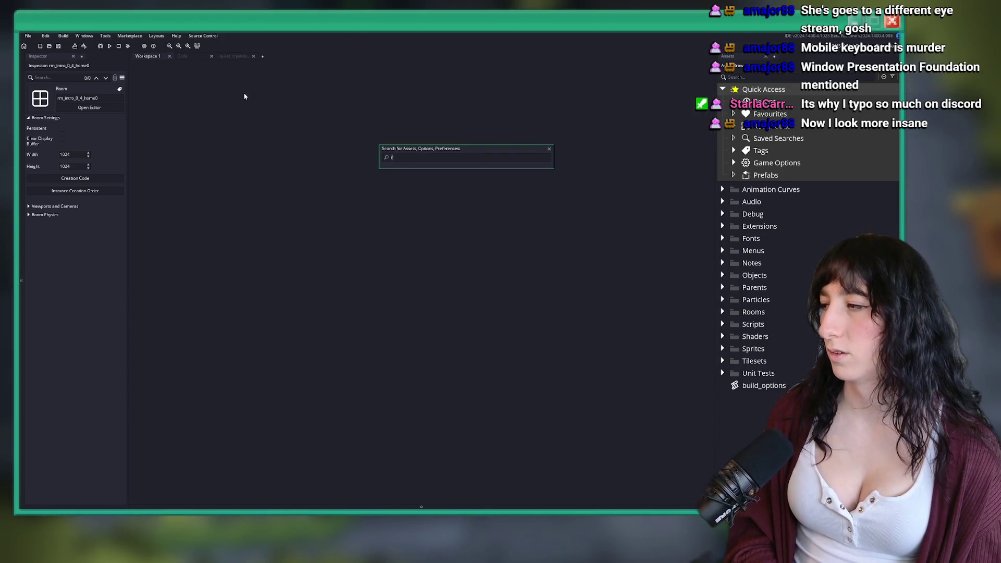
text(_0_4)
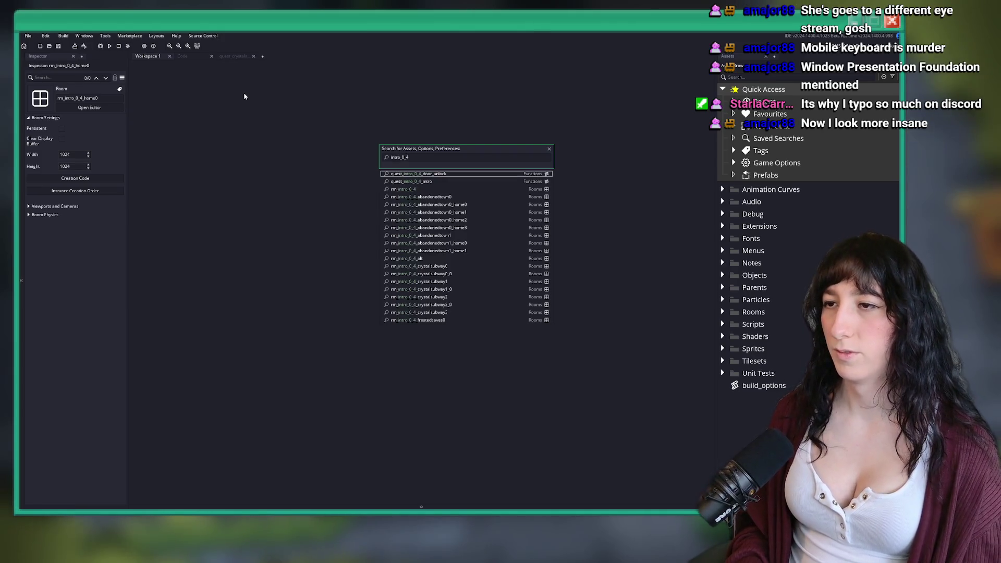
key(Return)
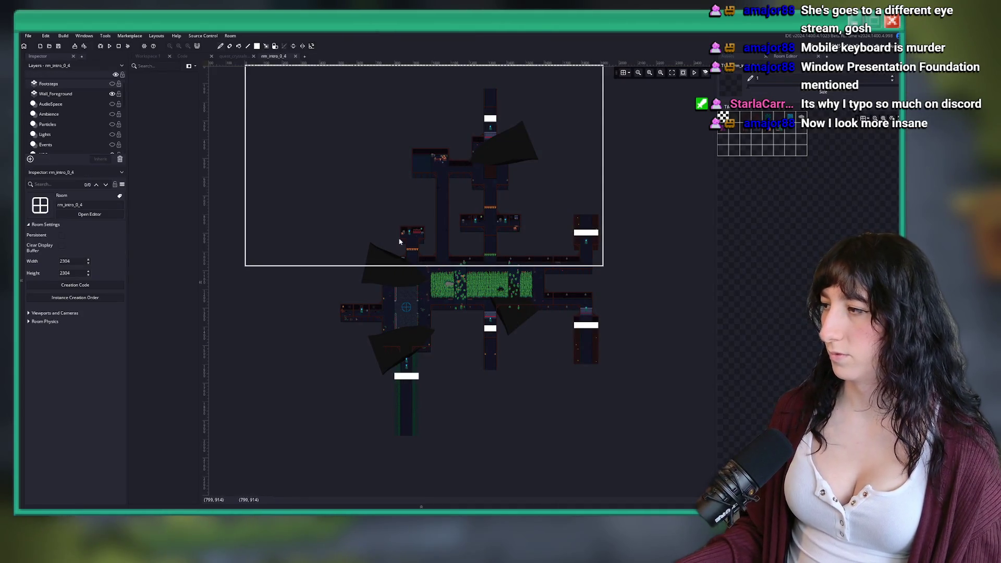
scroll(463, 257, up, 5)
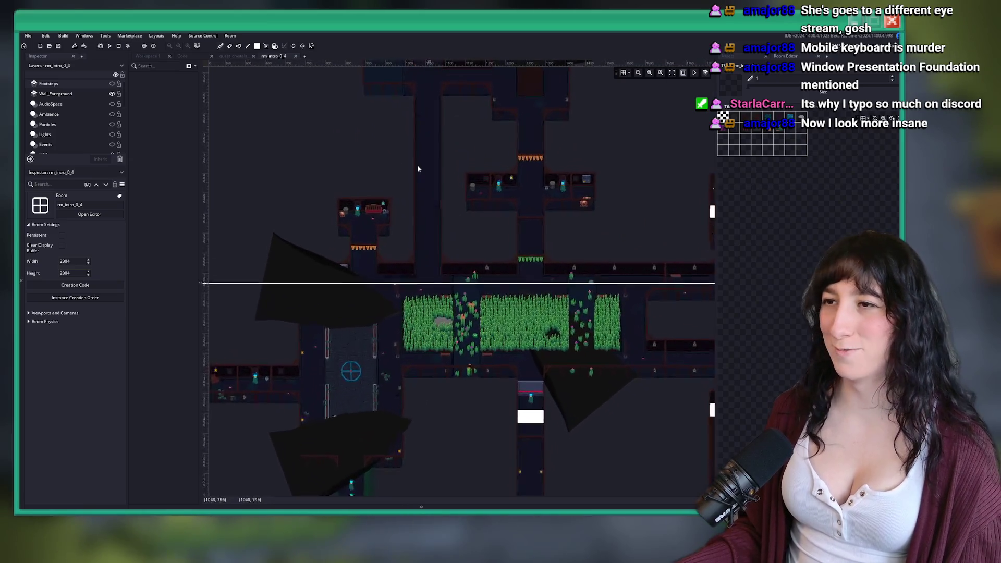
scroll(421, 173, up, 3)
scroll(68, 115, down, 3)
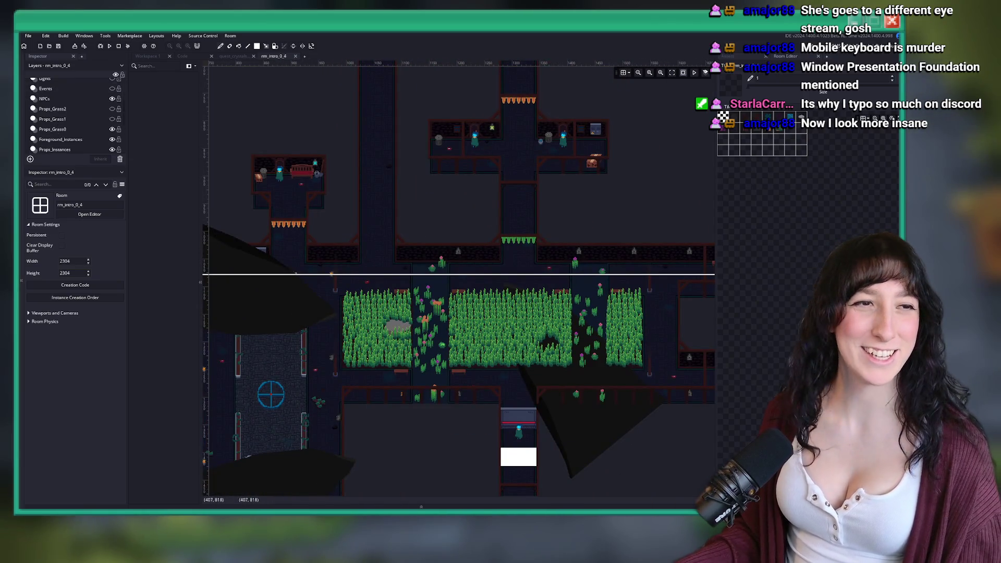
scroll(68, 114, down, 1)
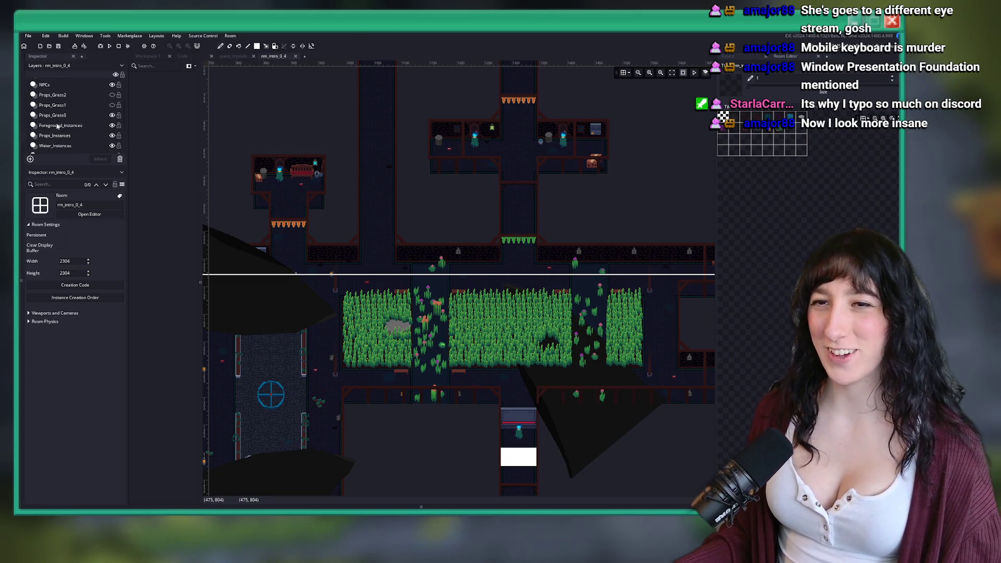
Select the home door on the Props_Instances layer and open its creation code.
click(55, 121)
scroll(542, 168, down, 5)
scroll(365, 266, up, 2)
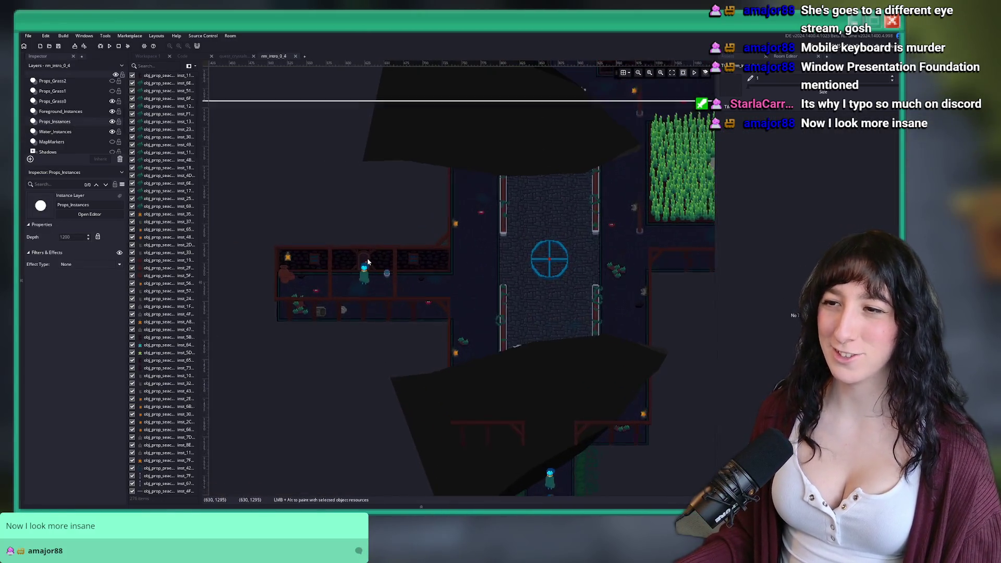
click(368, 261)
scroll(313, 275, up, 4)
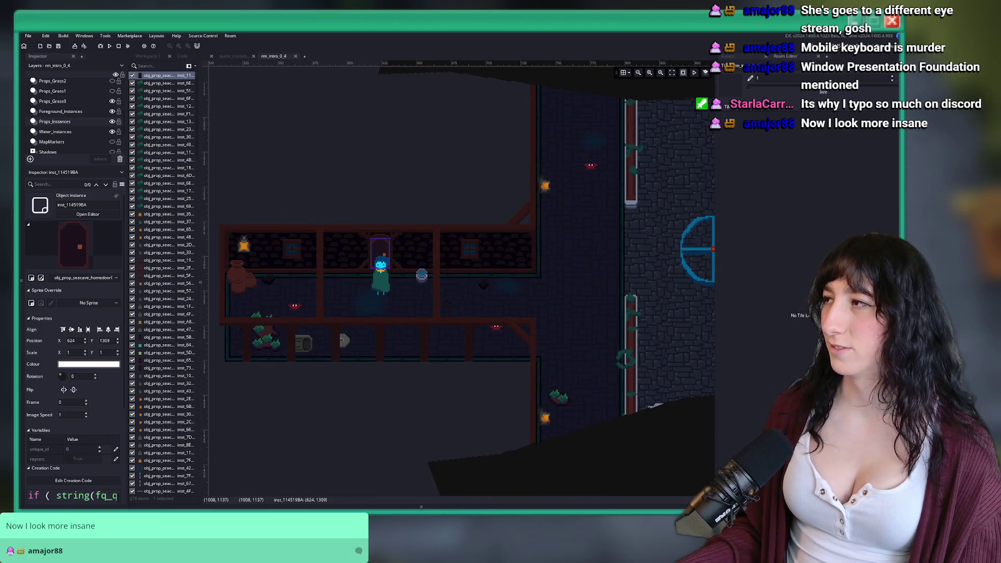
scroll(57, 442, down, 1)
click(63, 439)
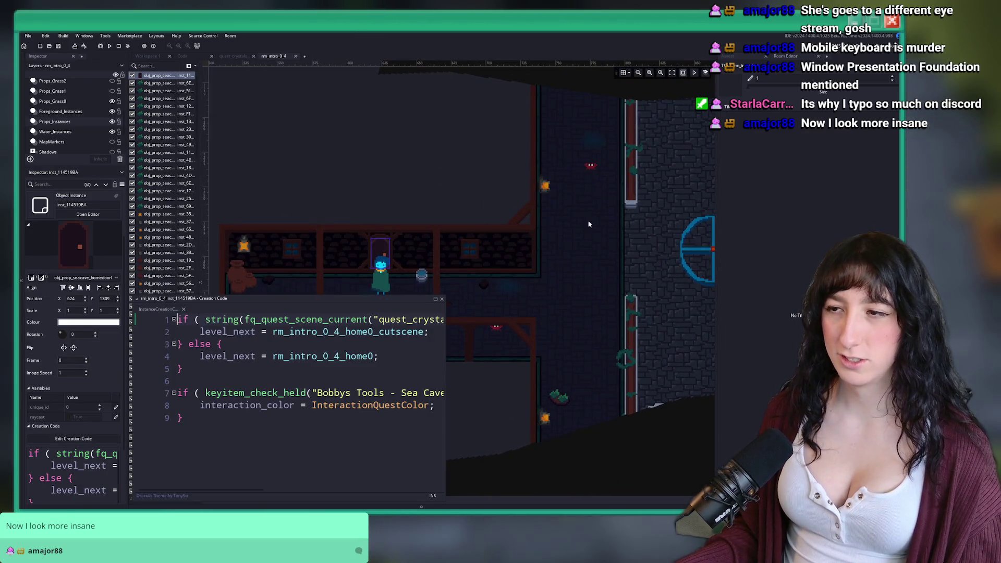
Clear all of the door instance's creation code, save it and close the editor.
drag(447, 355, 744, 346)
click(195, 407)
double_click(261, 406)
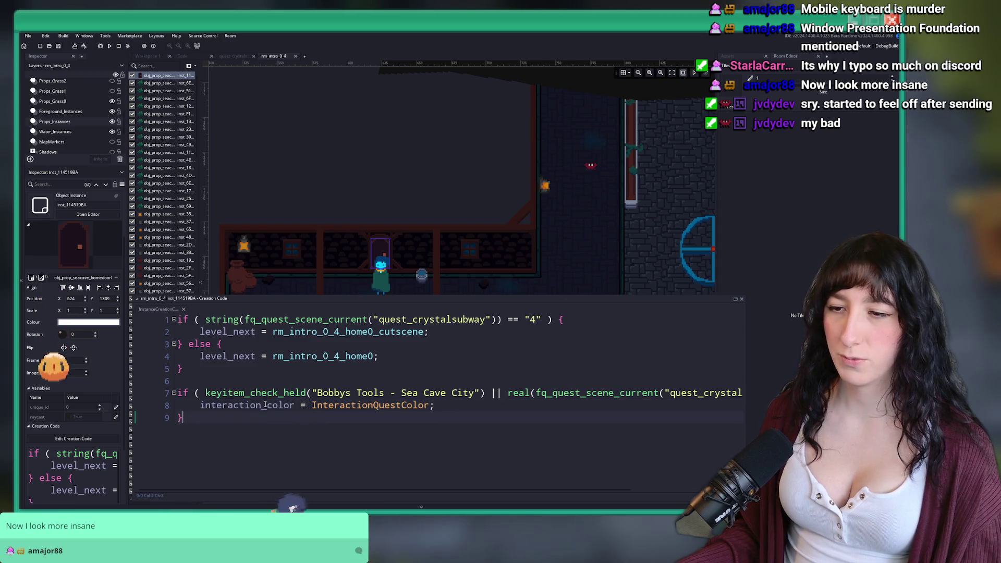
click(200, 401)
key(ctrl+a)
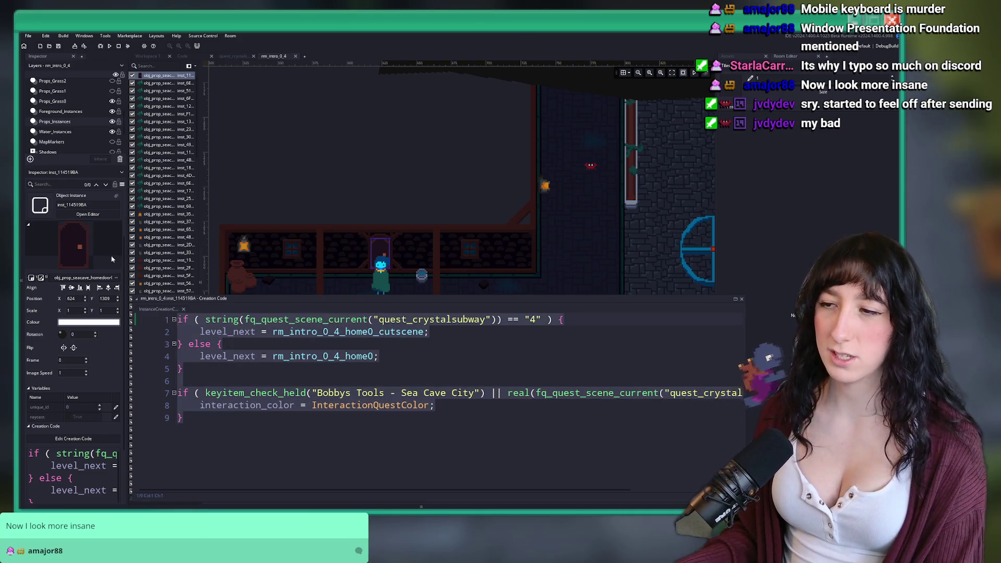
key(BackSpace)
key(ctrl+z)
key(ctrl+y)
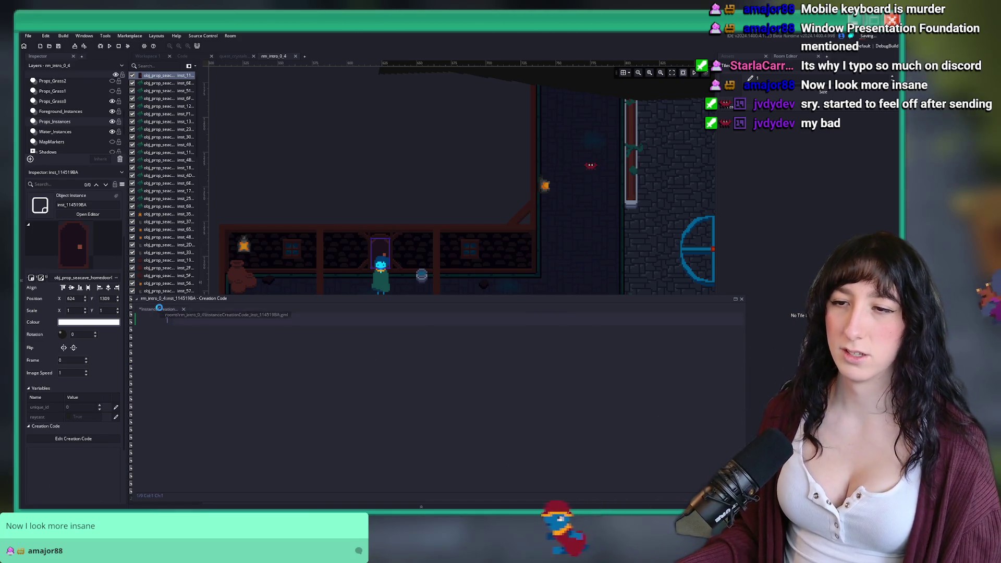
middle_click(161, 310)
scroll(230, 89, down, 2)
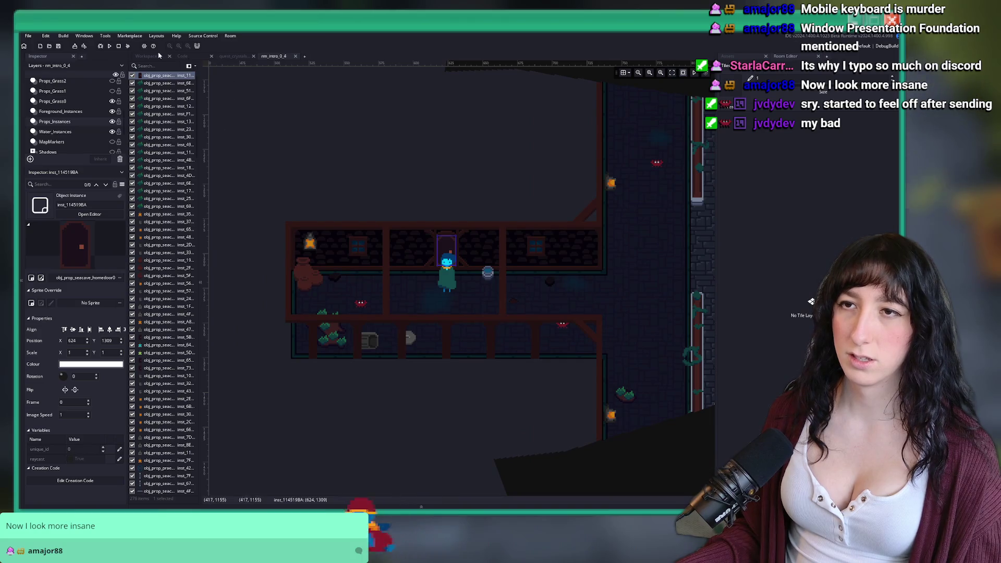
Find obj_prop_seacave_homedoor0 and view its Draw event code.
click(227, 63)
key(ctrl+t)
text(hoo)
key(BackSpace)
text(or)
key(Return)
double_click(372, 127)
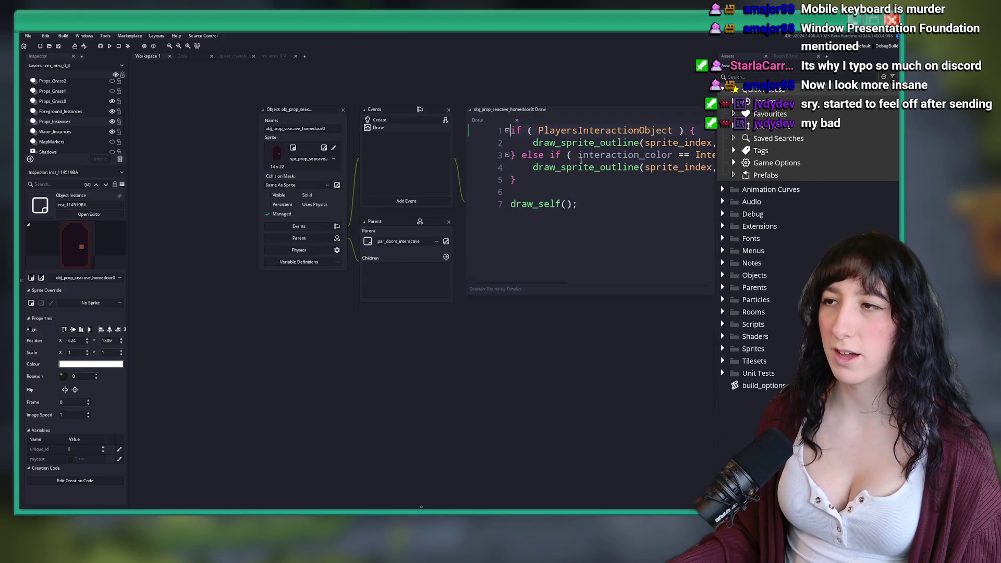
Add a Step event to the door object and begin the global.Quest_Room_Destinations check.
drag(486, 138, 603, 135)
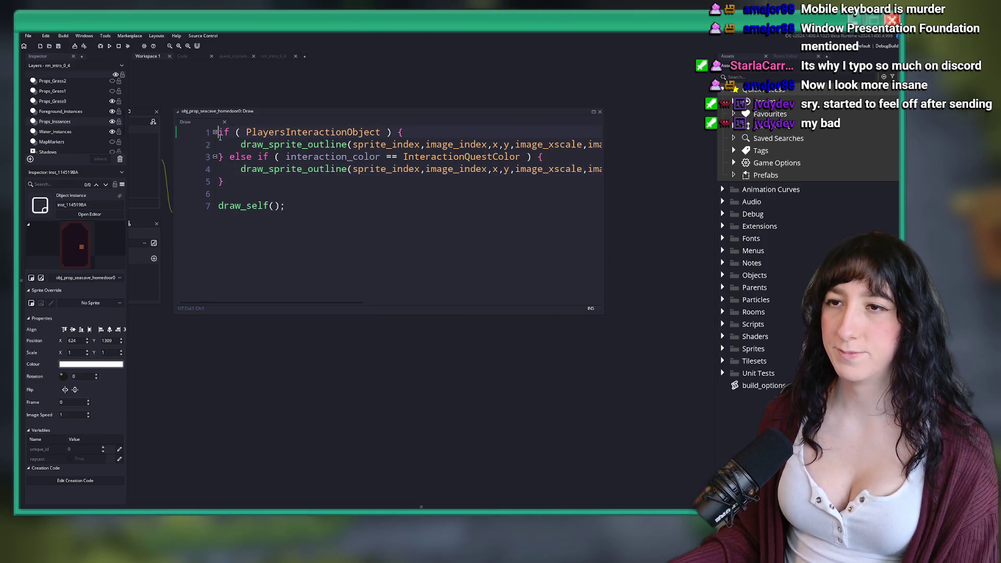
click(239, 221)
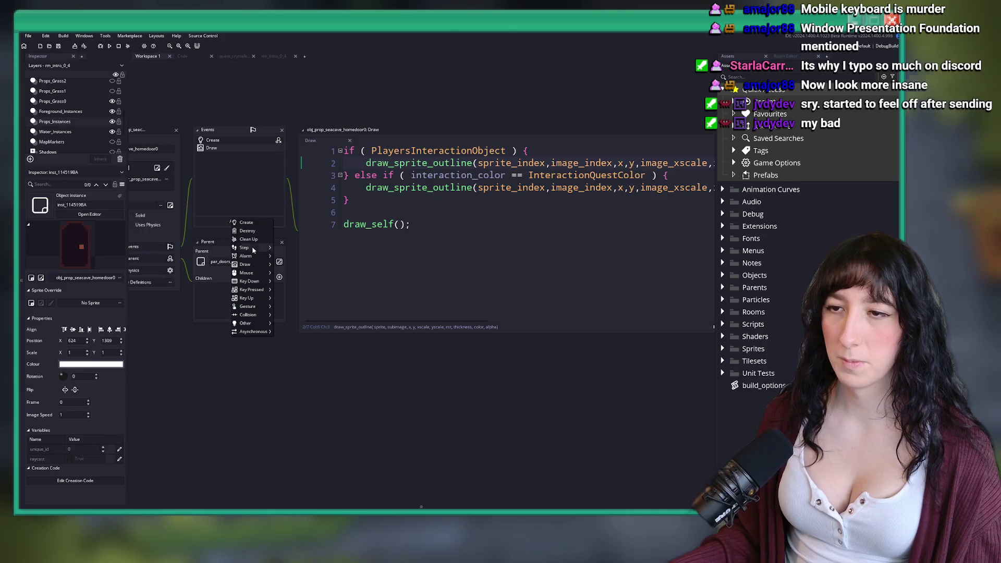
click(278, 248)
text(gl)
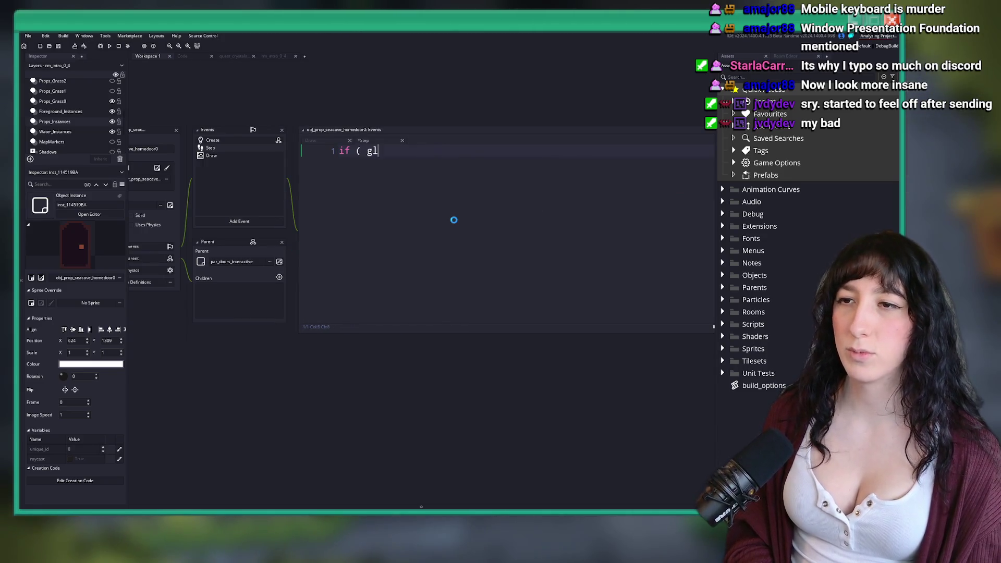
text(obal.Quest)
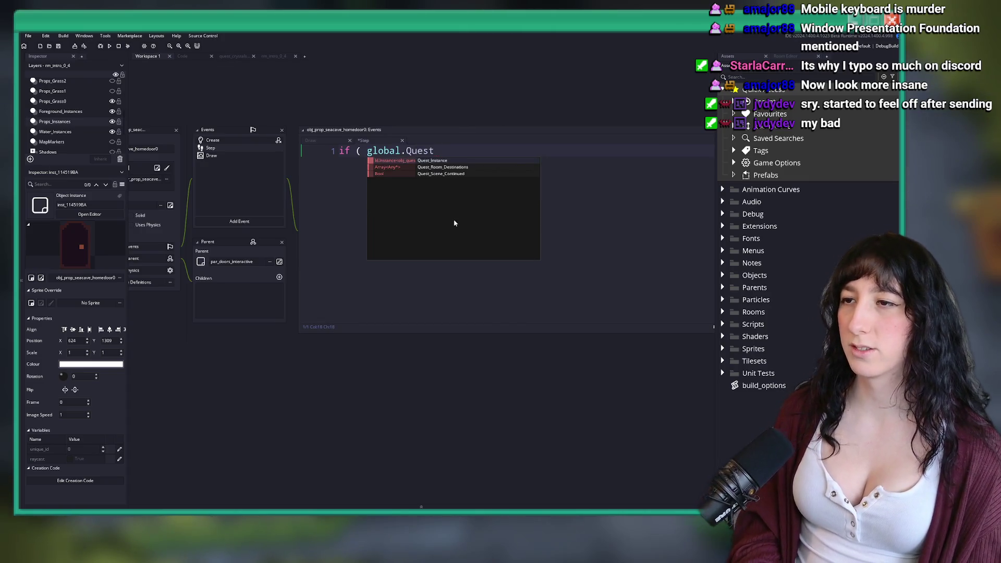
key(Return)
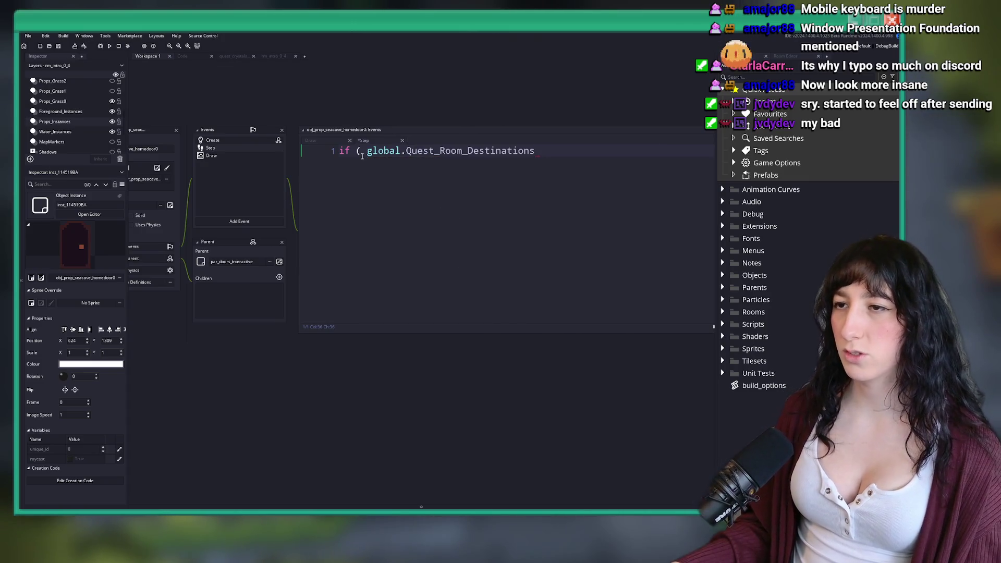
text(array_contains()
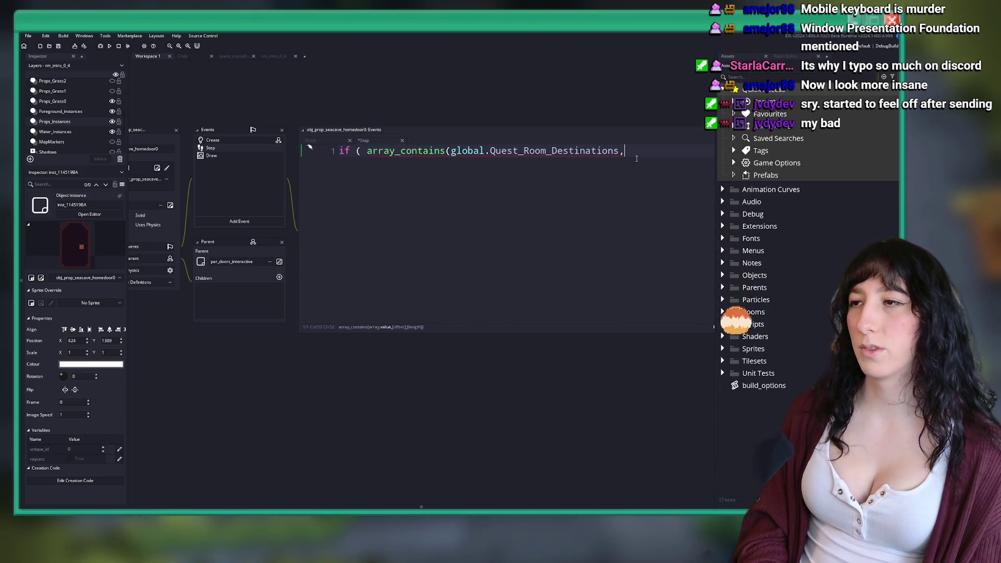
text(rm_next) ) {)
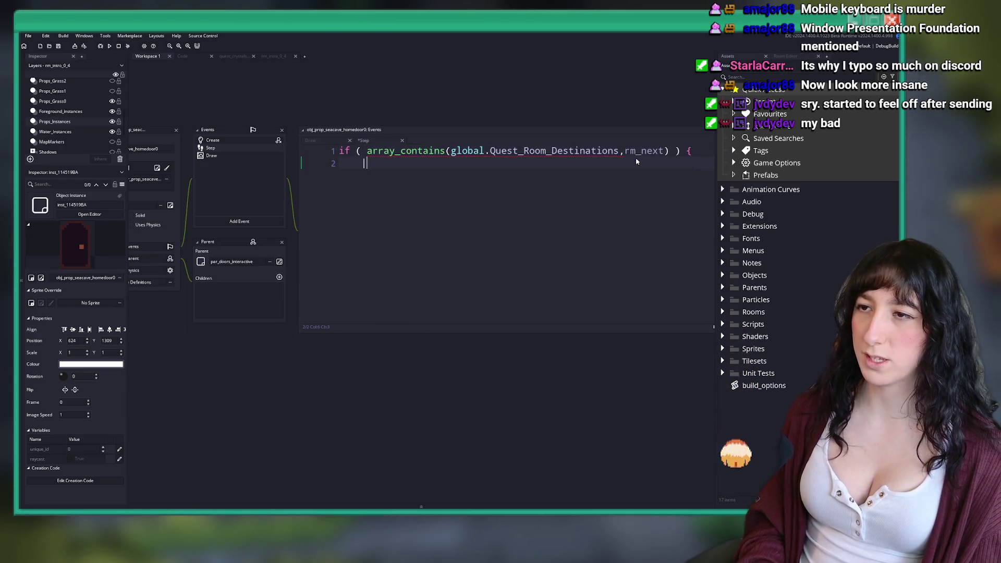
text(})
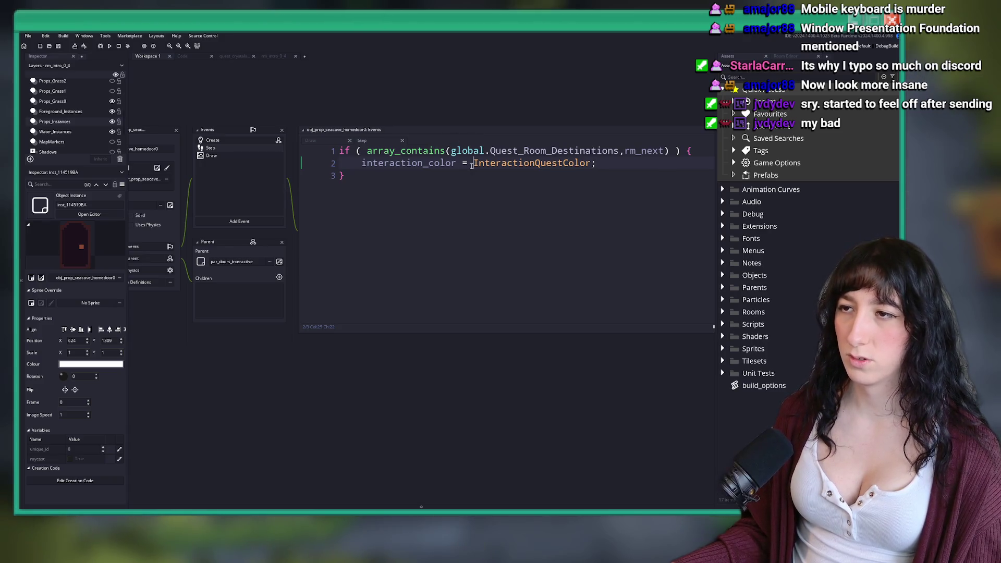
Finish the line interaction_color = array_contains(global.Quest_Room_Destinations, rm_next); and run the game.
text(interaction_color =)
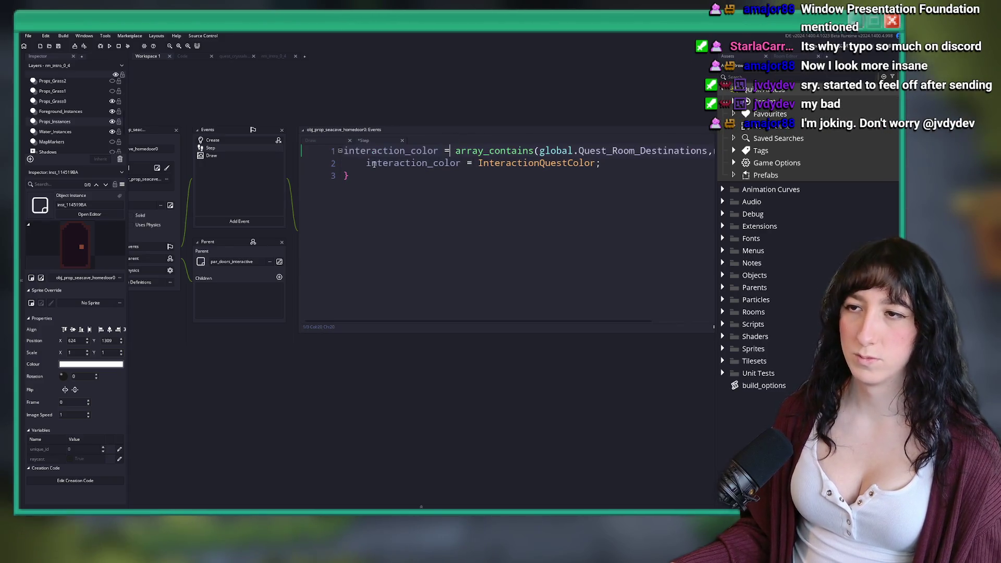
key(Delete)
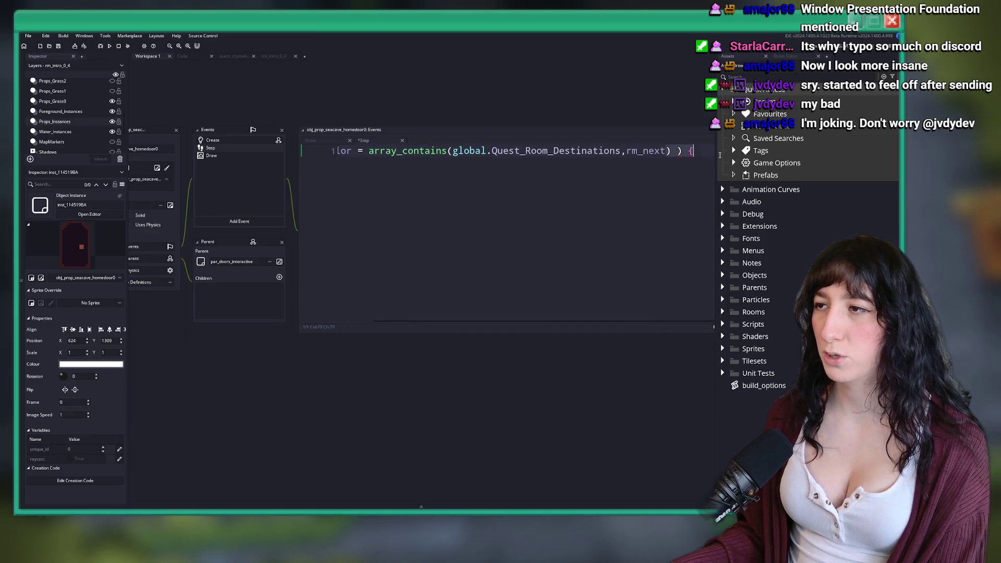
click(670, 151)
key(BackSpace)
key(BackSpace)
key(BackSpace)
text(;)
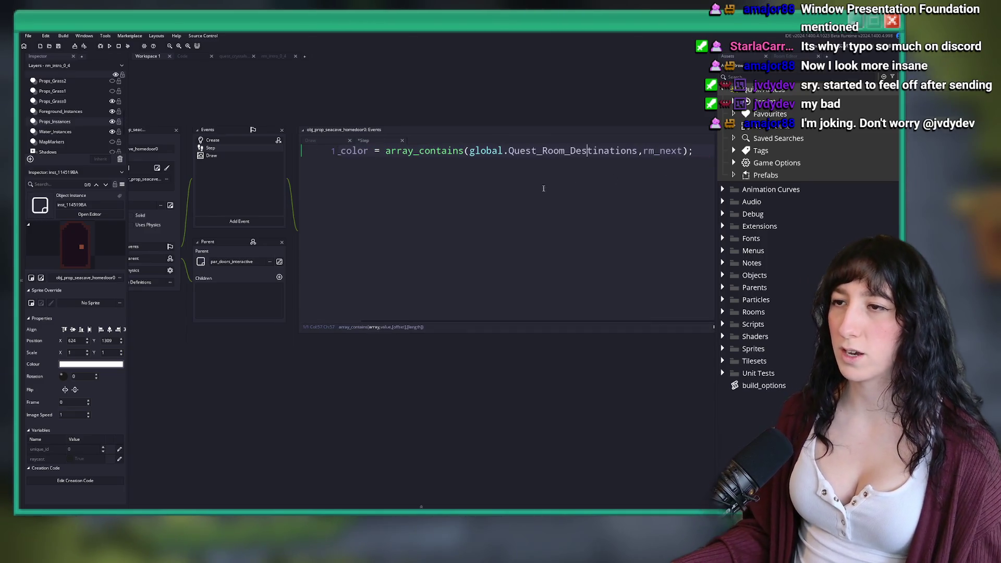
click(415, 185)
key(F5)
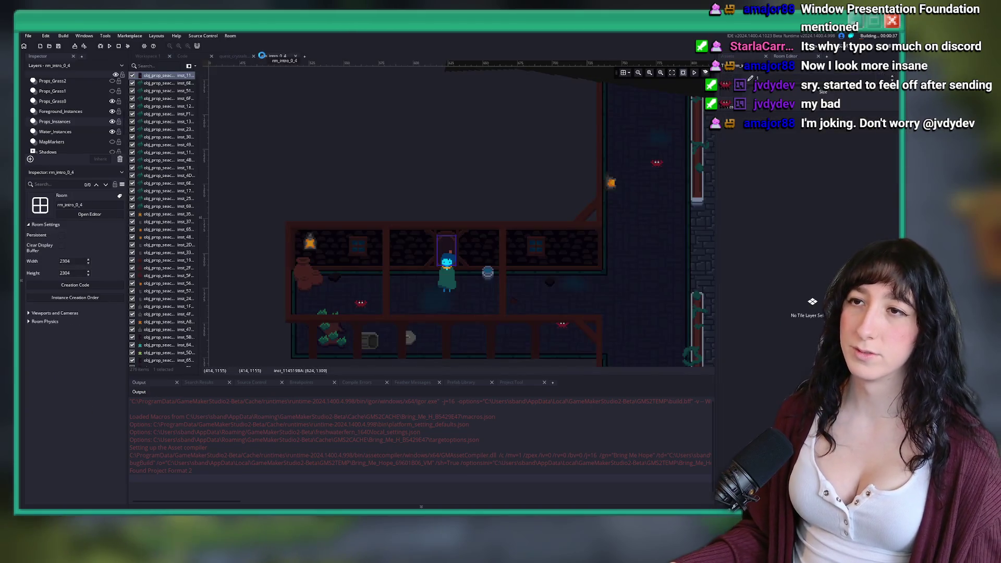
Pan and zoom the room view while the build finishes.
drag(596, 225, 481, 173)
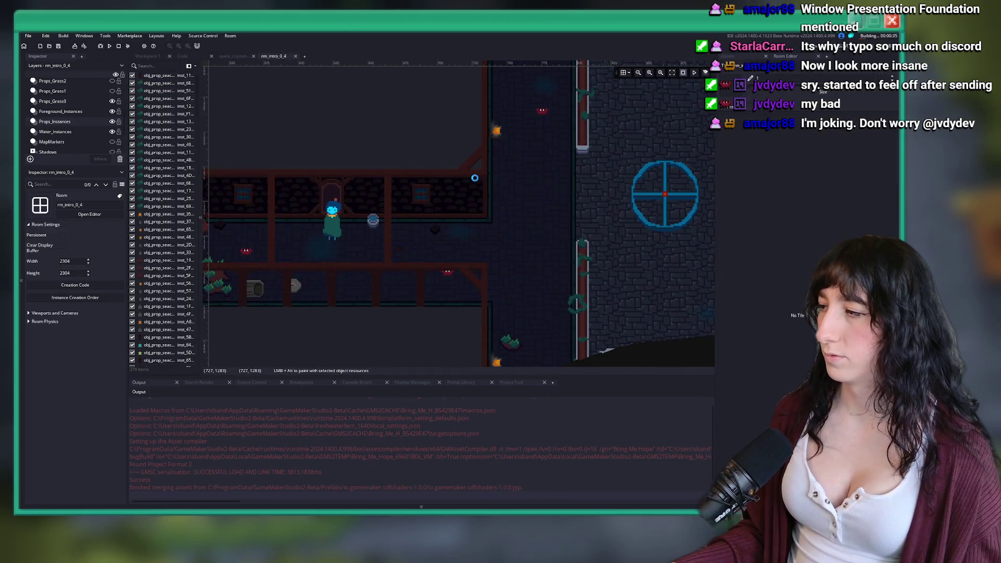
scroll(474, 178, down, 5)
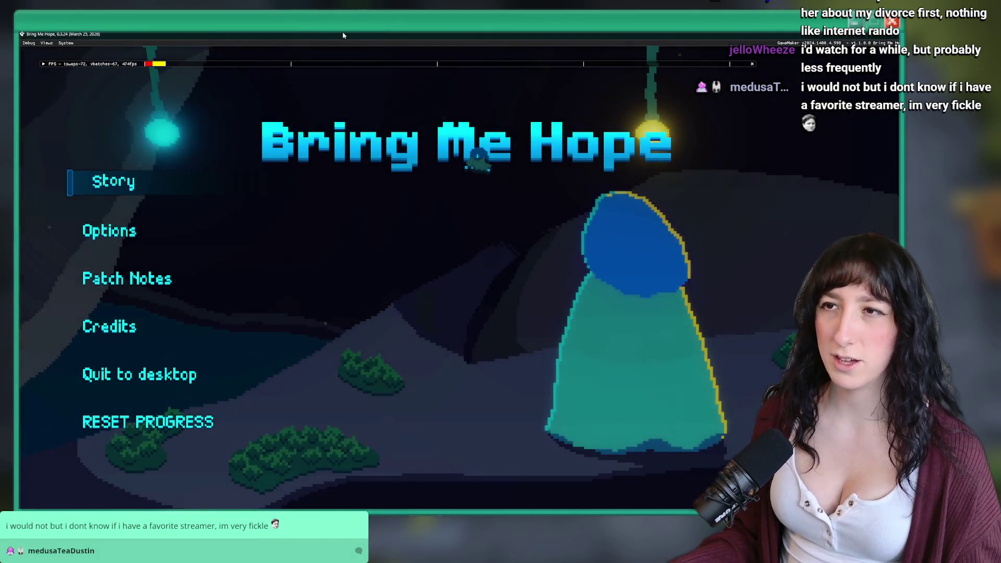
Start Story and jump to the room with the console command room_goto rm_intro_0_4.
mouse_move(358, 49)
mouse_down()
mouse_move(349, 251)
mouse_move(337, 31)
mouse_up()
click(128, 172)
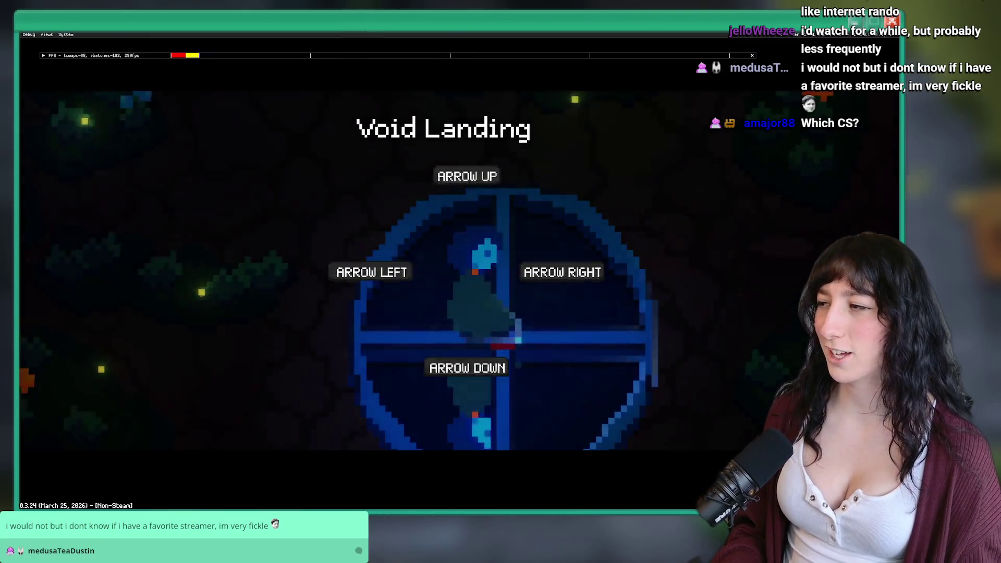
key(grave)
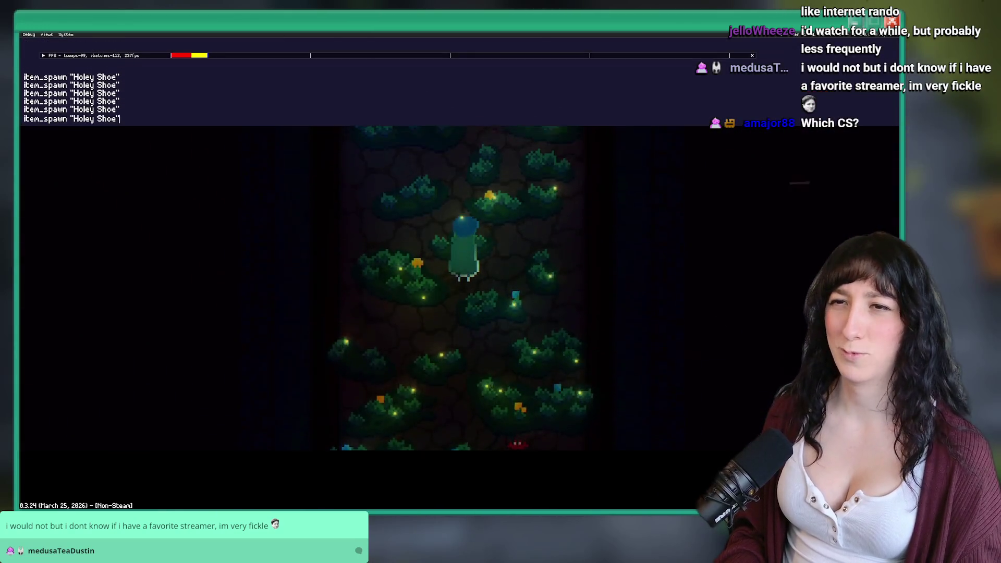
key(Up)
key(BackSpace)
key(BackSpace)
key(BackSpace)
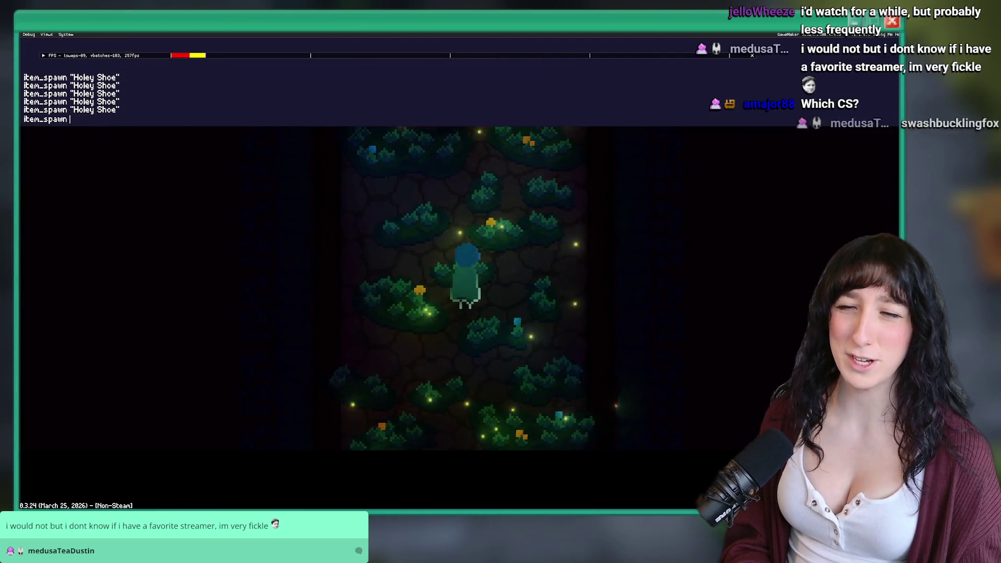
text(room_goto rm)
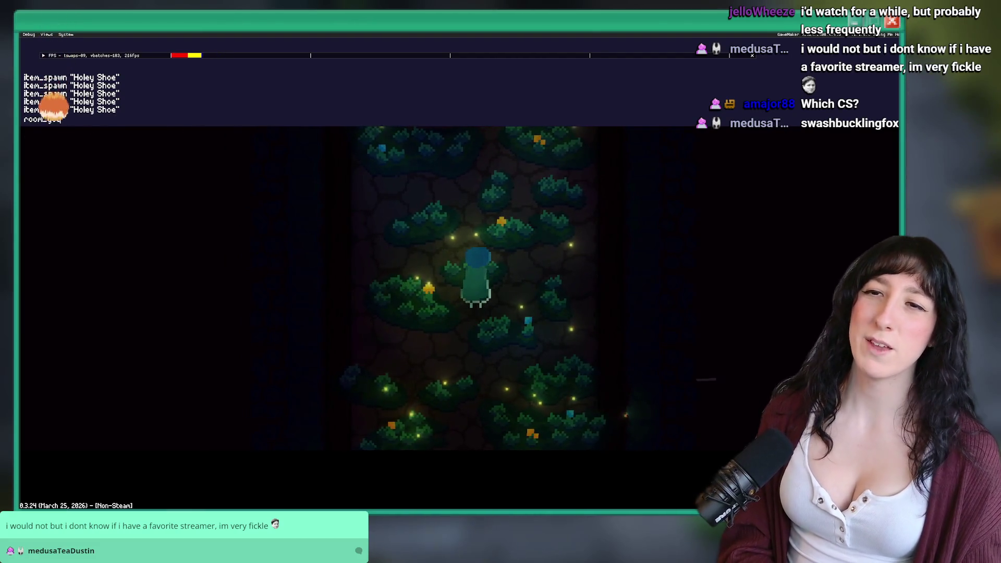
text(_intro_0_4)
key(Return)
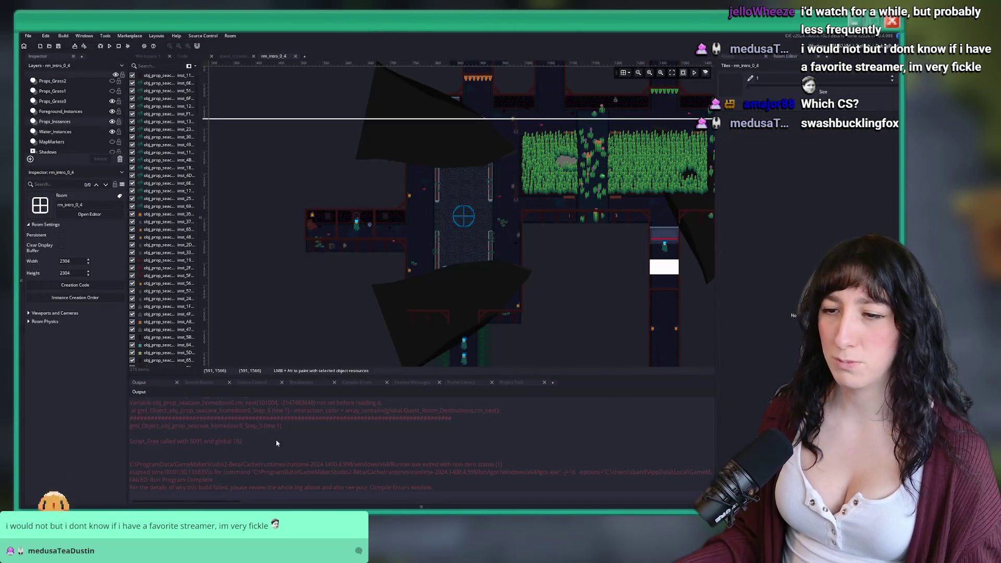
Check the Create event's level_next initialisation, then rebuild and run the game.
click(163, 59)
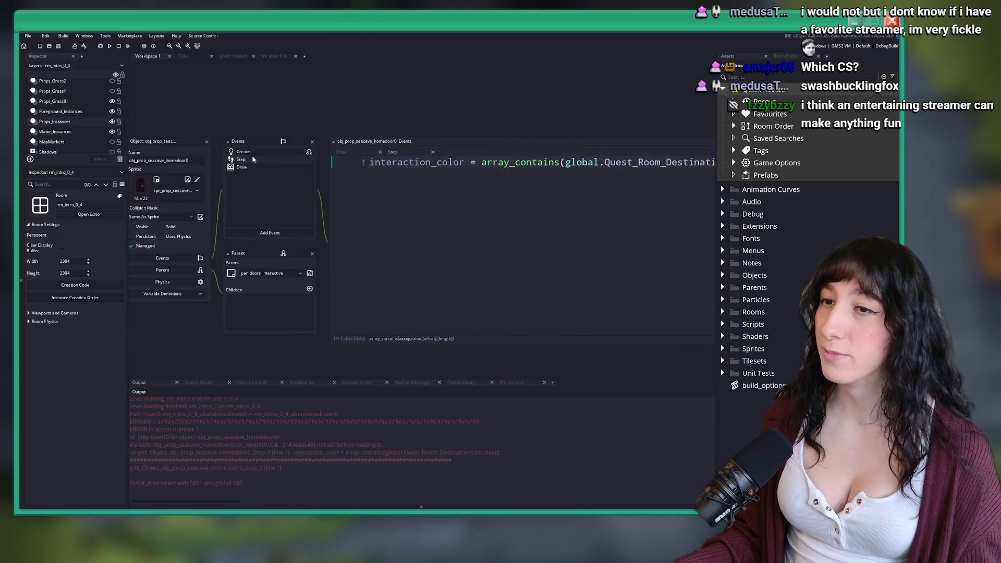
click(243, 152)
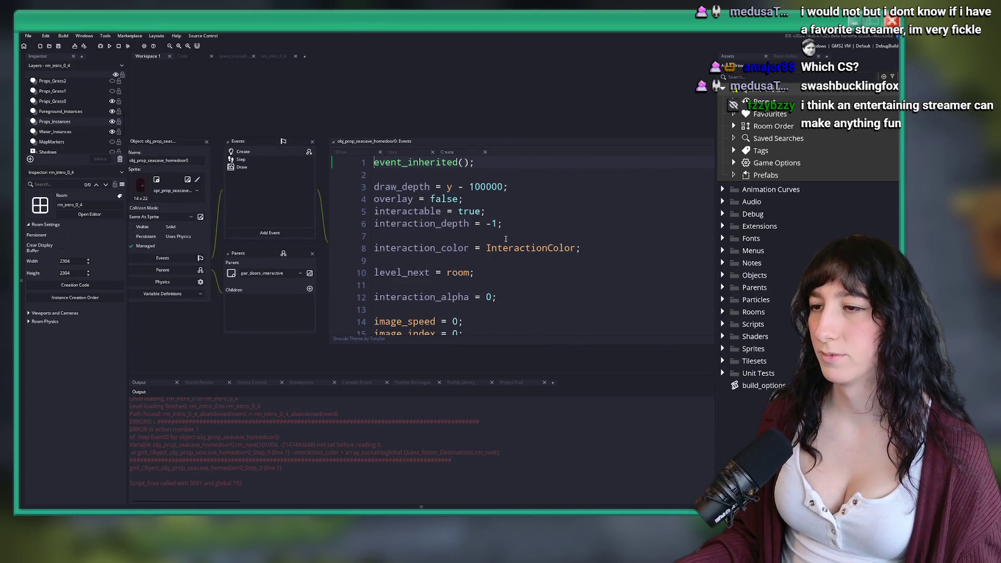
click(430, 268)
click(273, 160)
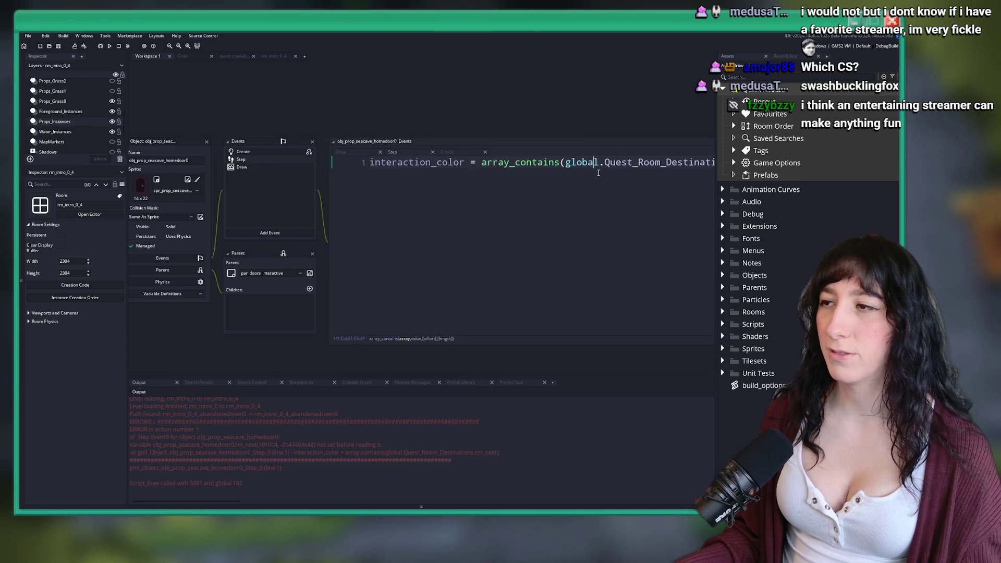
click(656, 163)
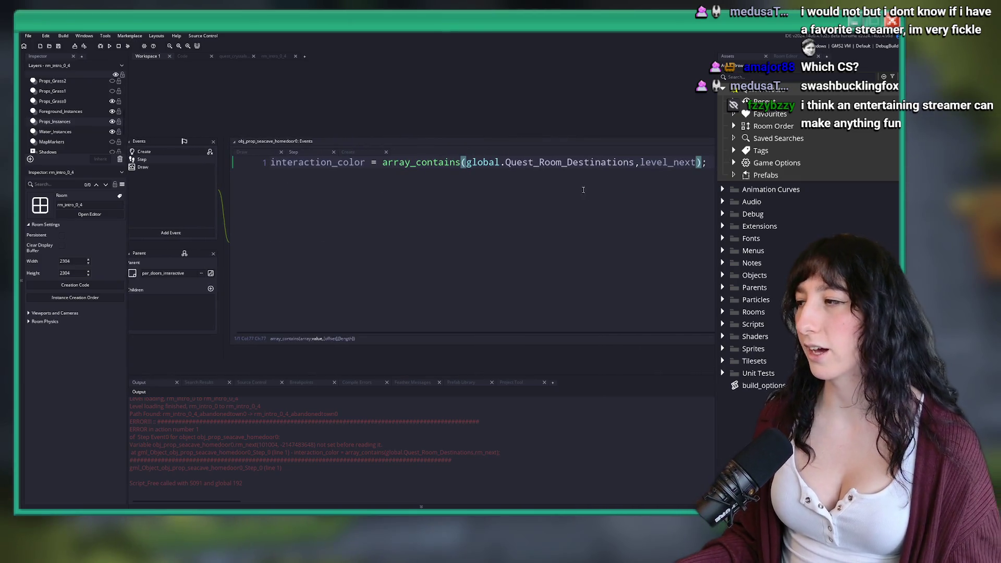
key(F5)
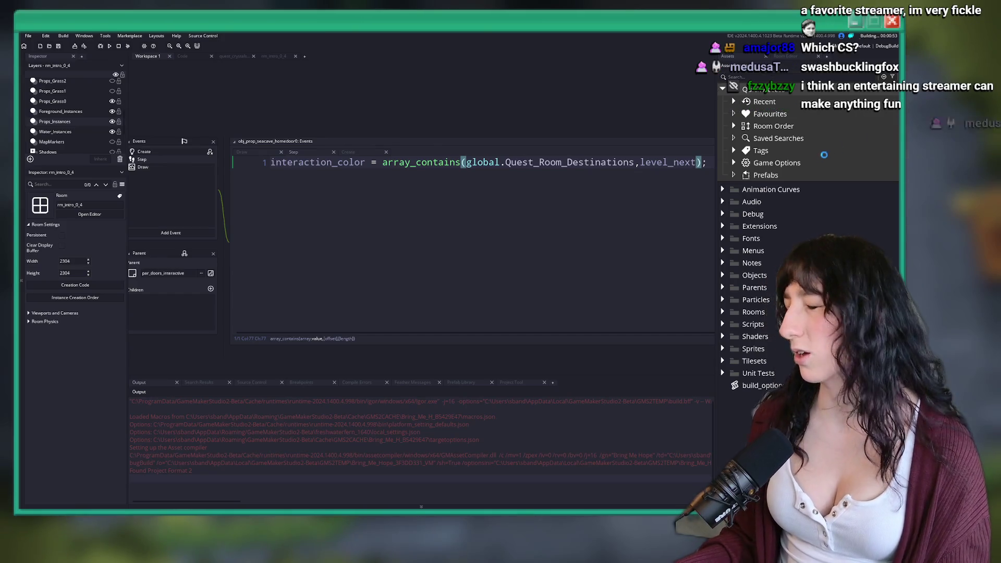
click(707, 159)
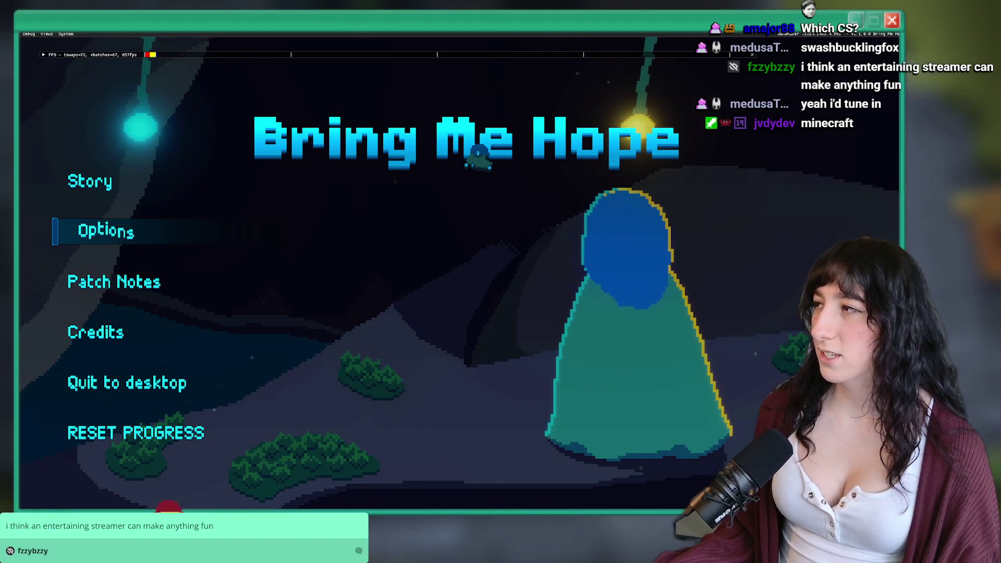
Start Story and browse the inventory and learned skills.
click(70, 182)
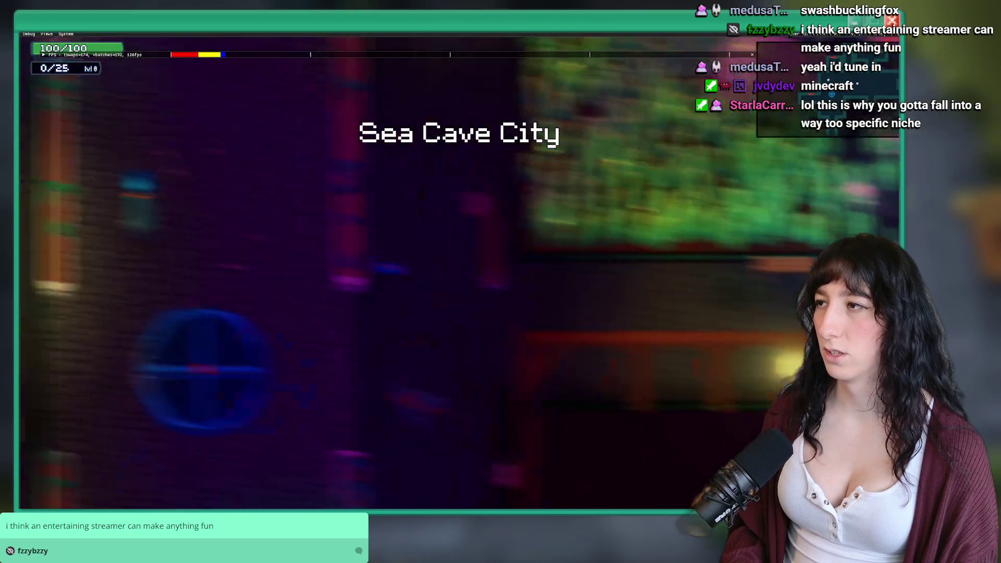
key(Right)
key(Tab)
key(e)
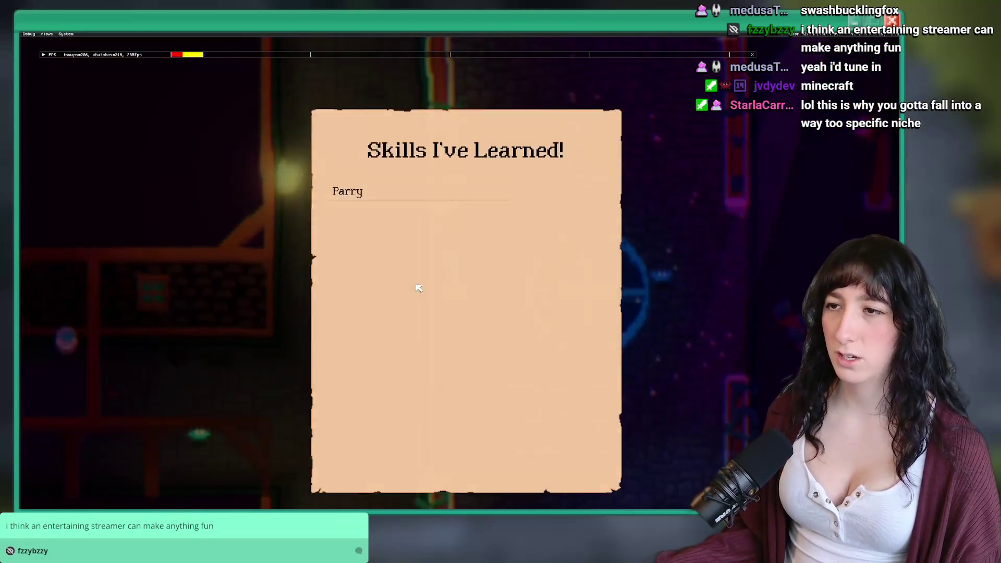
key(Escape)
Enter the building past the Pursuing Quests tutorial, quit, and return to rm_intro_0_4.
key(Left)
key(Up)
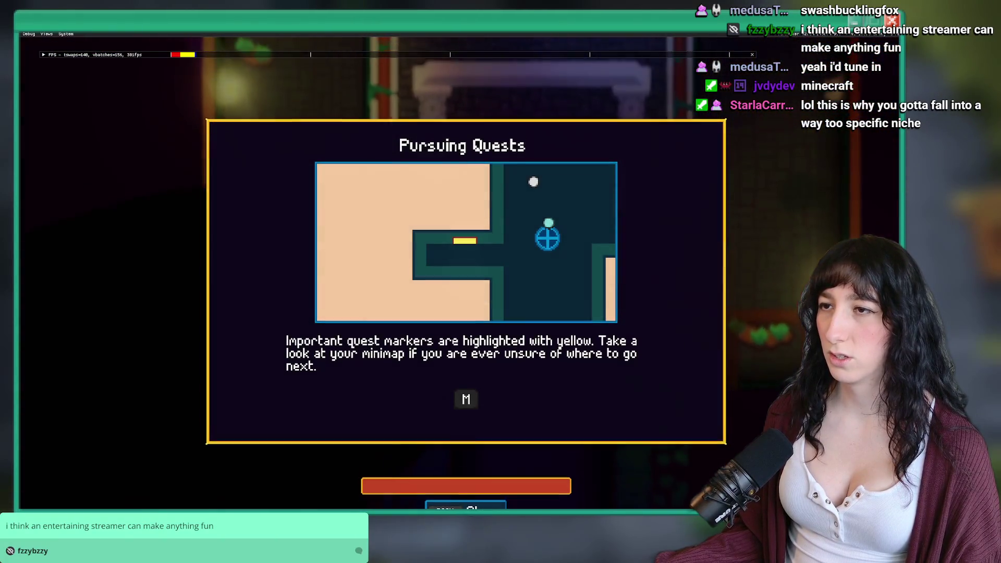
key(Escape)
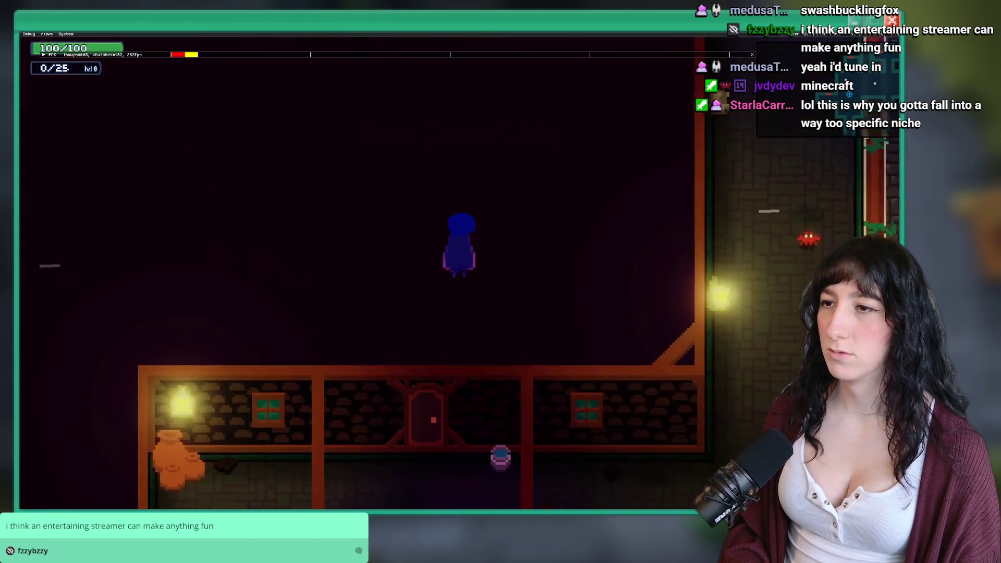
key(Right)
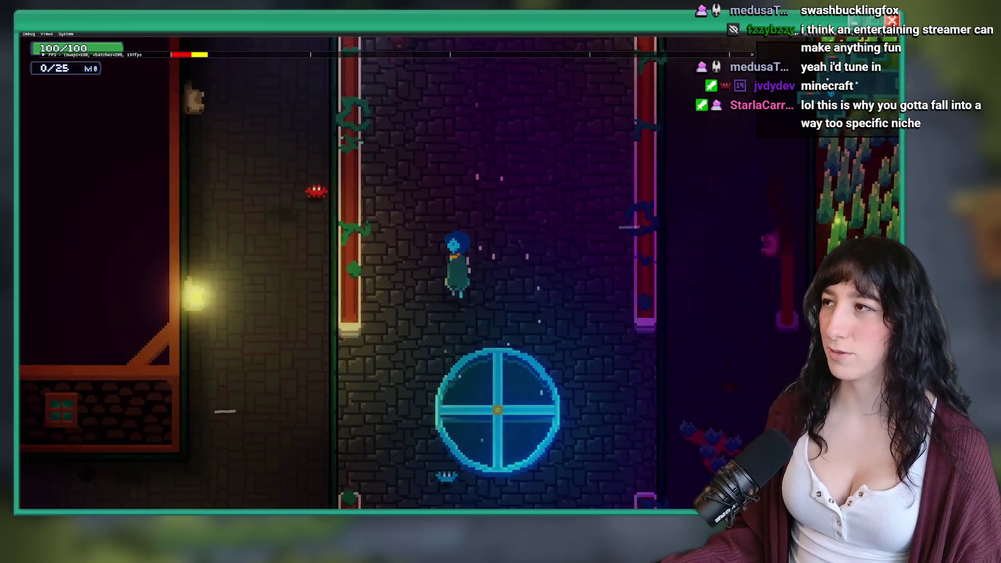
key(alt+F4)
click(274, 56)
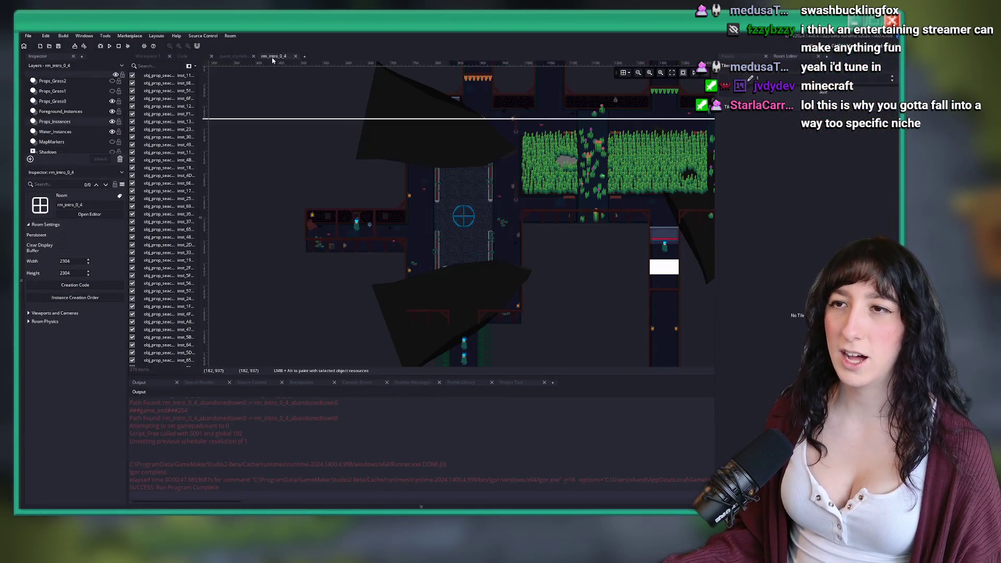
Give the house door instance the creation code level_next = rm_intro_0_4_home0.
scroll(396, 190, up, 10)
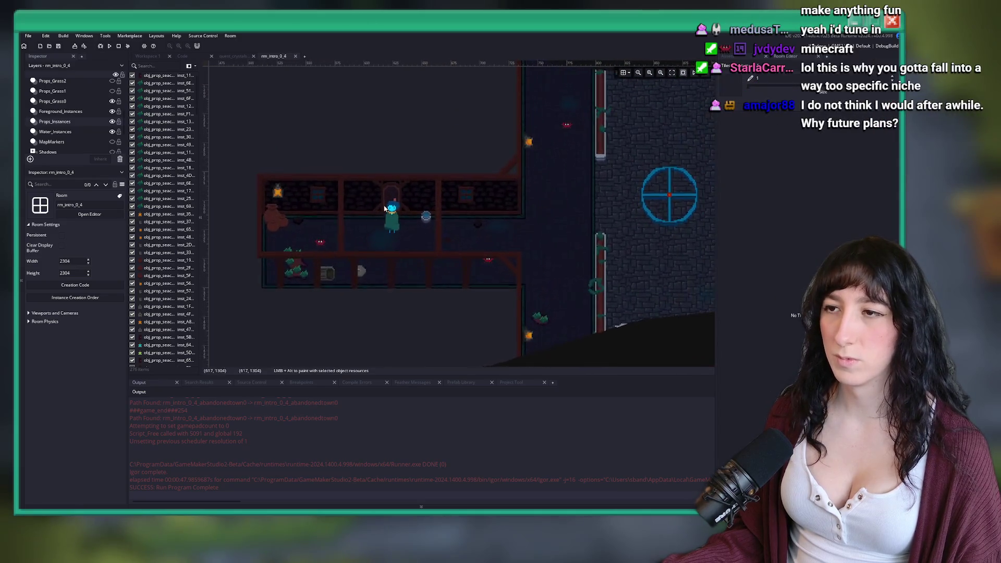
click(397, 191)
double_click(401, 186)
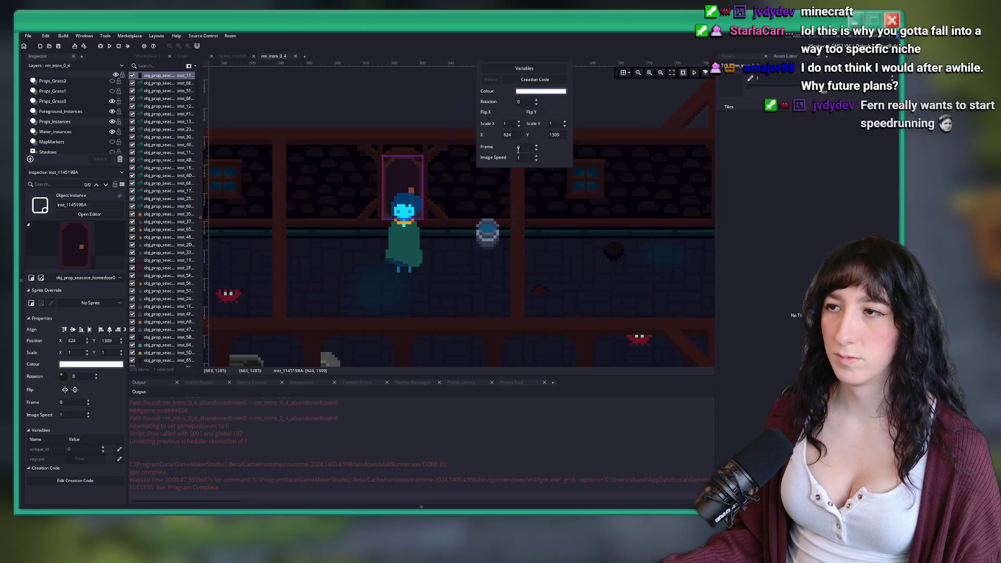
click(498, 91)
text(level_next)
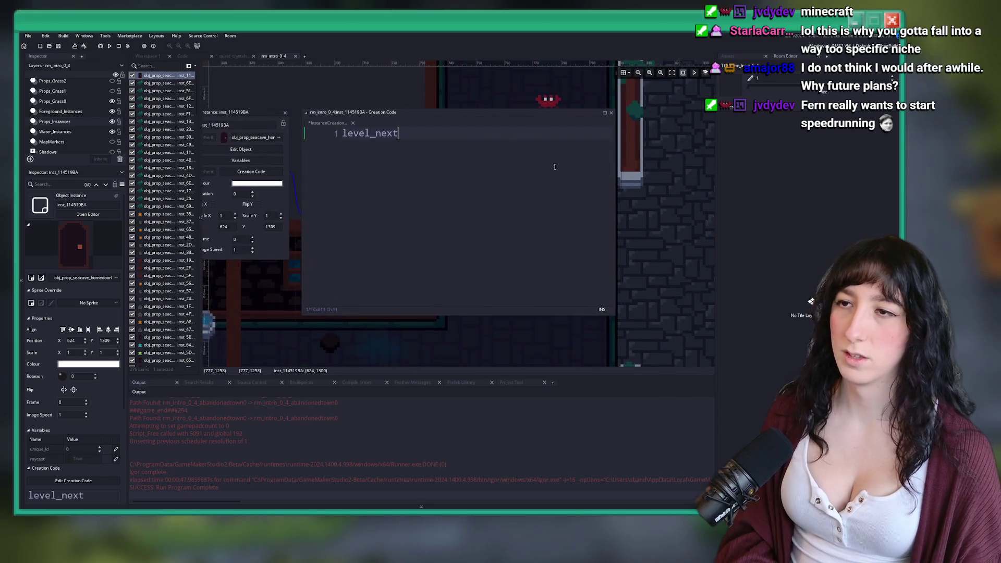
text( = rm_intro)
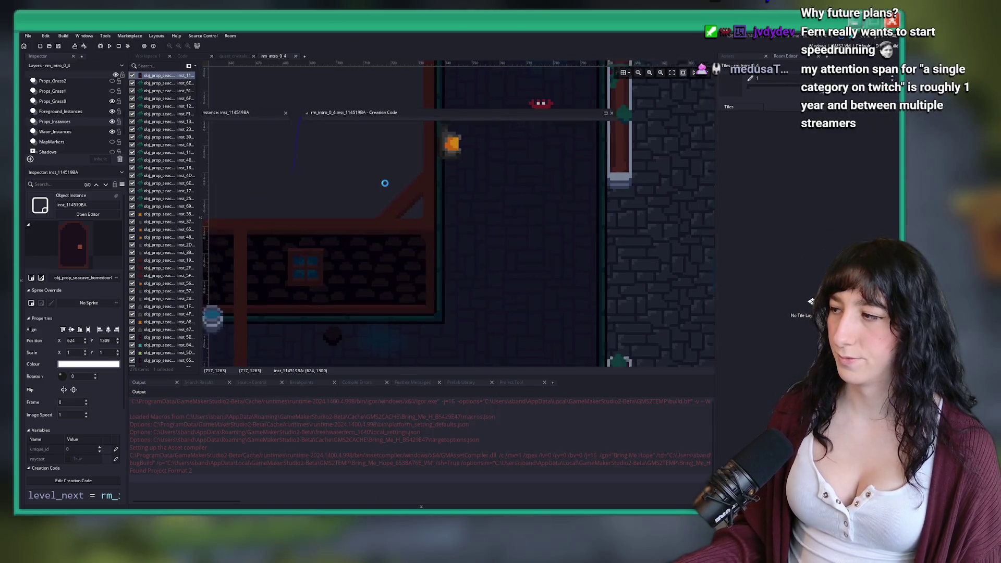
scroll(385, 183, down, 5)
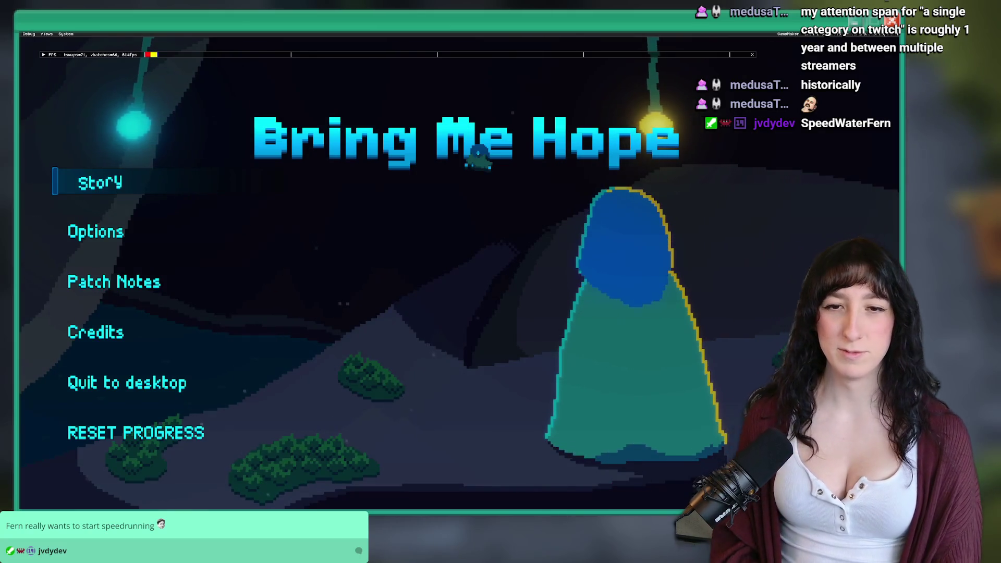
Start Story and walk through the streets into the house door.
click(103, 182)
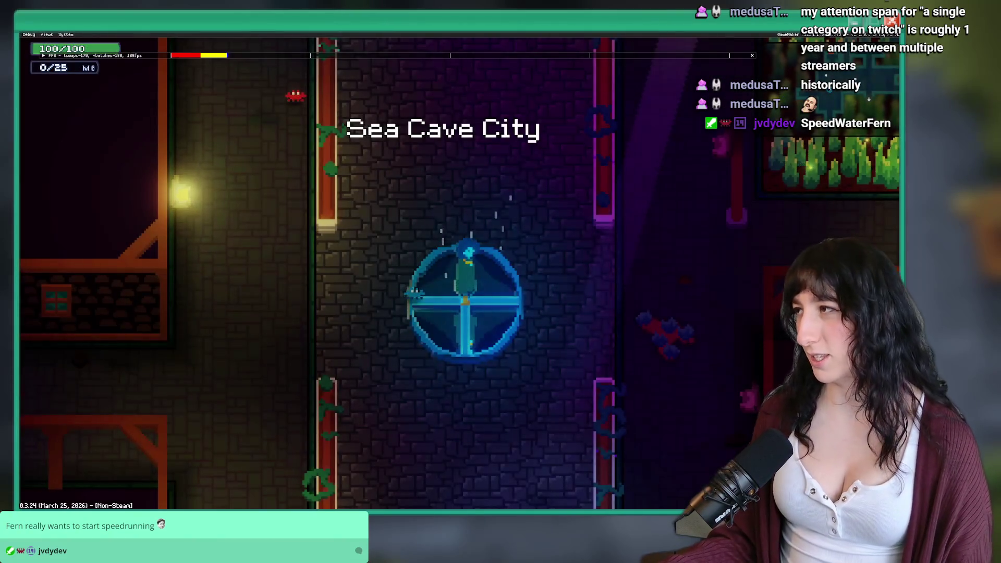
key(a)
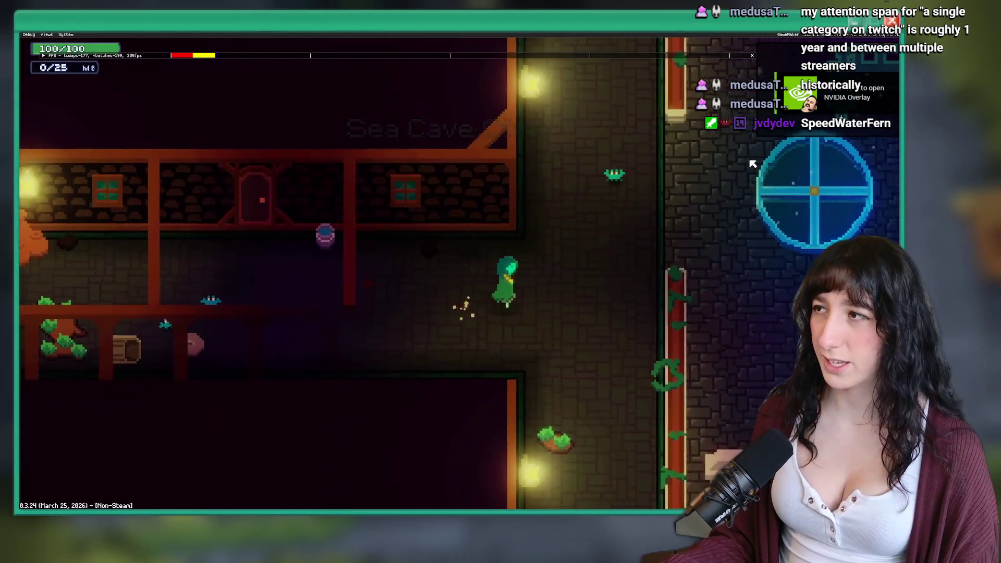
key(w)
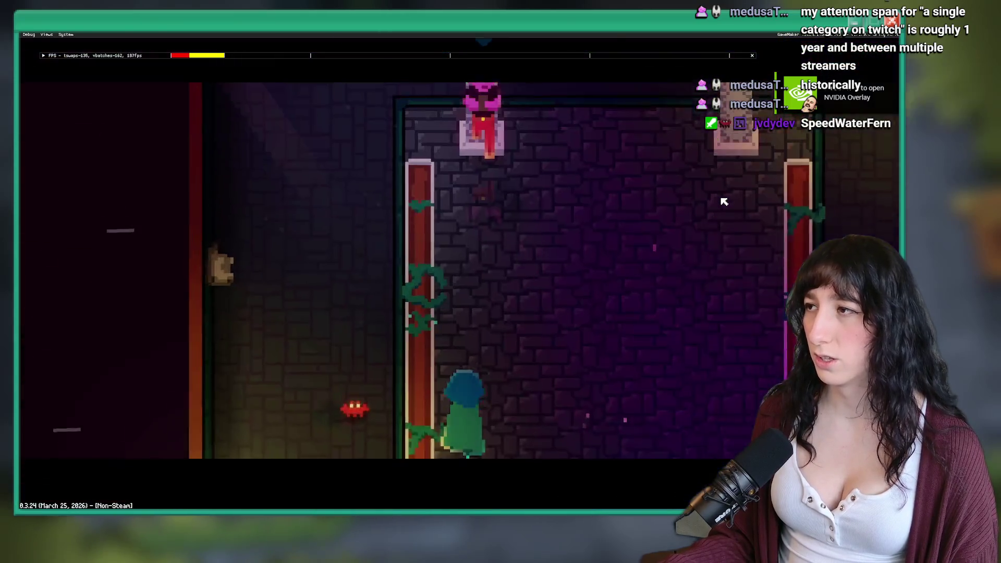
key(d)
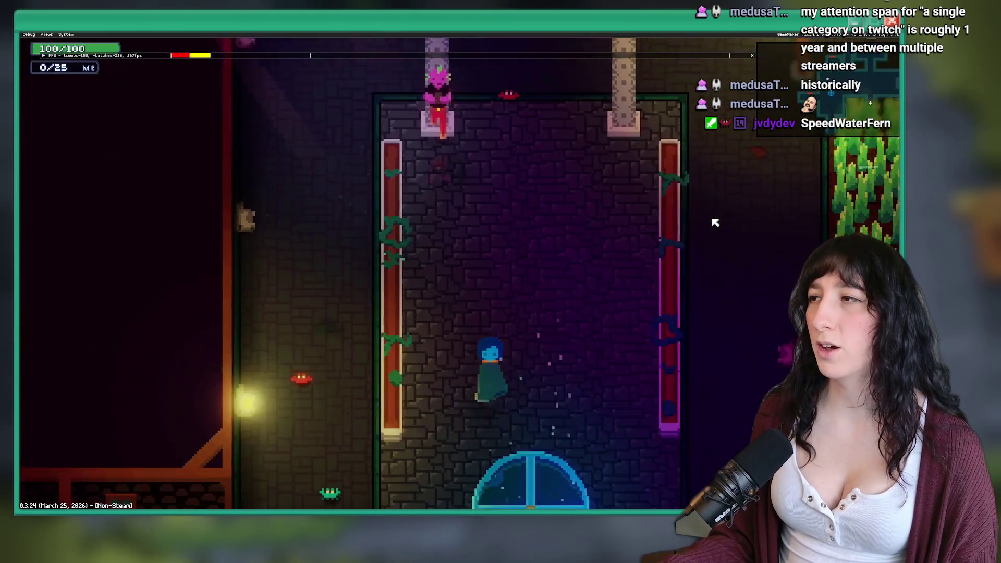
key(s)
key(a)
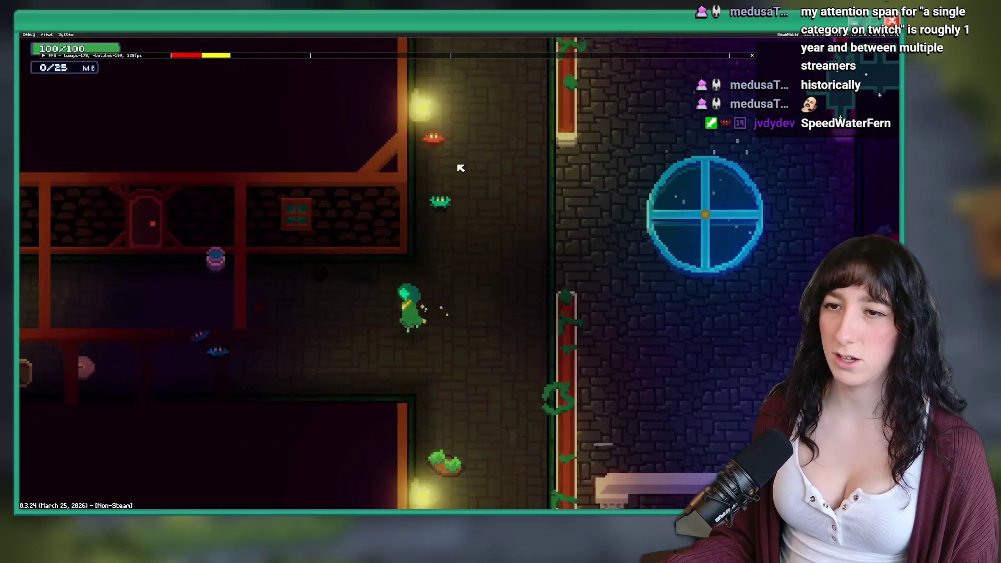
key(a)
key(w)
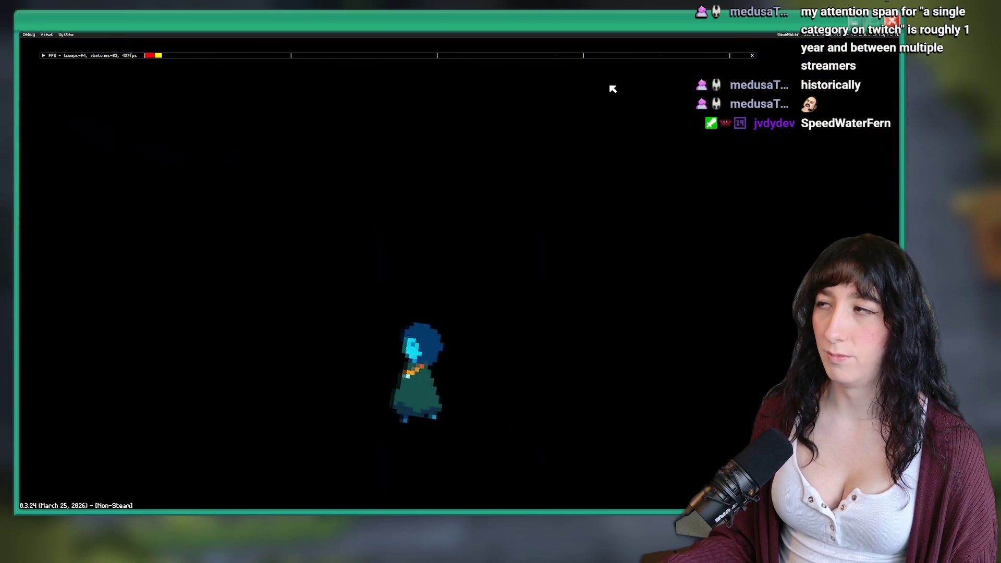
Walk right back in Sea Cave City, quit the game and return to the door's event code.
key(d)
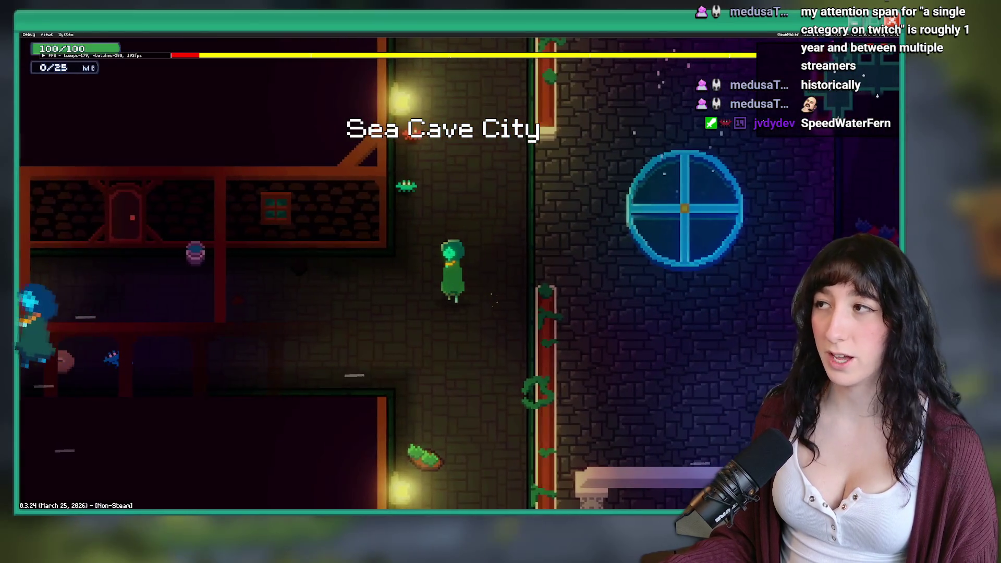
key(alt+F4)
click(147, 57)
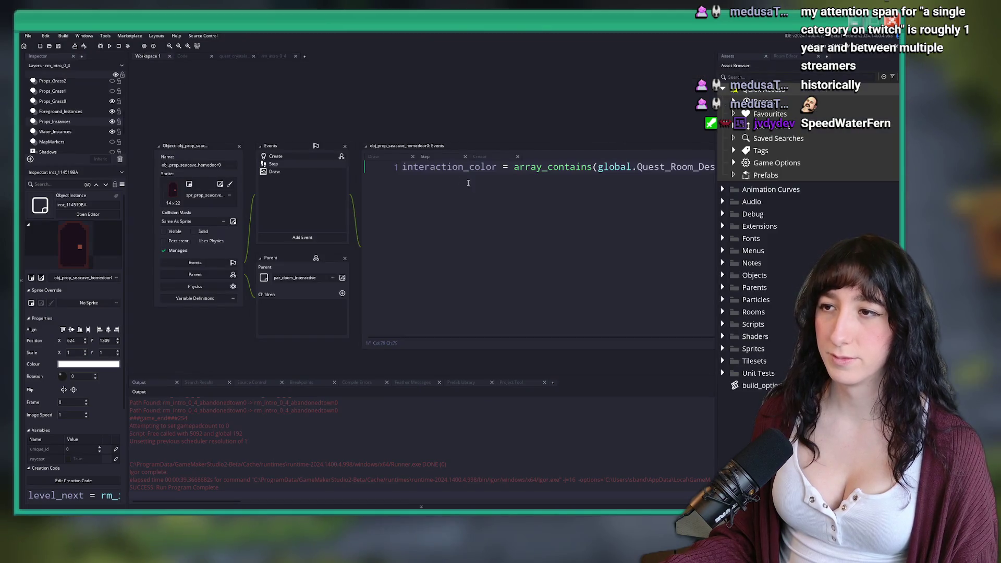
Try wrapping interaction_color in an if/else on the array_contains condition, then undo it.
click(295, 193)
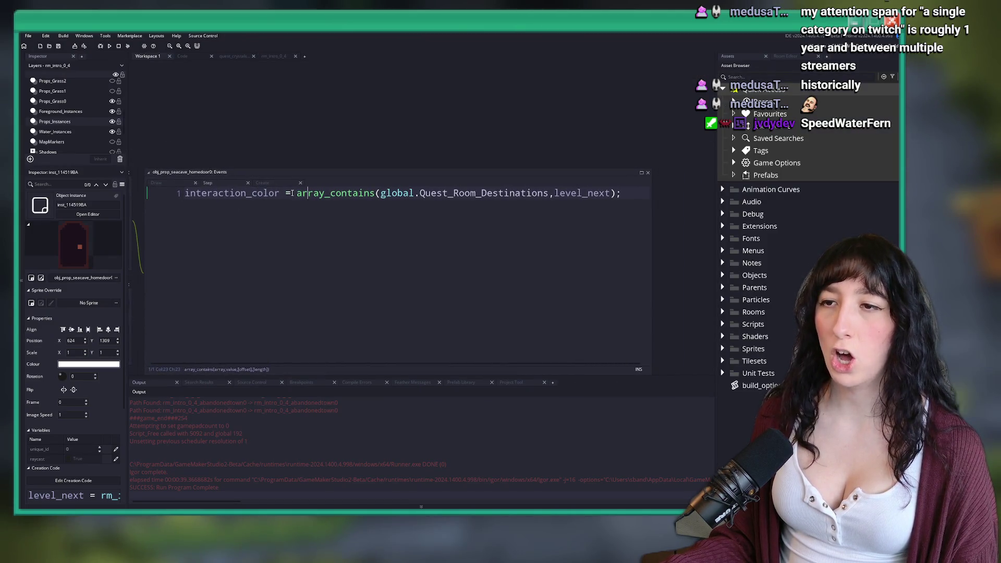
click(184, 193)
key(Return)
key(Up)
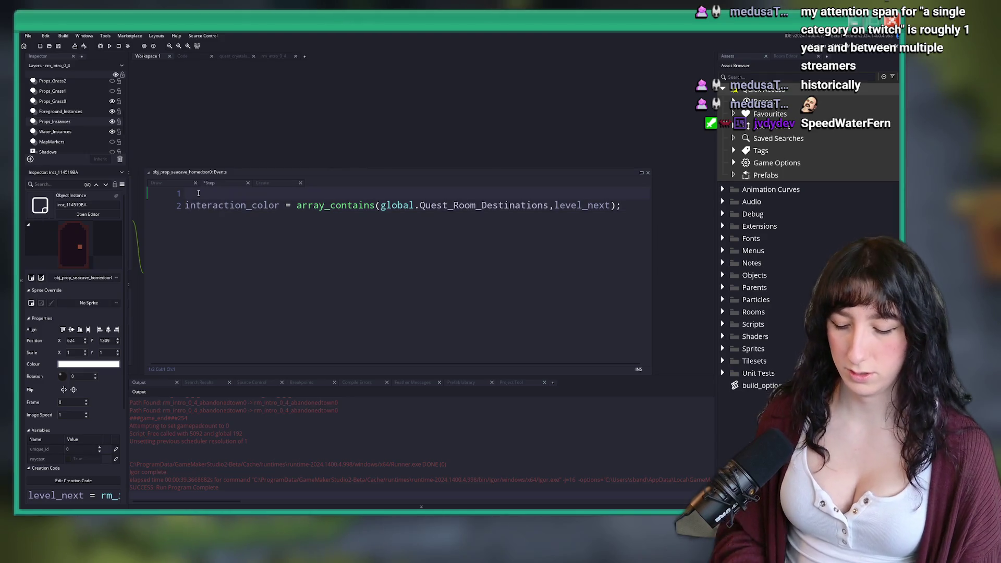
drag(296, 205, 614, 205)
key(ctrl+c)
click(560, 193)
key(ctrl+v)
text() {)
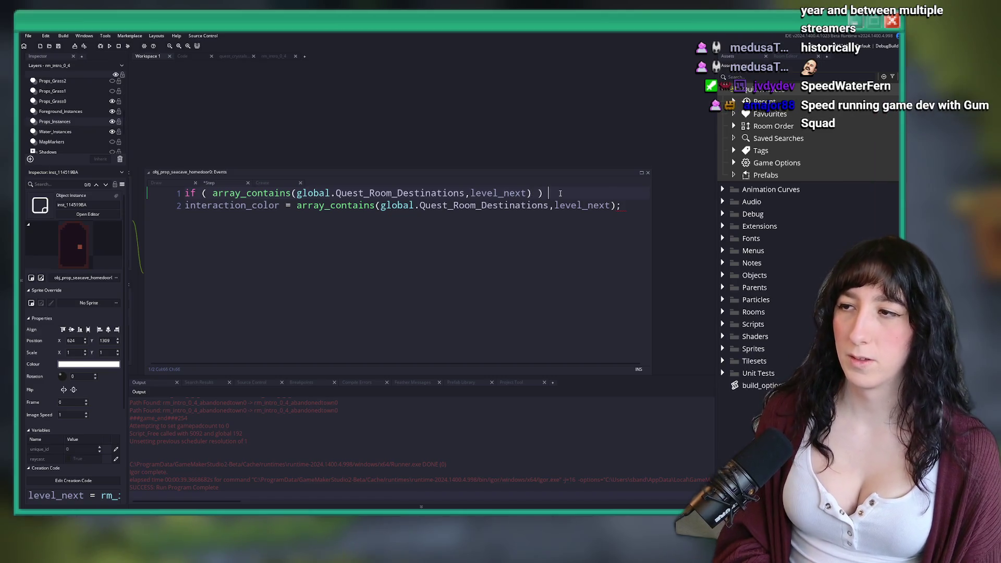
key(Return)
text(} else {)
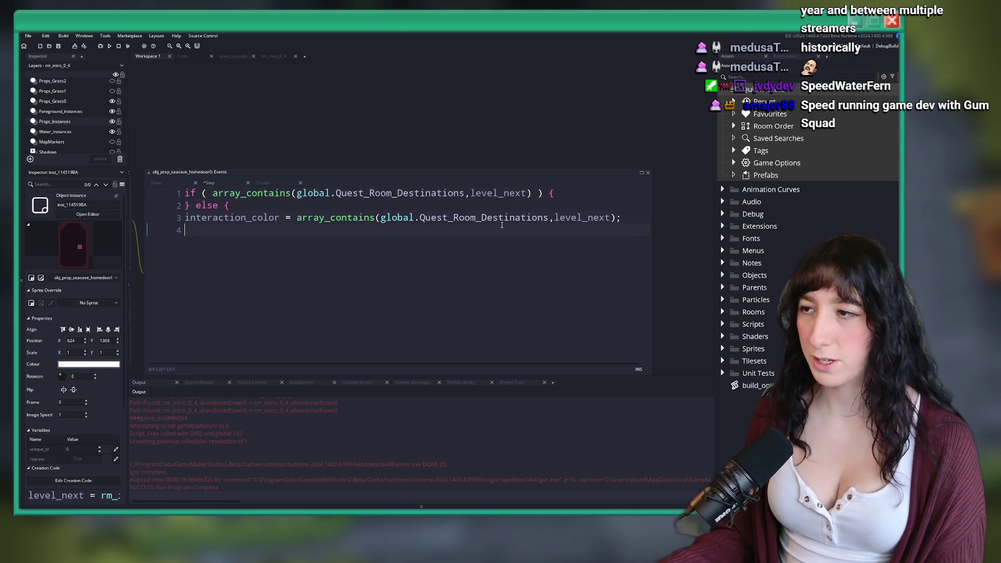
key(Return)
text(})
key(Tab)
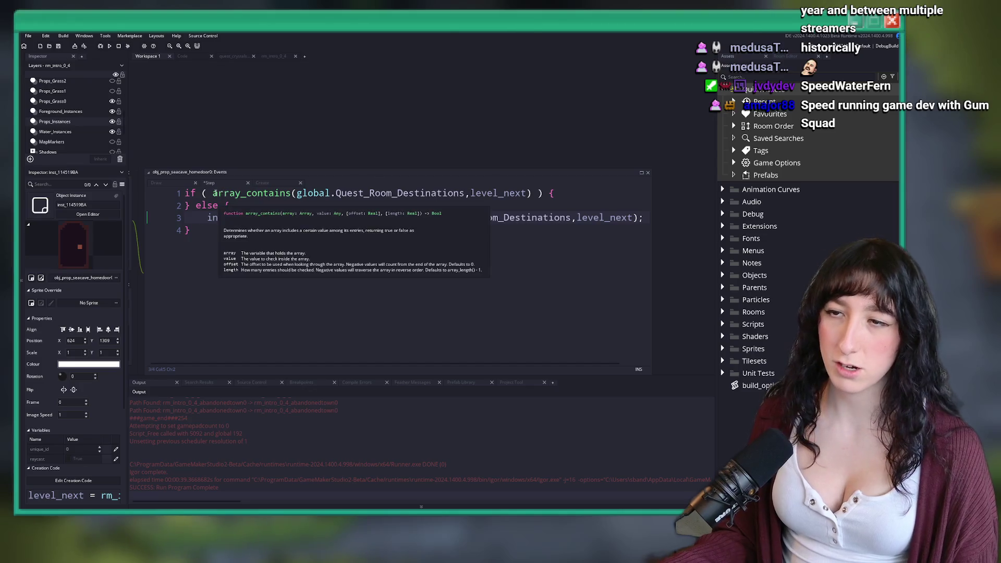
click(531, 193)
key(ctrl+z)
key(ctrl+z)
key(ctrl+z)
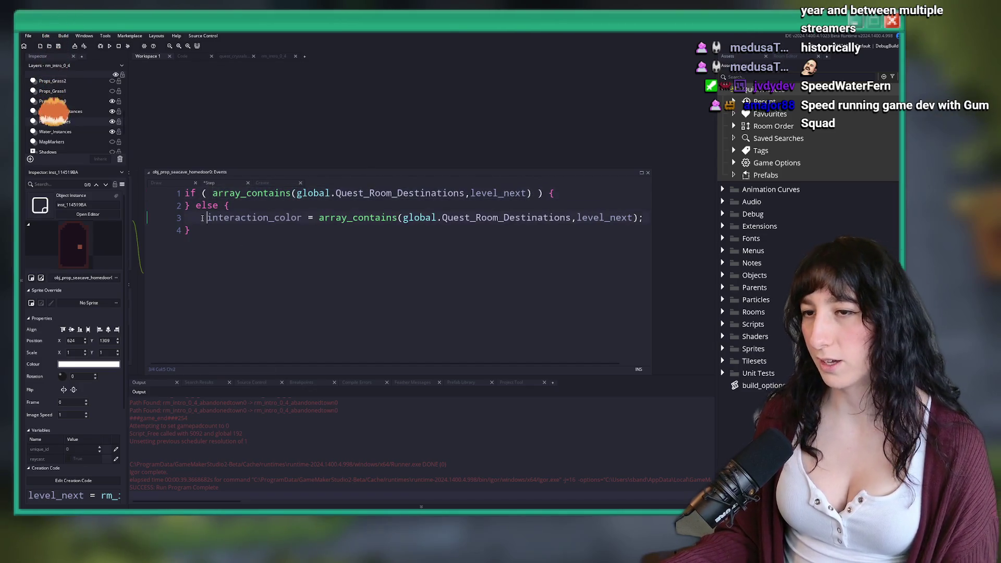
Split the line after 'interaction_color =' and begin the color branch with 'interaction'.
click(295, 193)
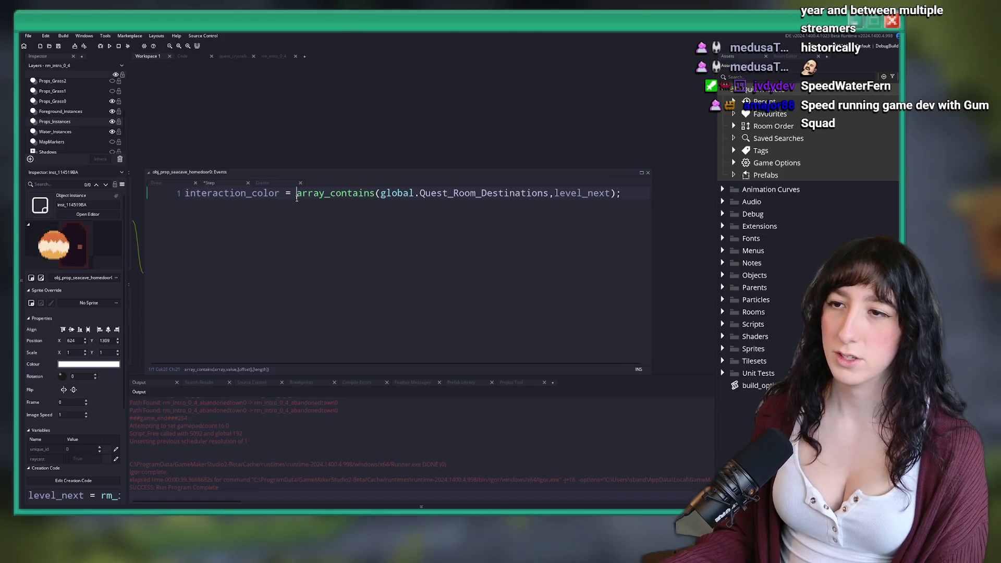
key(Return)
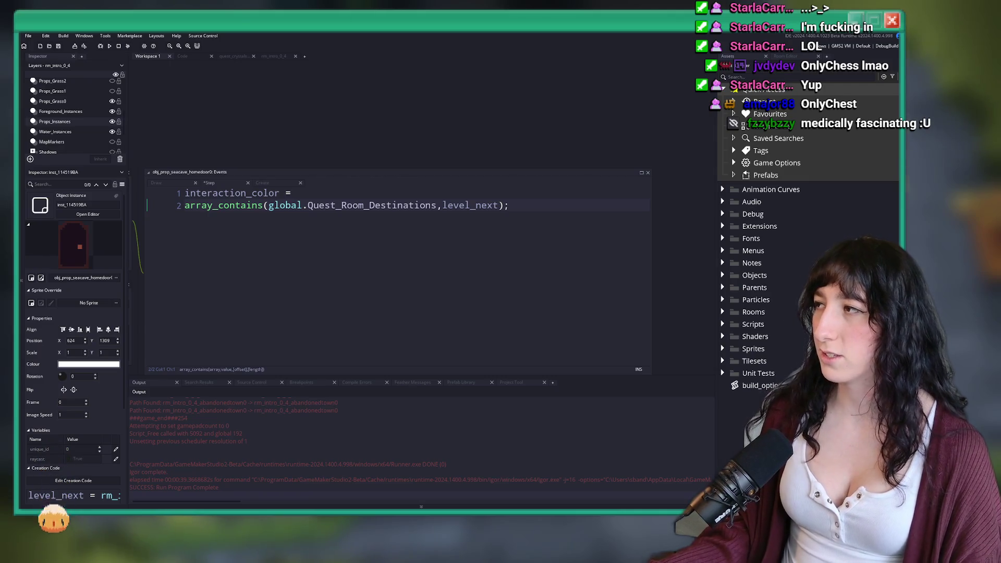
key(BackSpace)
text(?)
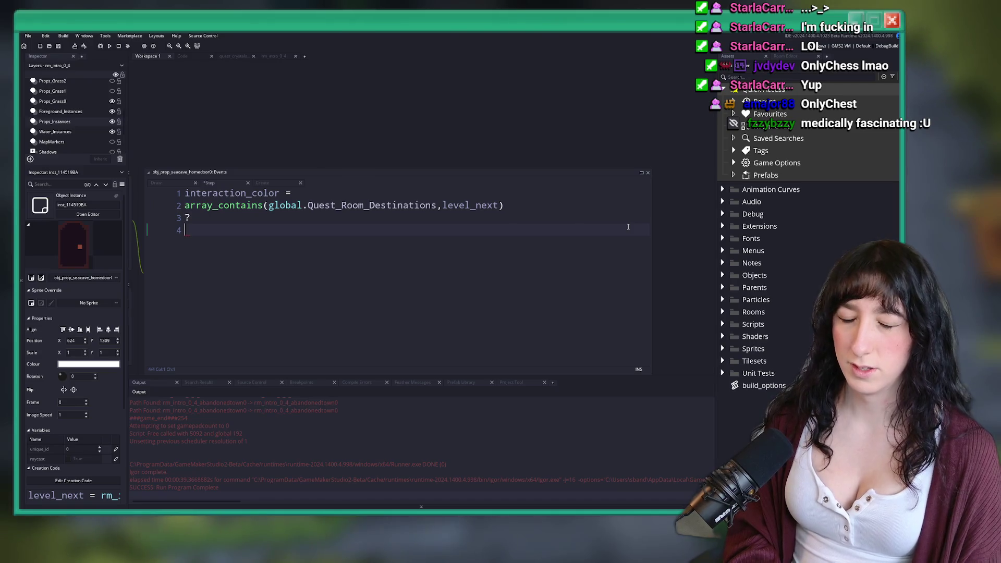
text(rm_intro_0_)
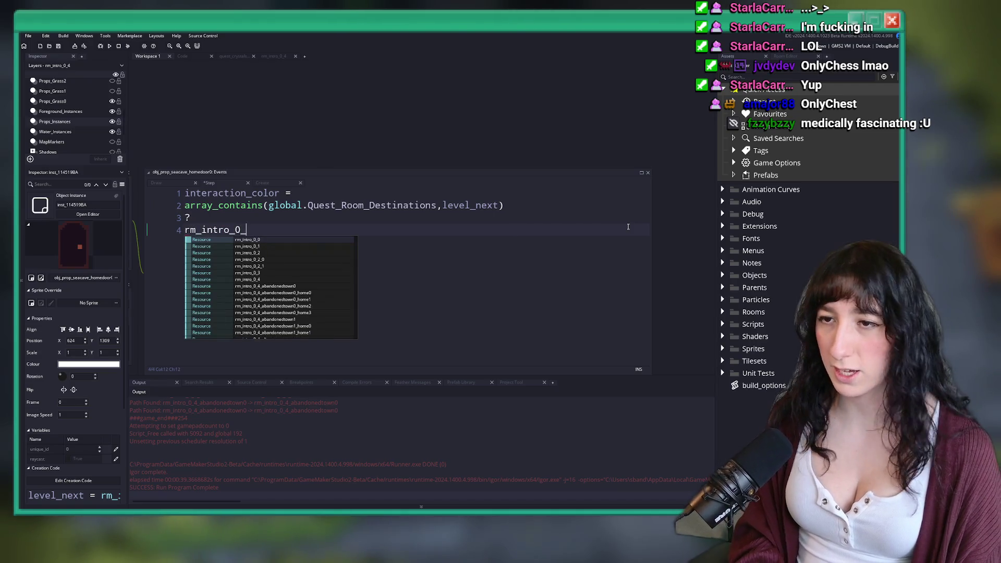
key(BackSpace)
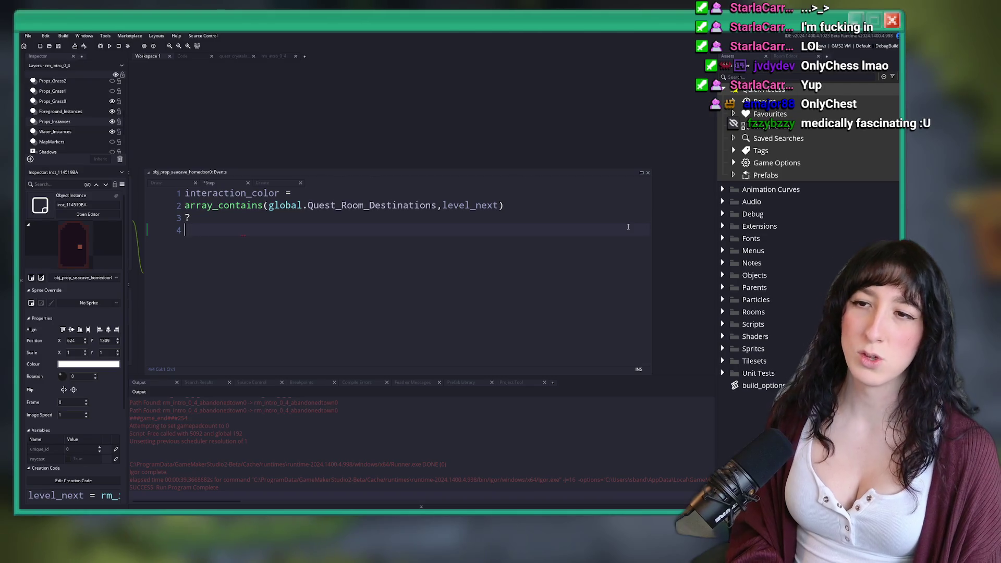
text(colo)
key(BackSpace)
key(BackSpace)
key(BackSpace)
text(qu)
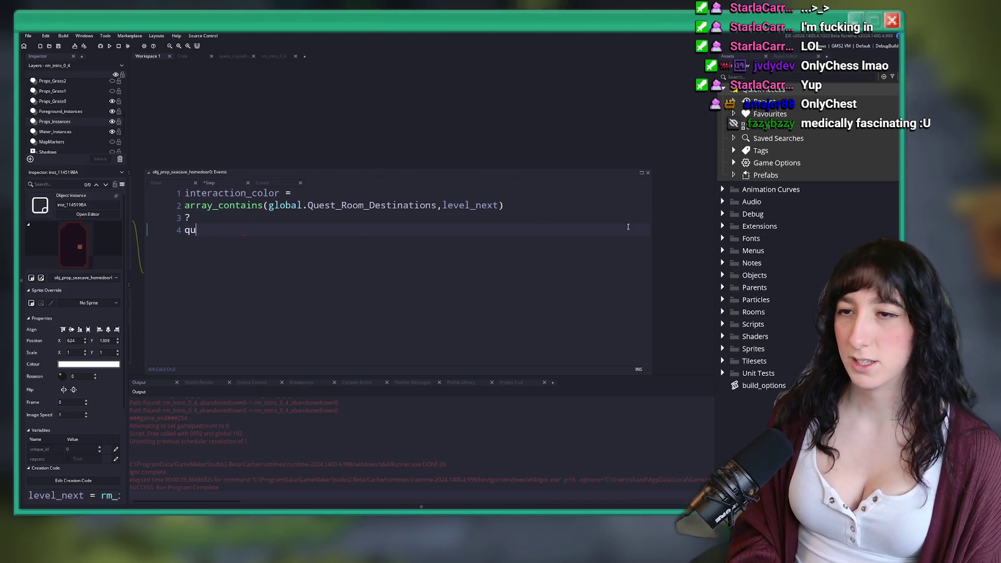
text(est_c)
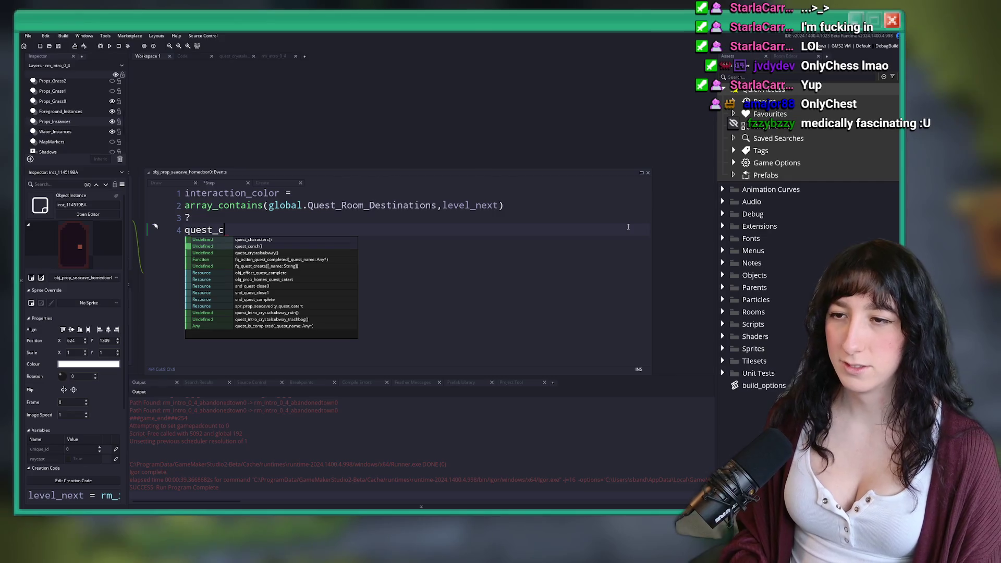
key(BackSpace)
key(BackSpace)
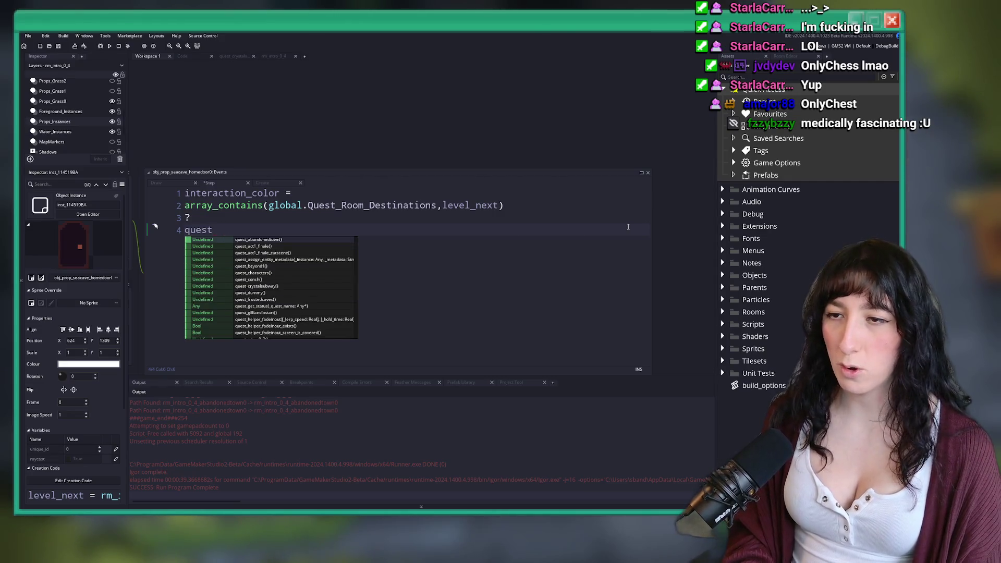
text(_inter)
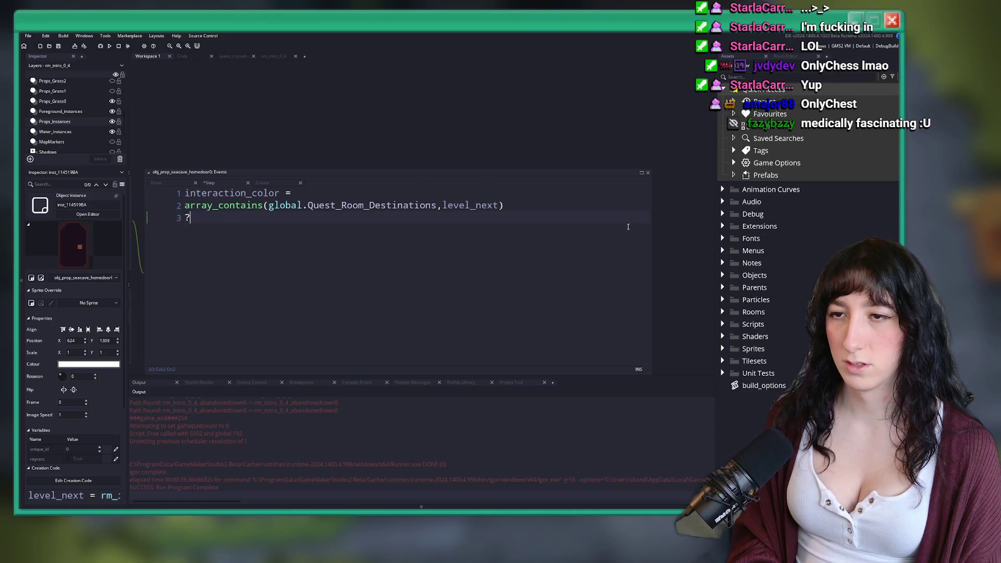
text(ction)
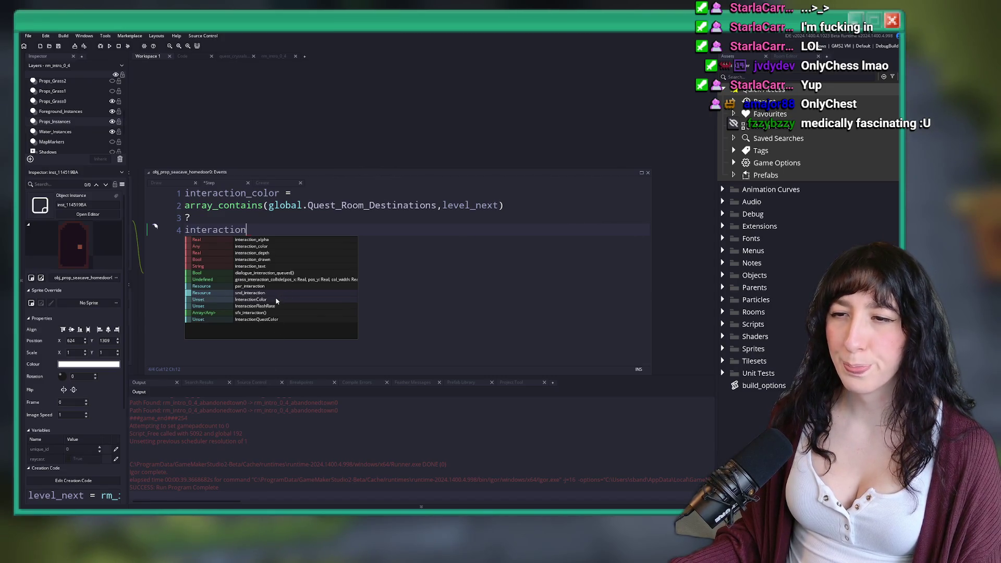
key(ctrl+t)
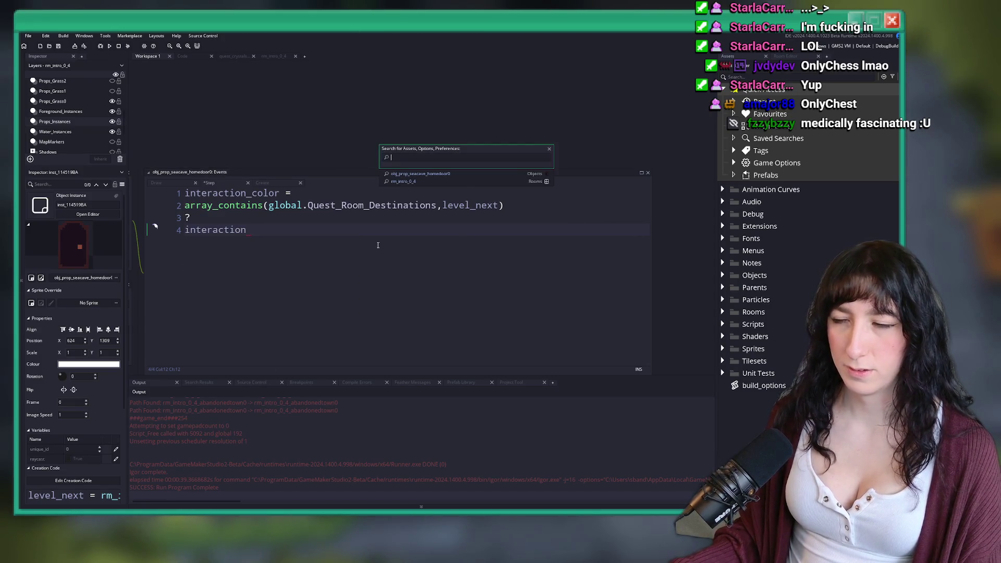
Search for 'colors' and open the macro_colors script beside the door code.
text(scrcol)
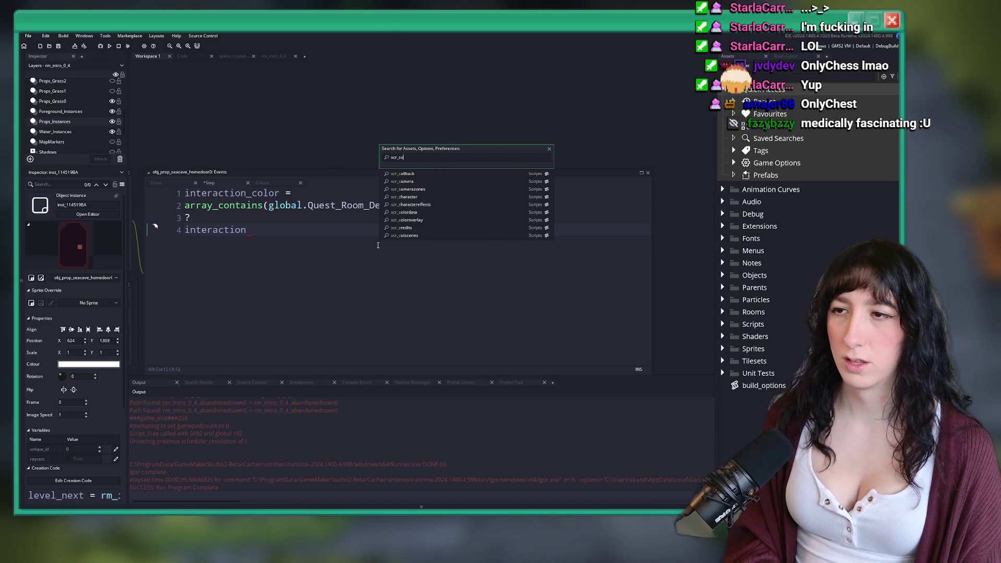
key(BackSpace)
key(BackSpace)
key(BackSpace)
text(colors)
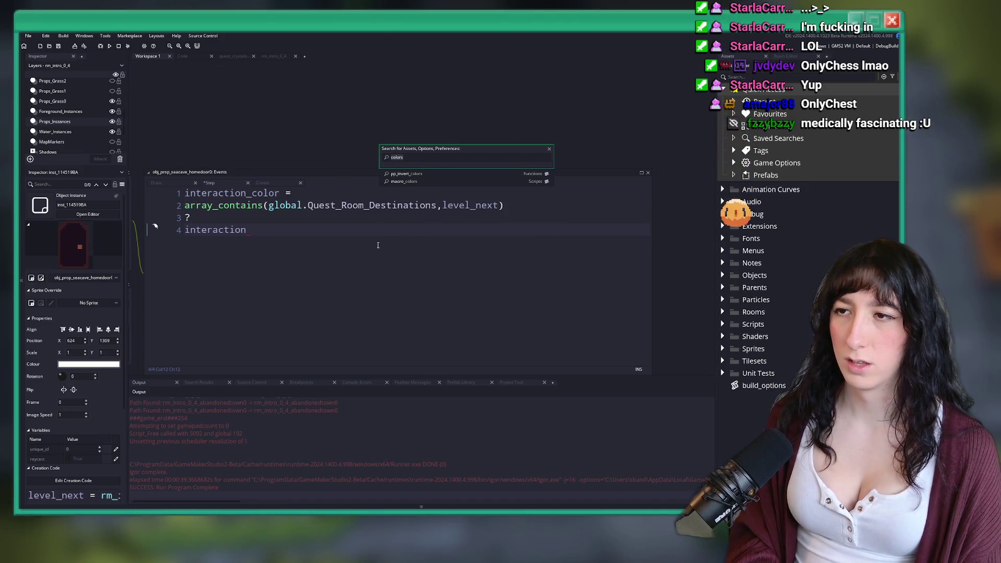
key(Down)
key(Return)
click(276, 147)
mouse_move(287, 113)
mouse_down()
mouse_move(198, 270)
mouse_move(163, 304)
mouse_up()
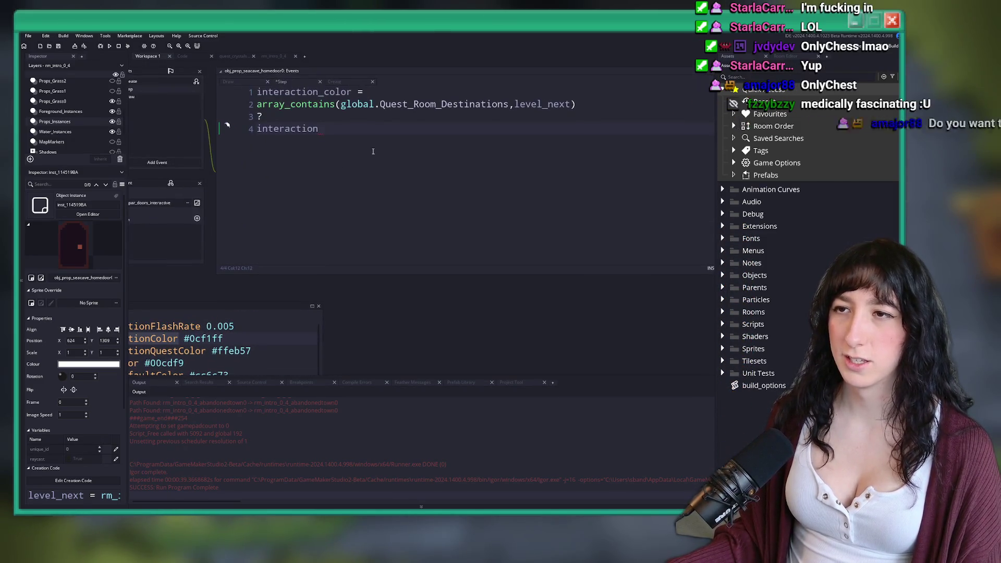
Complete the ternary branches as InteractionQuestColor : InteractionColor.
key(BackSpace)
key(BackSpace)
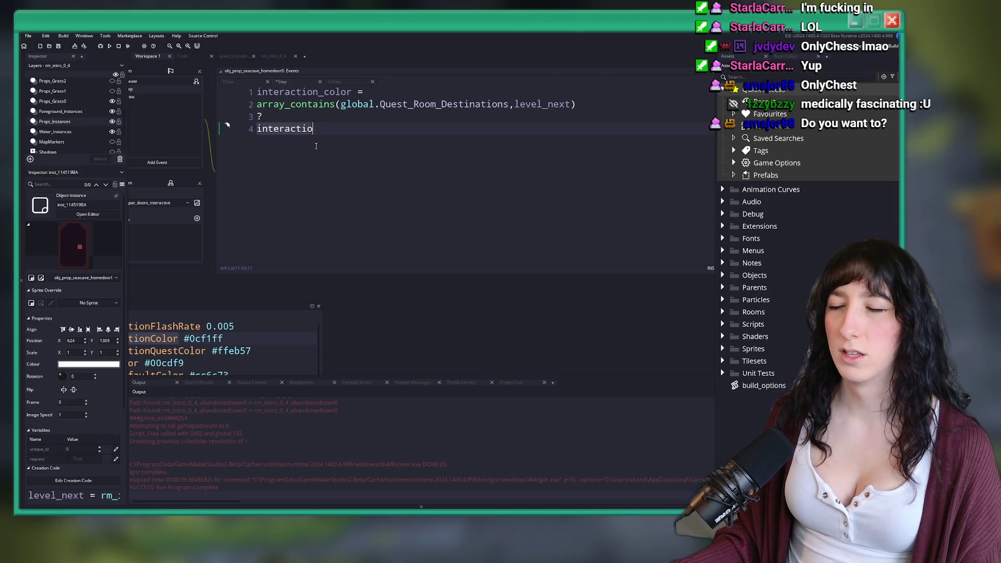
key(ctrl+BackSpace)
text(InteractionColor :)
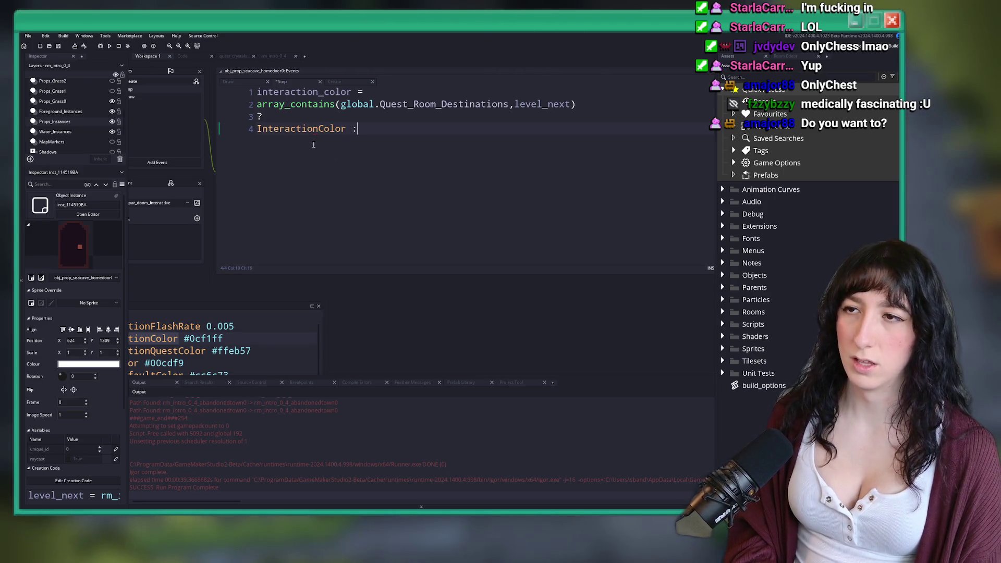
key(BackSpace)
key(BackSpace)
text(:)
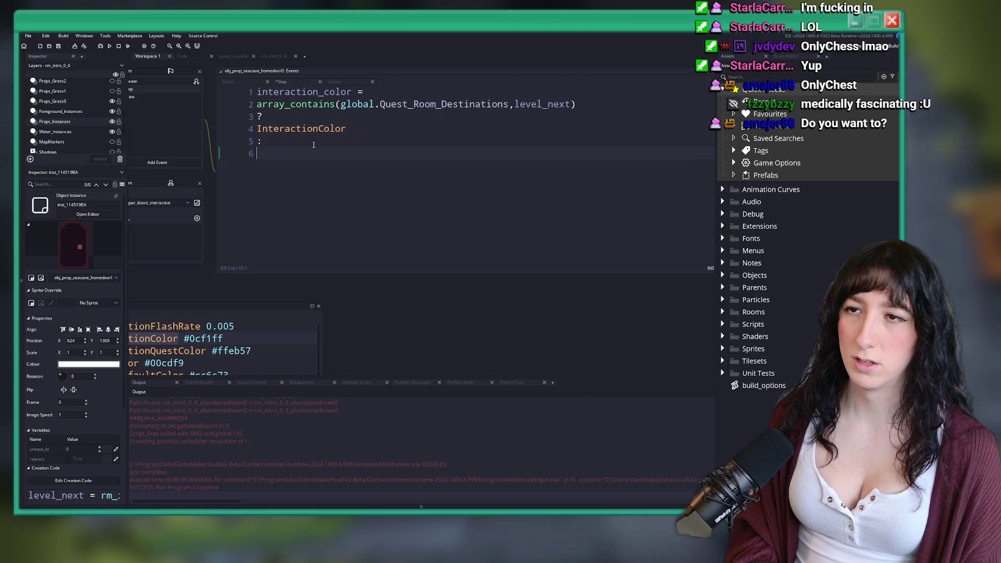
click(224, 339)
click(346, 234)
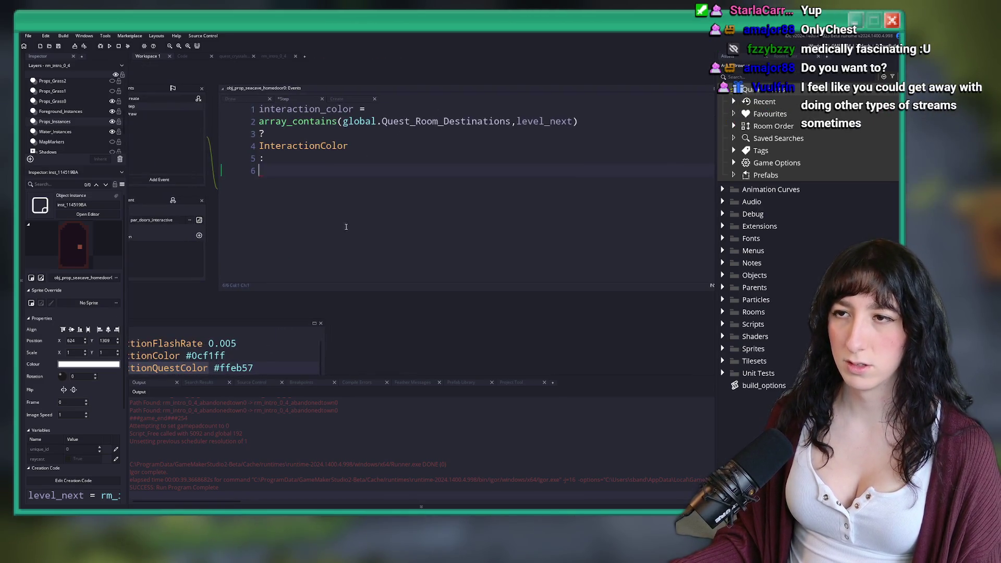
click(302, 146)
text(QuestColor : )
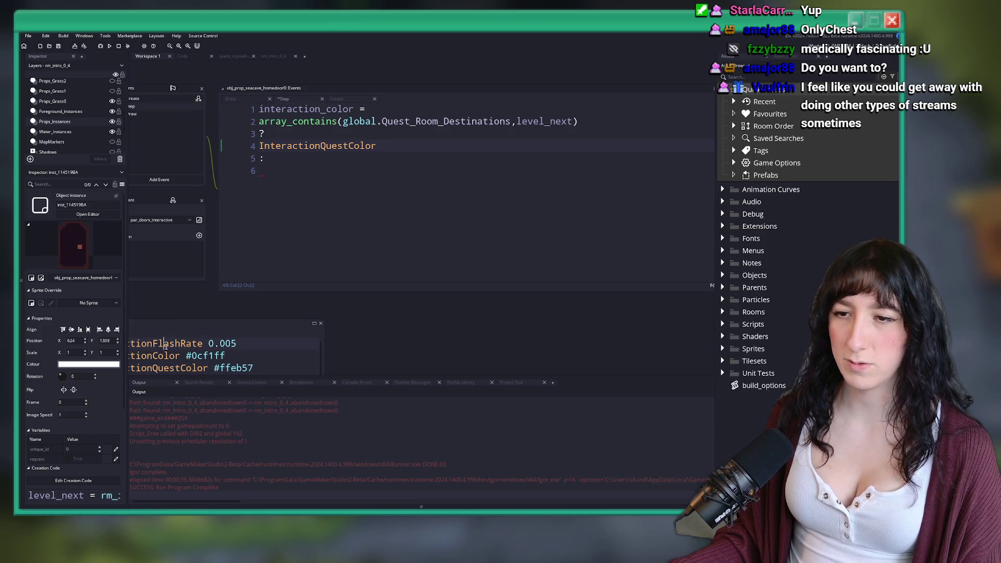
text(InteractionColor;)
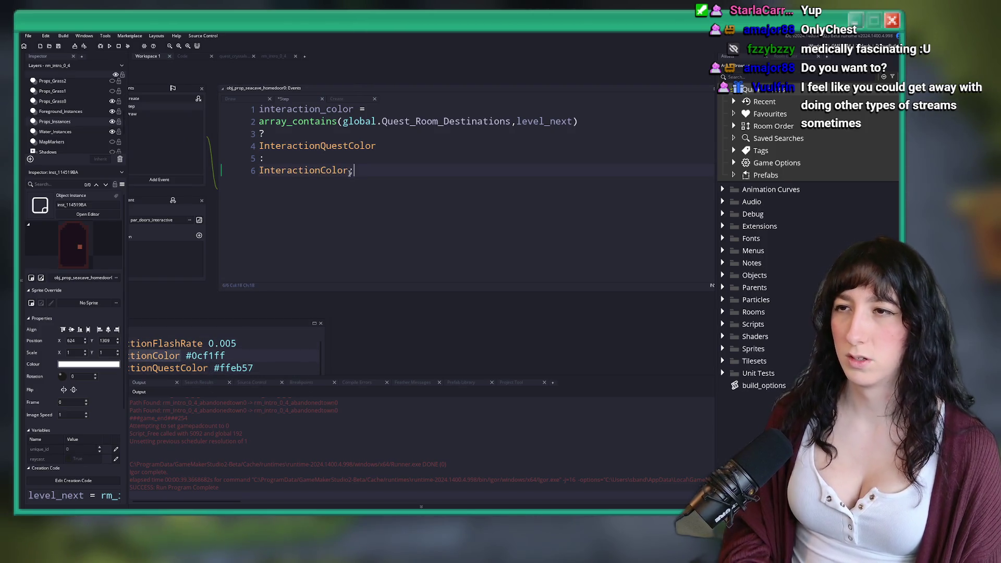
Join the ? onto the array_contains line, put the colon branch on its own line, and run the game.
click(536, 253)
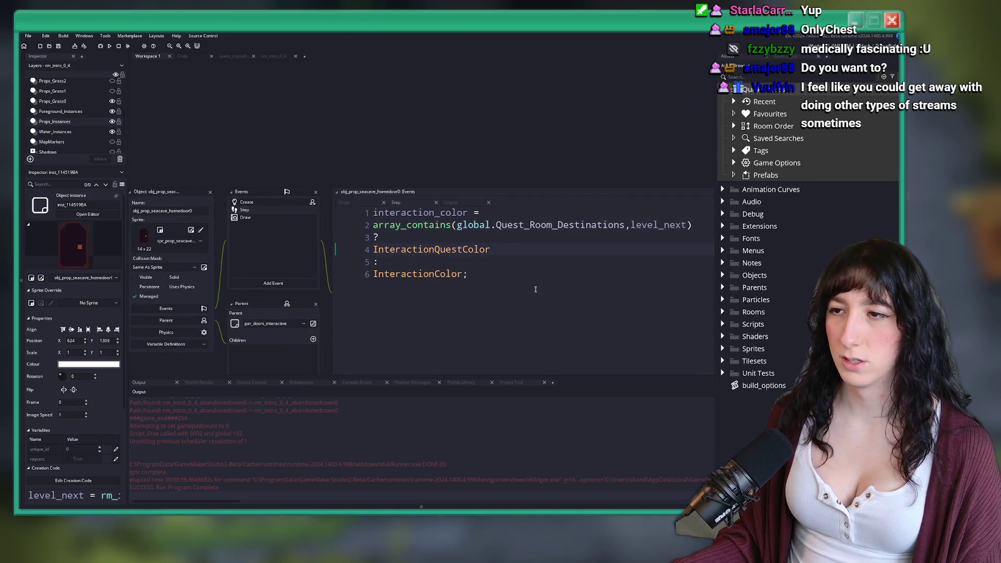
scroll(513, 241, down, 2)
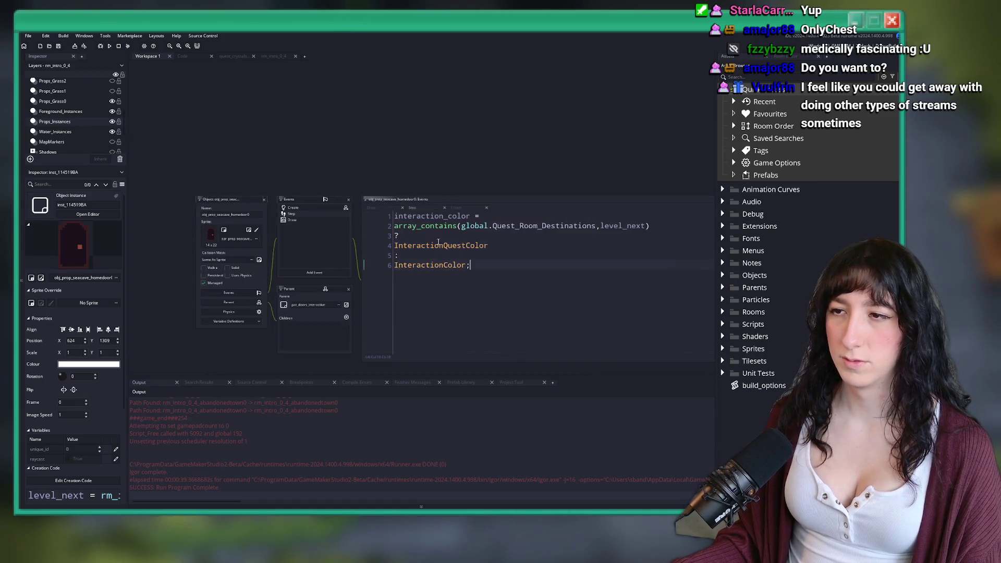
click(531, 250)
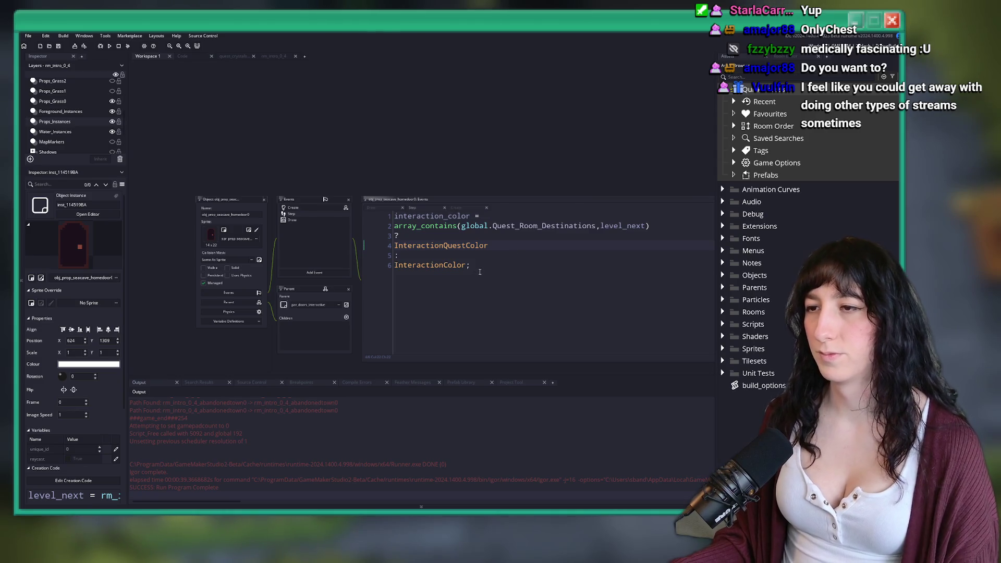
scroll(464, 255, up, 3)
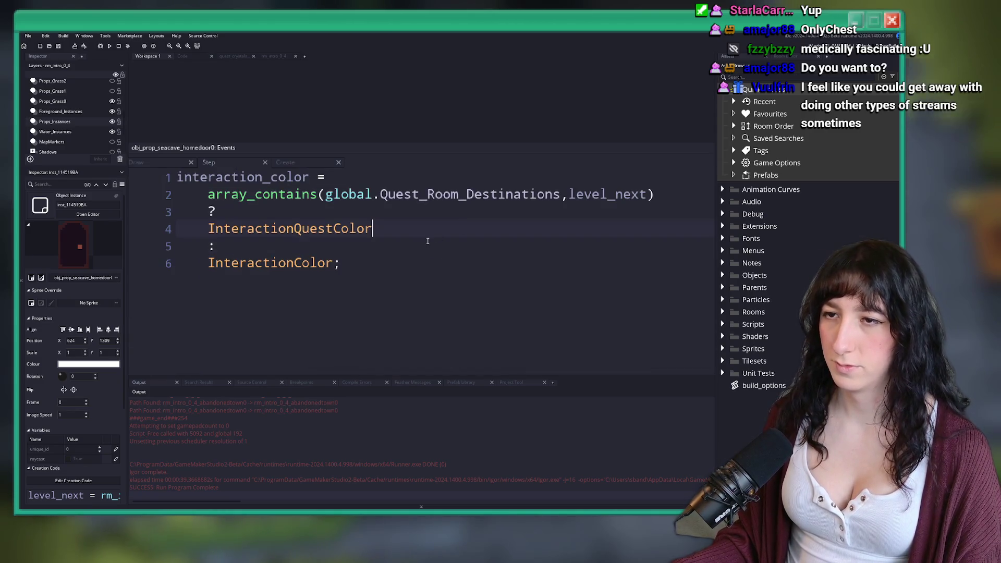
click(428, 241)
scroll(449, 231, down, 2)
click(291, 210)
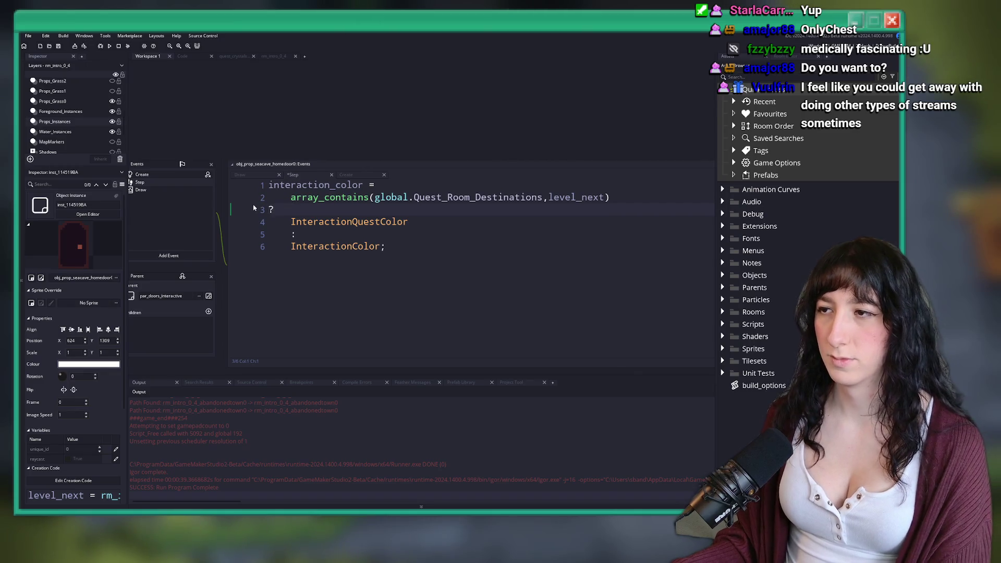
key(BackSpace)
key(BackSpace)
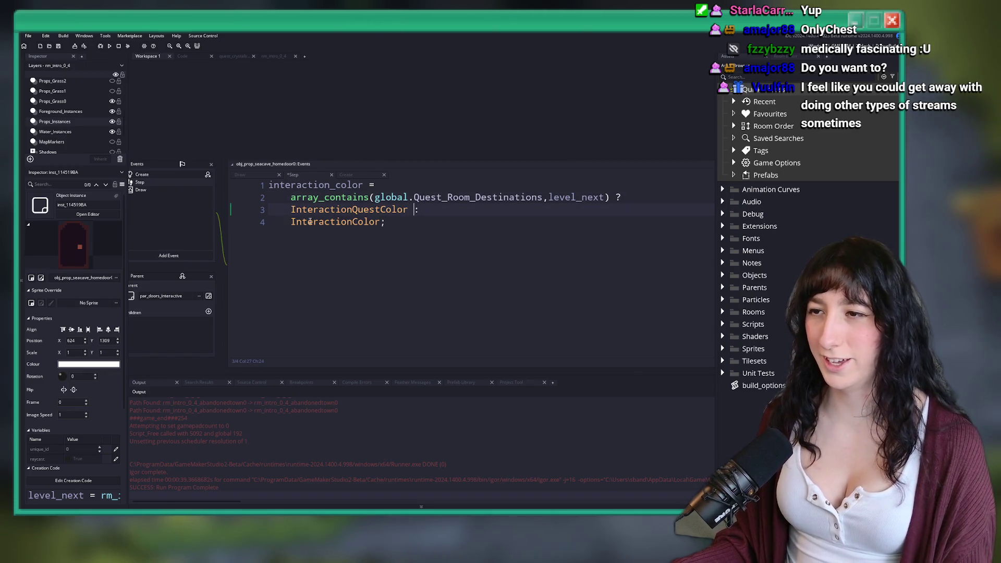
click(451, 225)
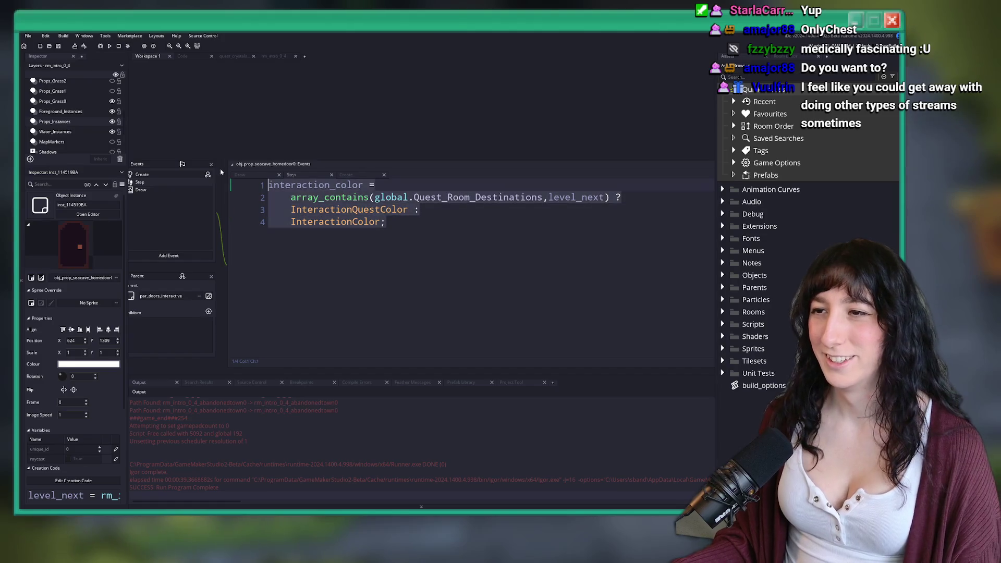
key(Return)
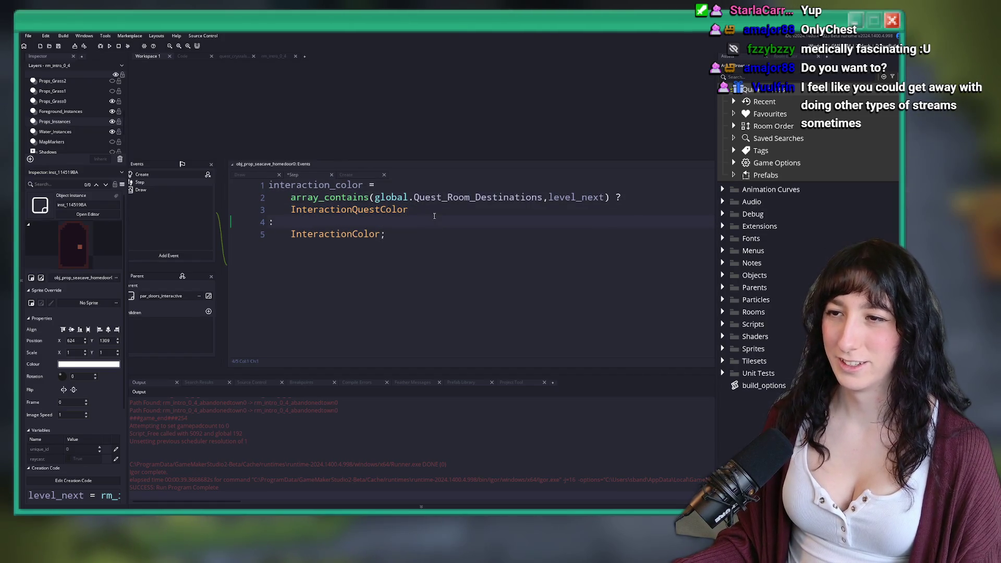
click(433, 220)
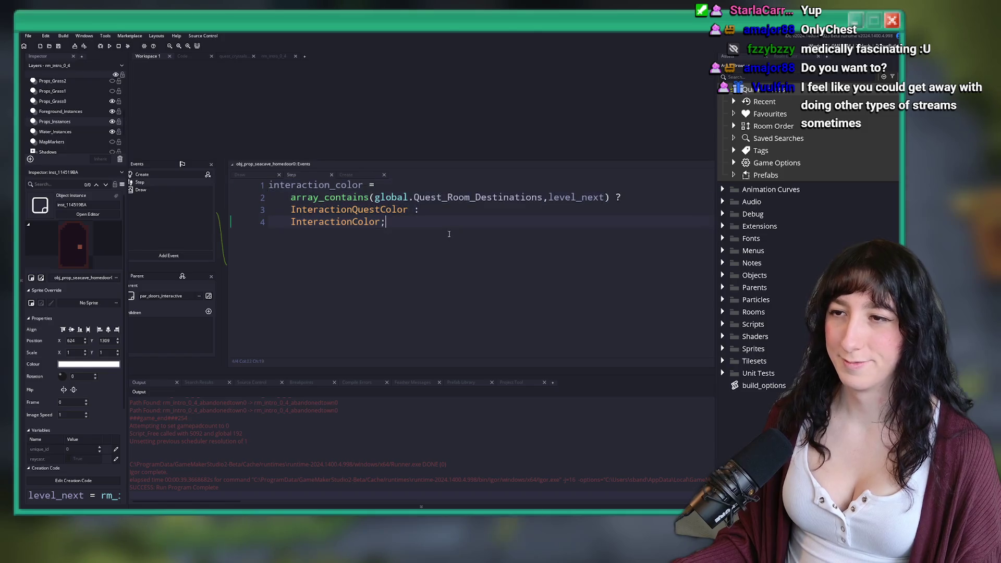
key(F5)
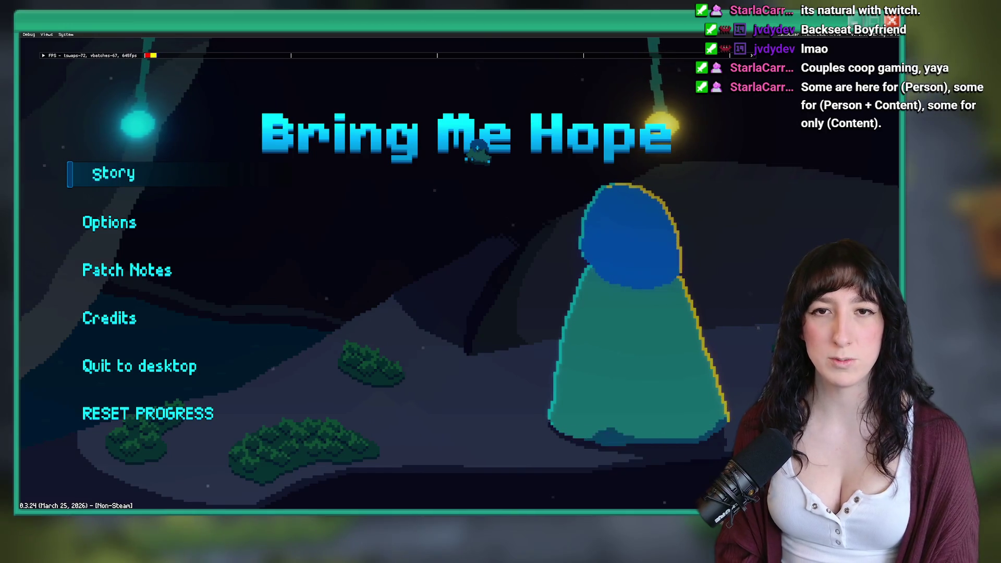
Start the story and walk the character left into Bobby's House.
click(125, 173)
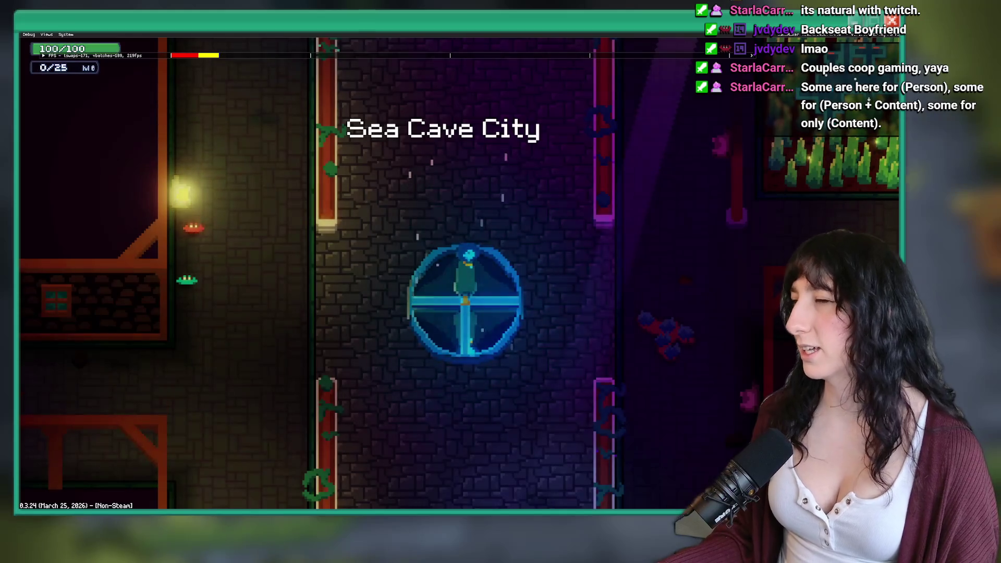
key(w)
key(d)
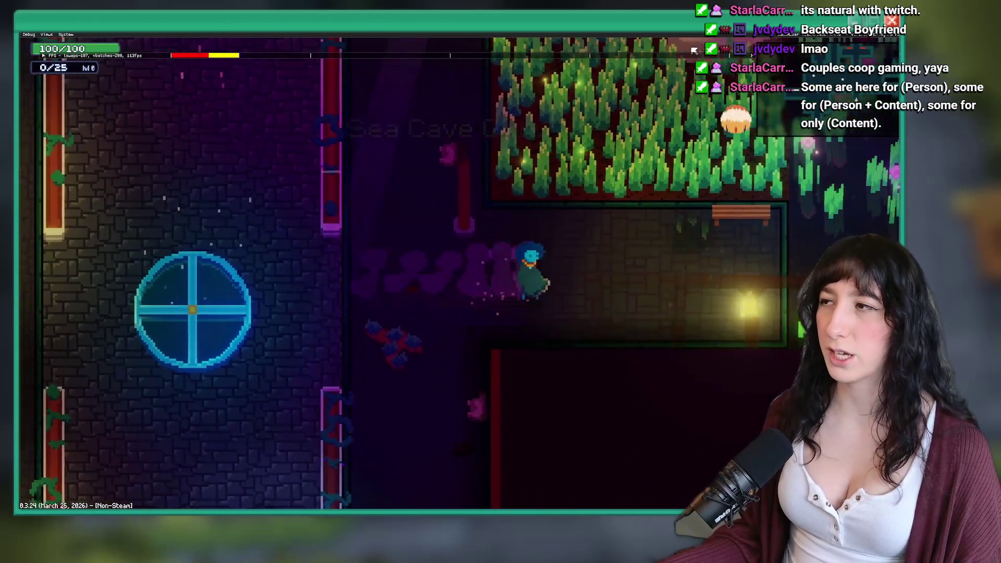
key(a)
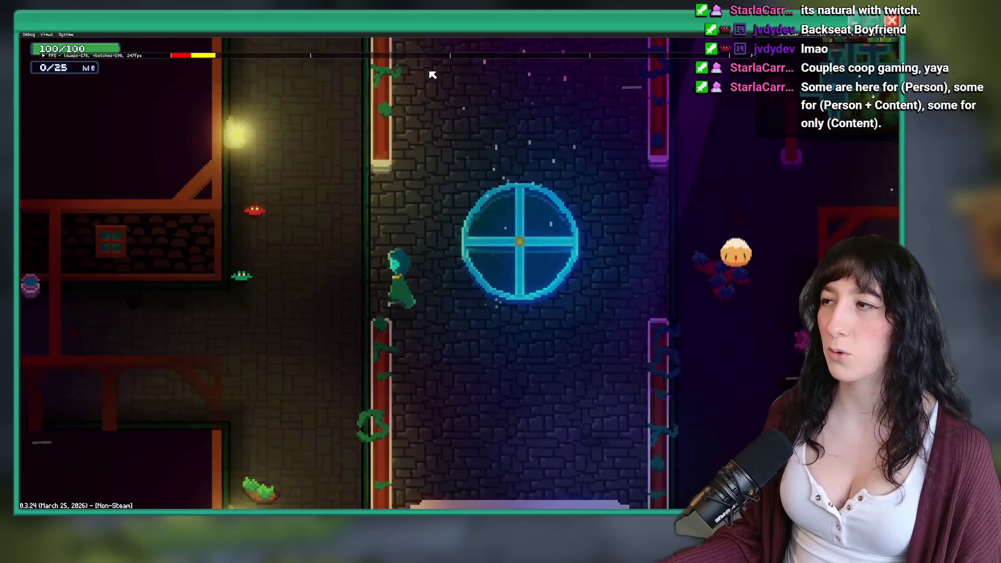
key(a)
key(w)
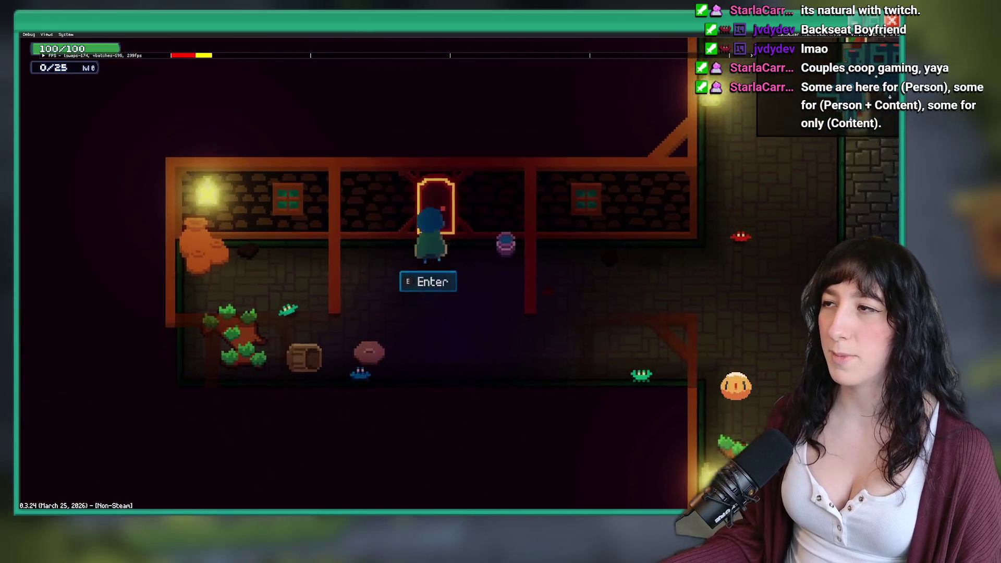
key(e)
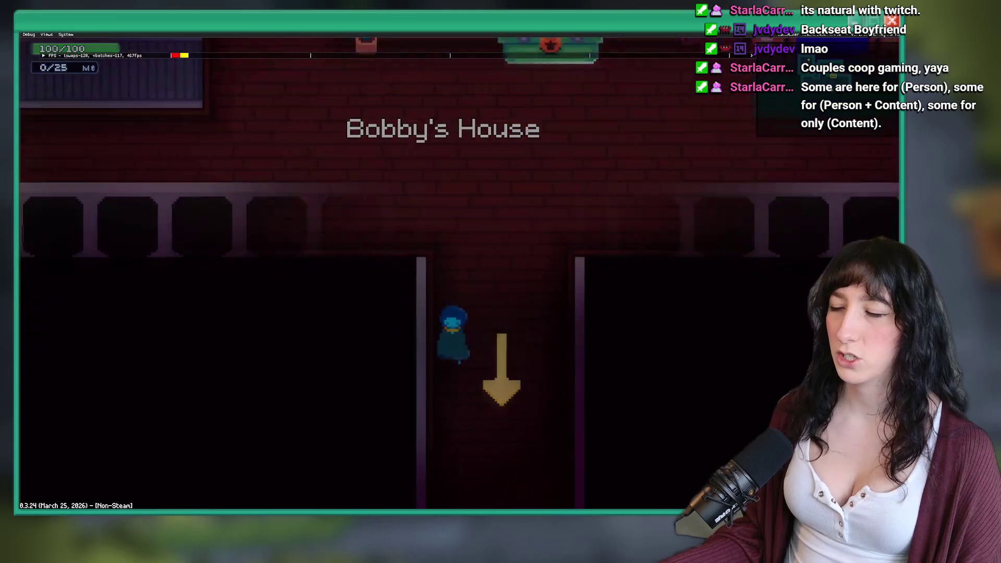
Open and close the area map, then quit the running game.
key(m)
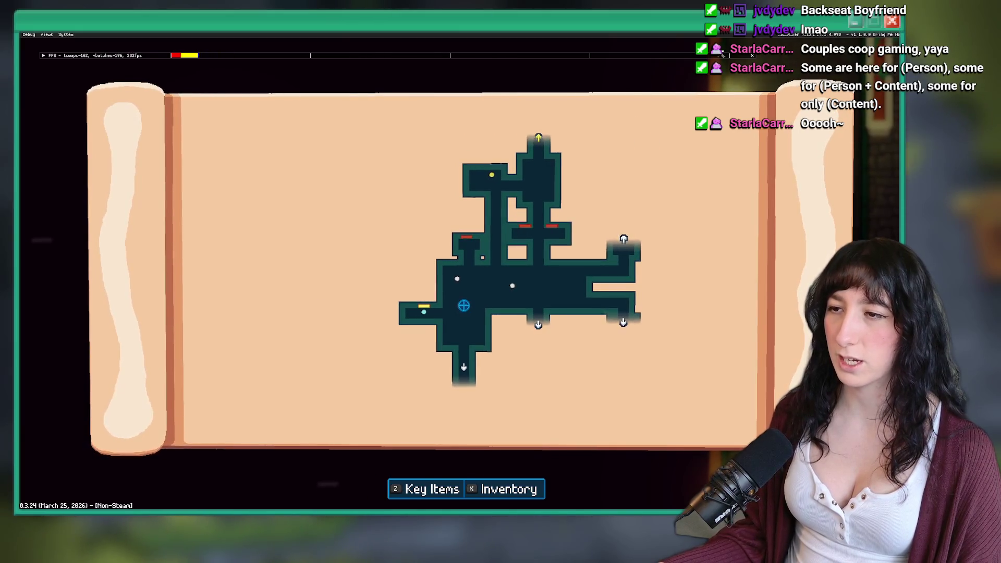
key(m)
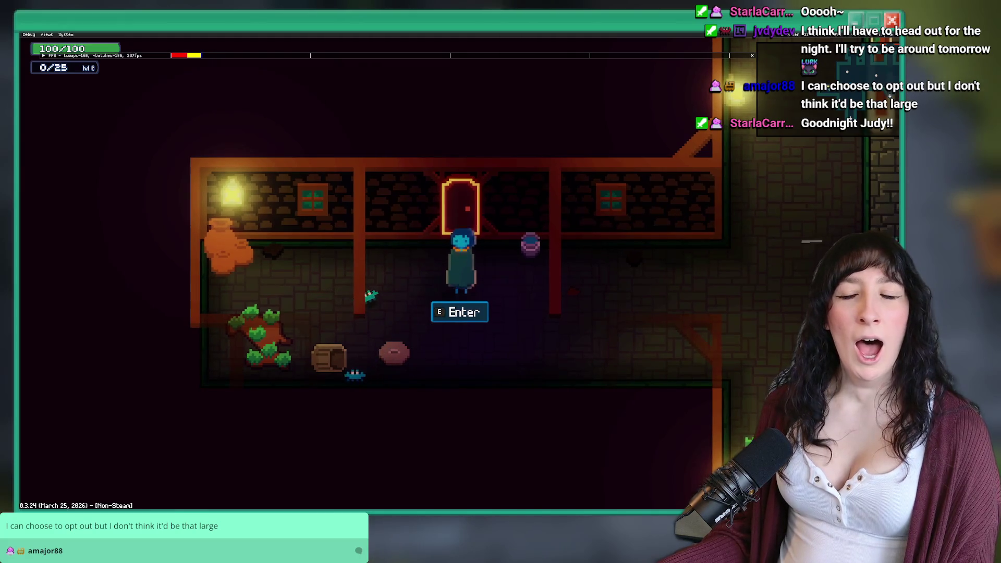
key(Escape)
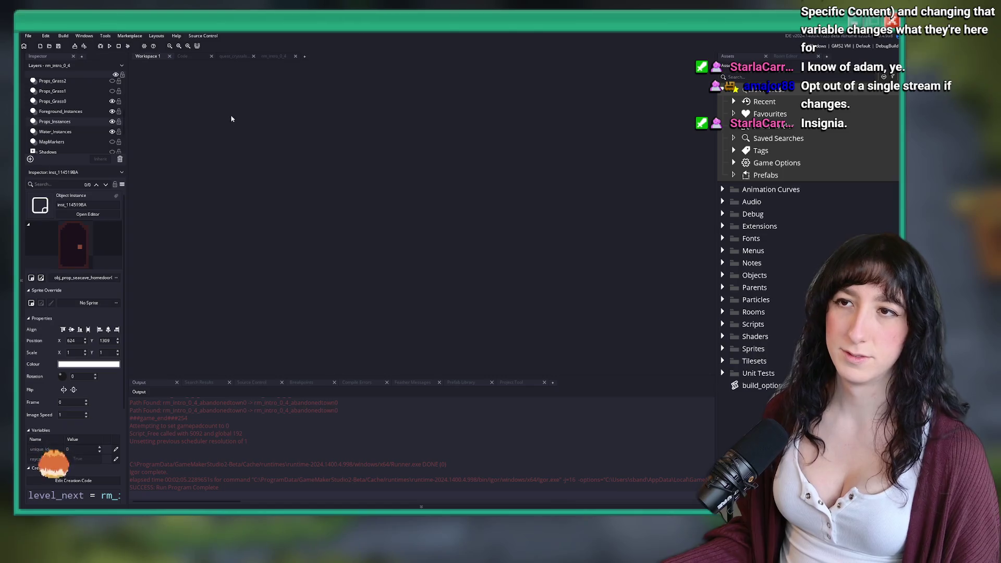
Open the quest_abandonedtown script via quest_aba search and review its first quest step.
key(ctrl+t)
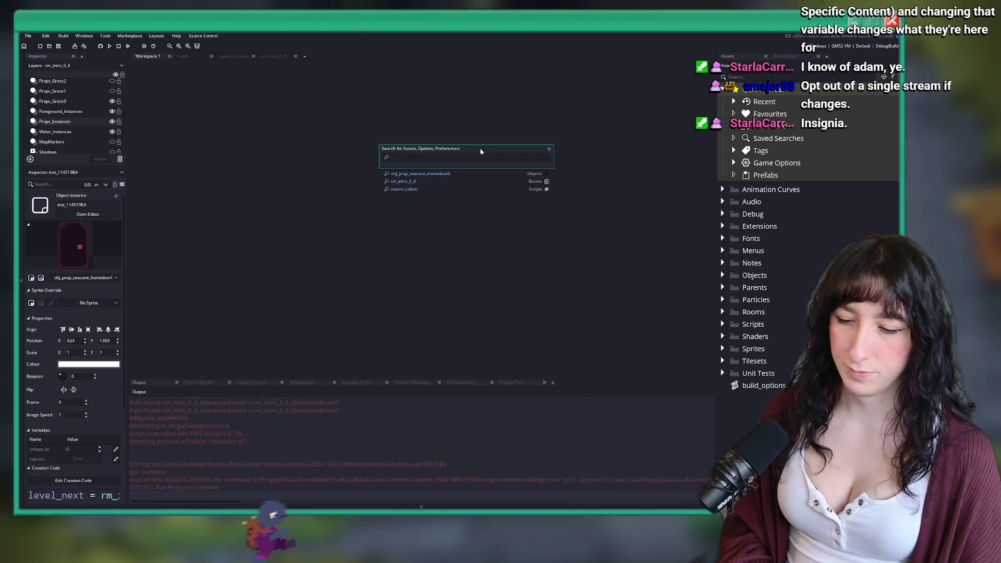
text(quest_aba)
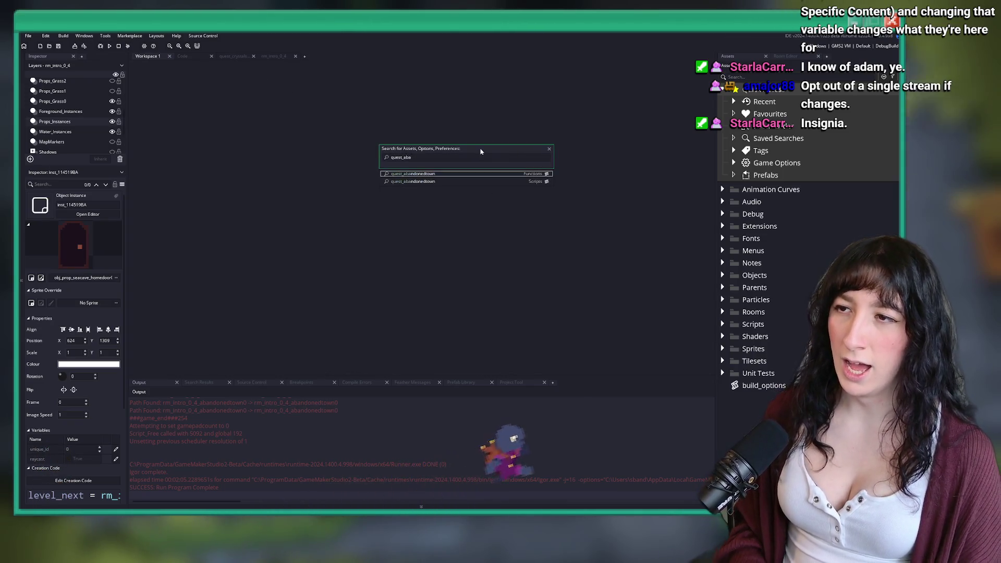
key(Return)
scroll(422, 142, down, 4)
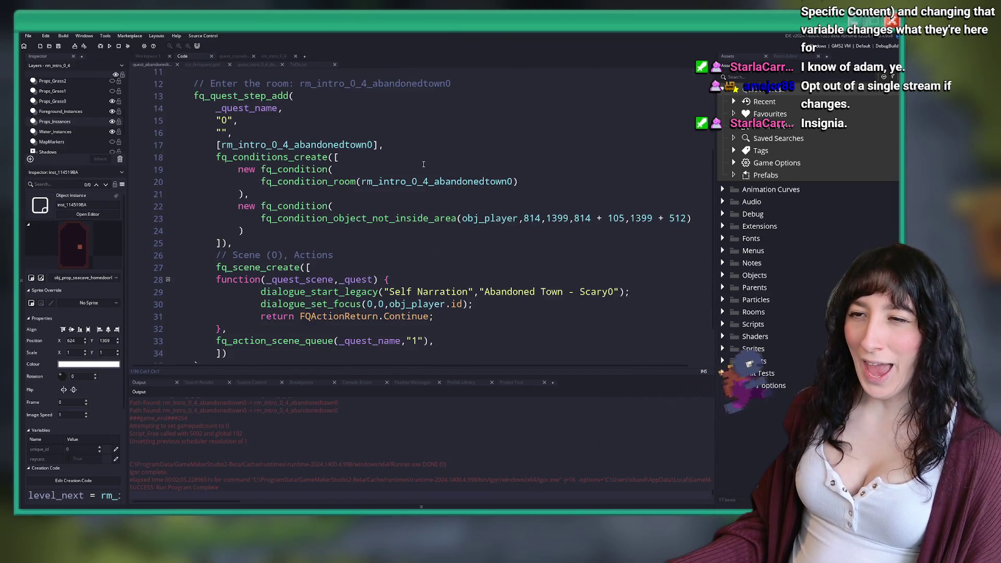
scroll(422, 142, up, 1)
scroll(365, 173, up, 1)
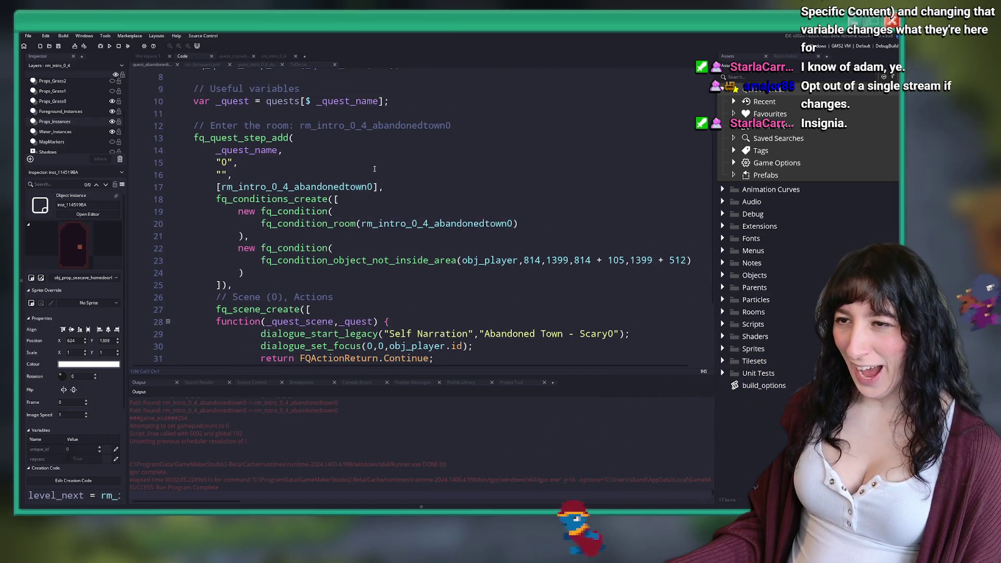
click(375, 187)
scroll(375, 187, up, 3)
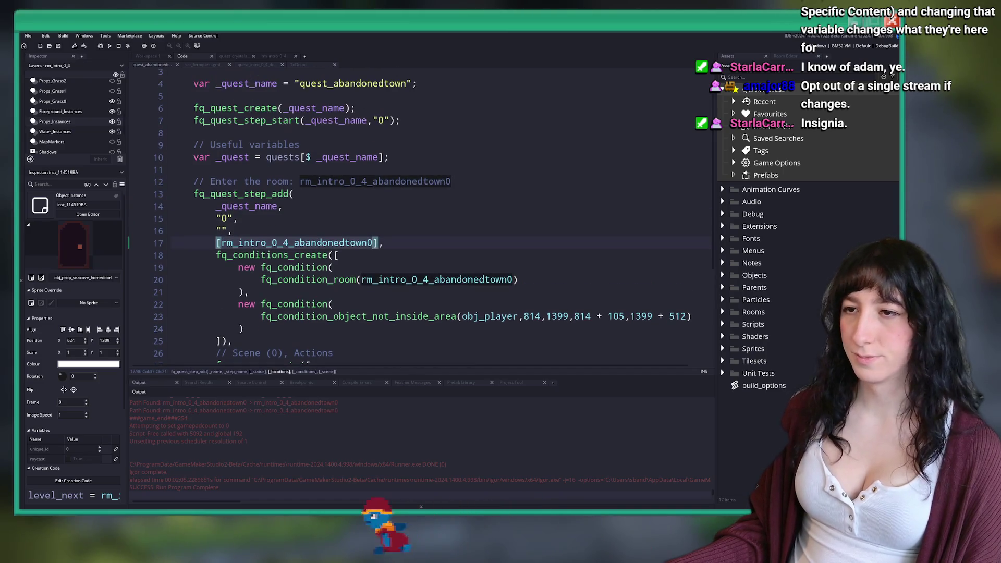
scroll(477, 230, down, 2)
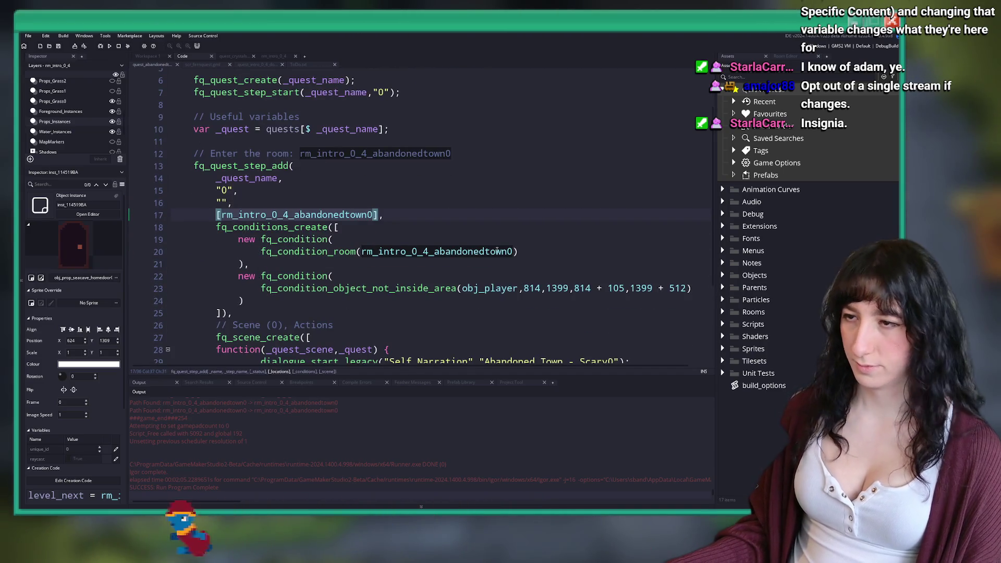
scroll(477, 229, down, 4)
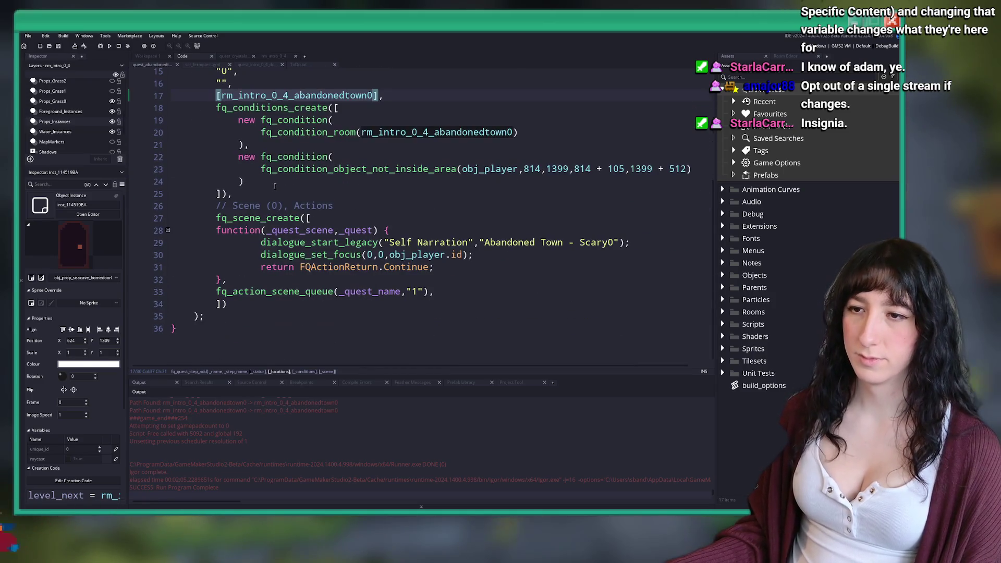
scroll(268, 179, up, 3)
scroll(268, 180, up, 3)
scroll(269, 203, down, 2)
scroll(268, 203, up, 2)
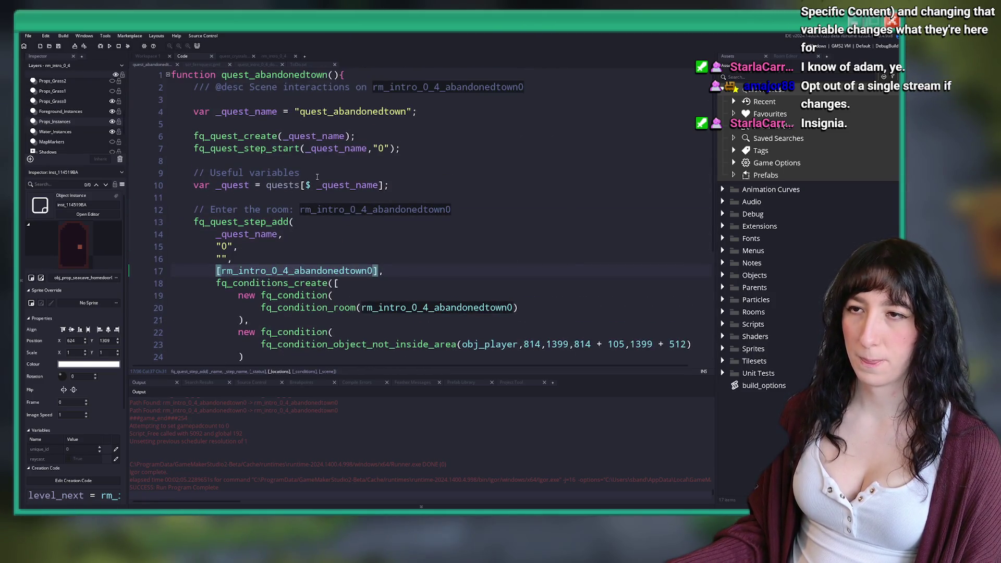
scroll(270, 228, down, 1)
scroll(270, 228, down, 1)
Change the first step's number on line 15 from "0" to "1".
click(227, 176)
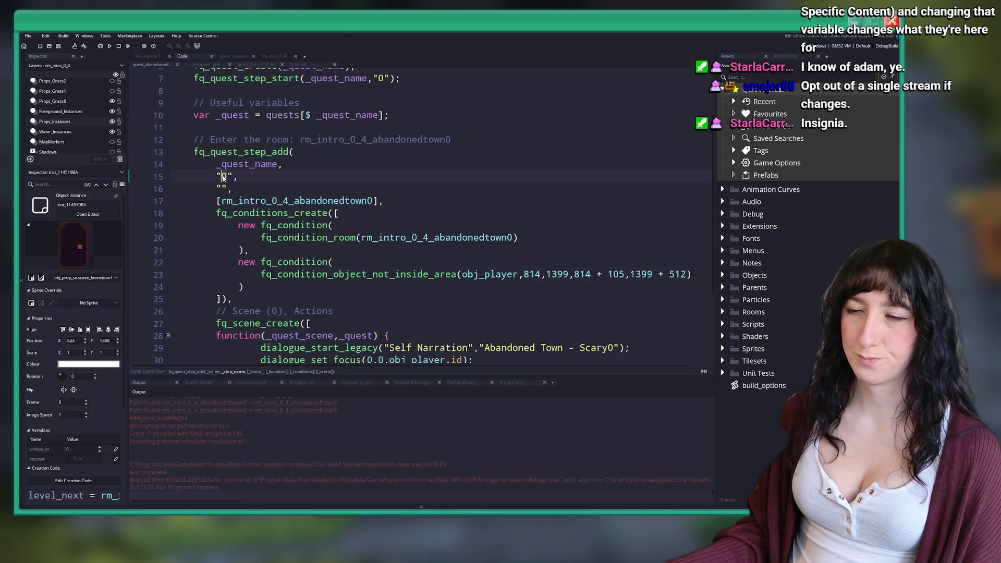
key(Delete)
text(1)
scroll(282, 157, down, 2)
scroll(344, 137, up, 2)
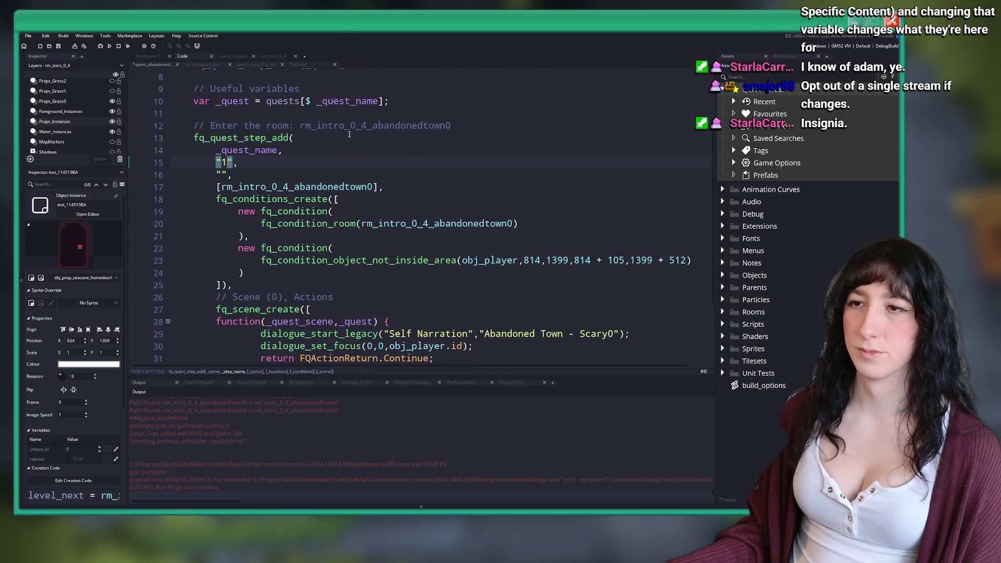
Duplicate the quest step block above the original and number the copy "0".
scroll(349, 135, down, 2)
mouse_move(443, 347)
mouse_down()
mouse_move(209, 157)
mouse_move(176, 103)
mouse_move(193, 114)
mouse_up()
key(ctrl+c)
scroll(440, 111, up, 2)
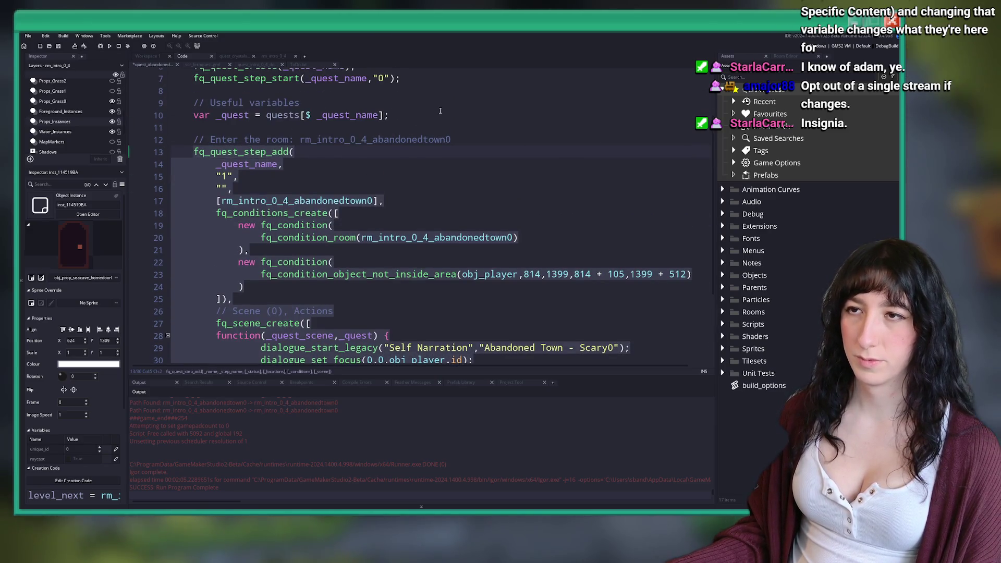
click(441, 111)
key(Return)
key(ctrl+v)
scroll(441, 110, up, 1)
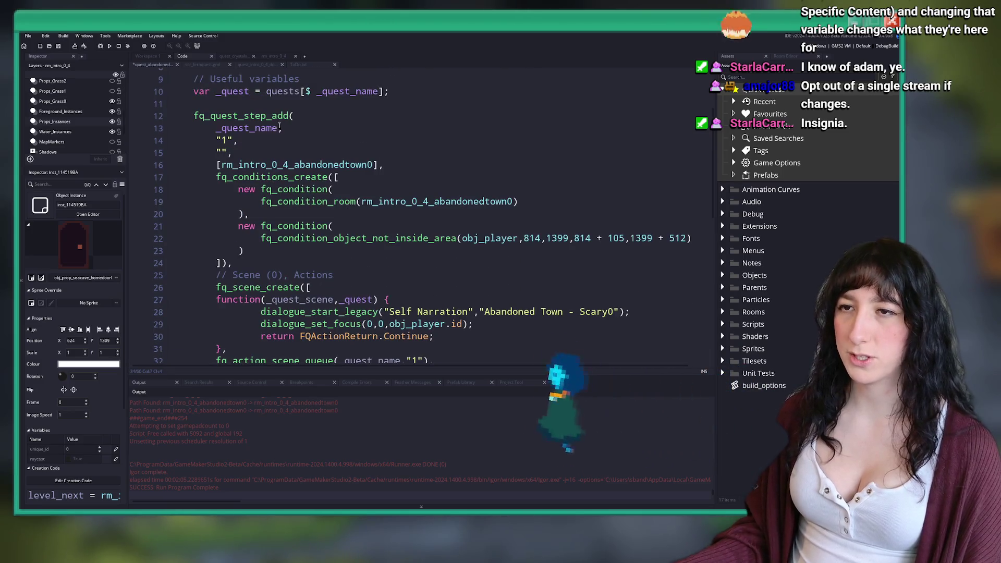
double_click(224, 139)
text(0)
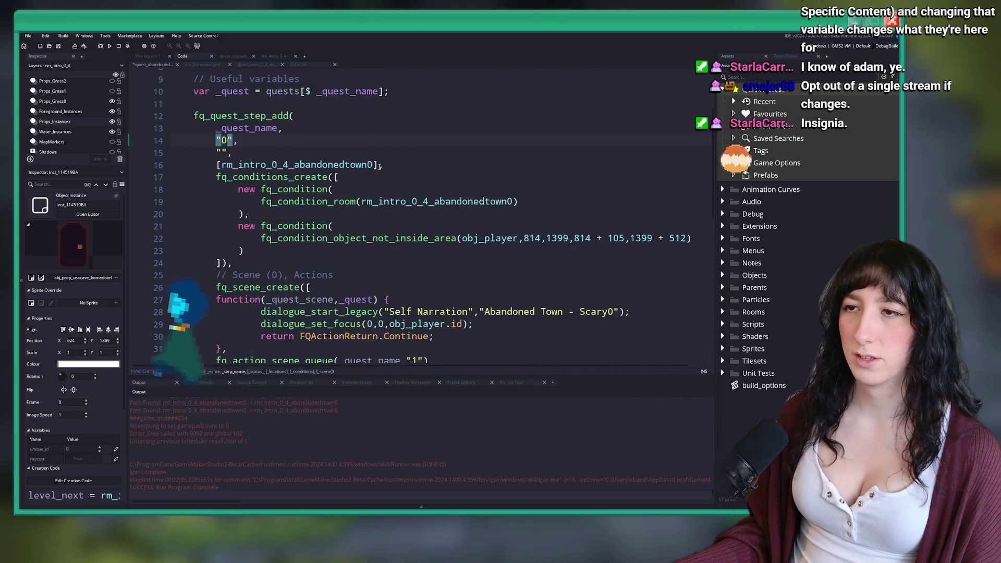
Empty the copy's room list, delete its room condition, and switch to fq_condition_quest_is_completed.
double_click(298, 165)
key(BackSpace)
drag(334, 213, 173, 189)
key(BackSpace)
key(BackSpace)
drag(456, 202, 332, 201)
key(BackSpace)
text(quest_is)
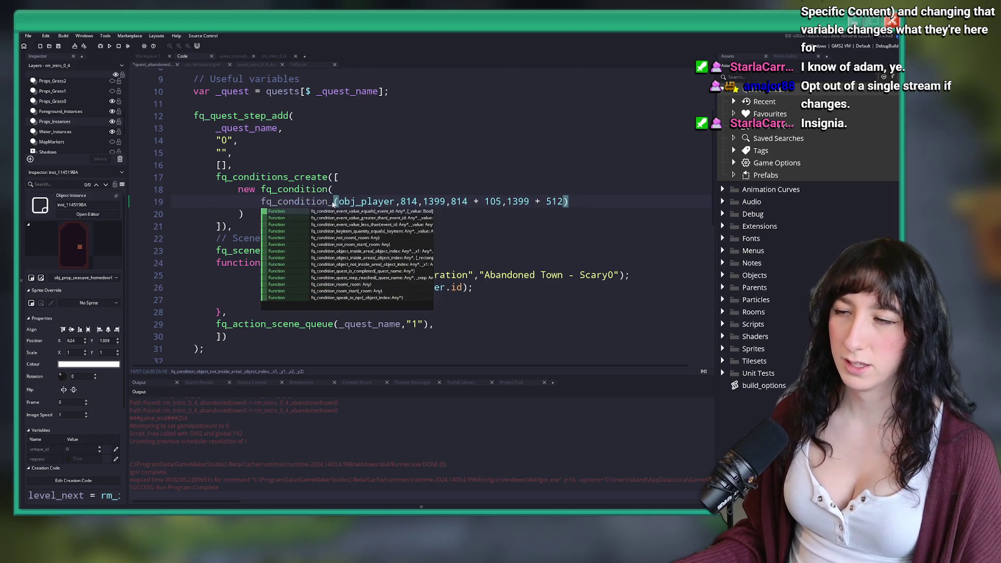
key(Return)
key(BackSpace)
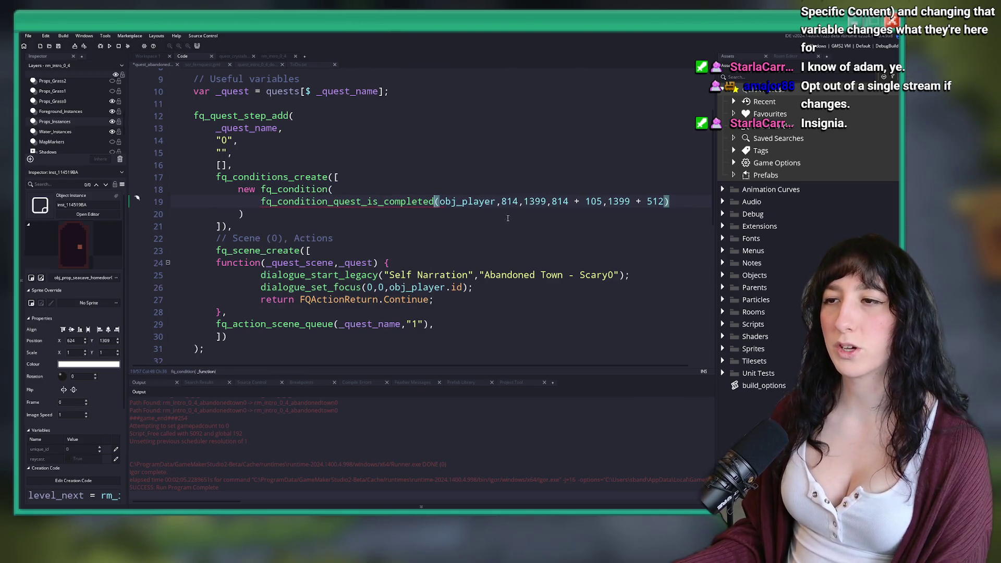
click(663, 231)
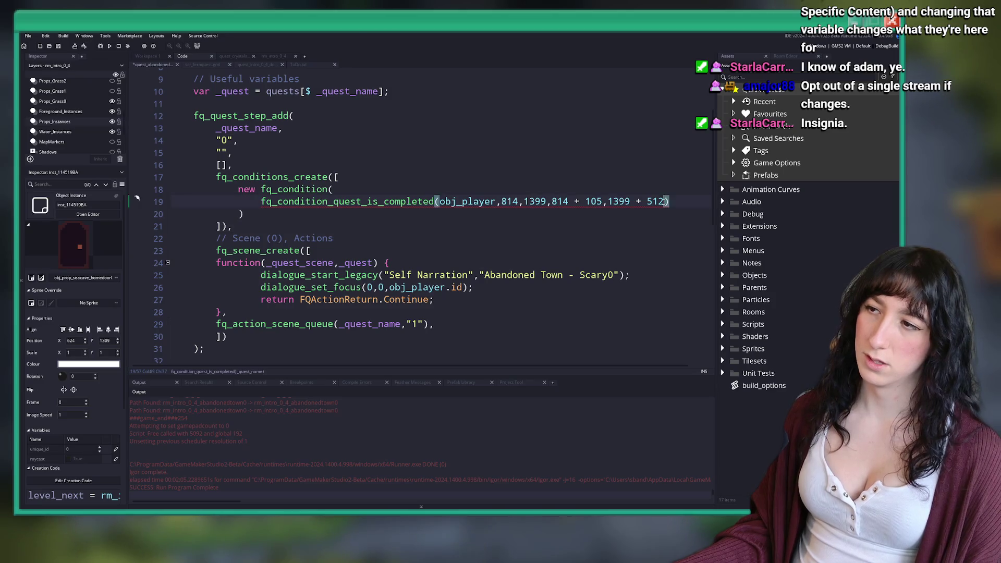
click(441, 201)
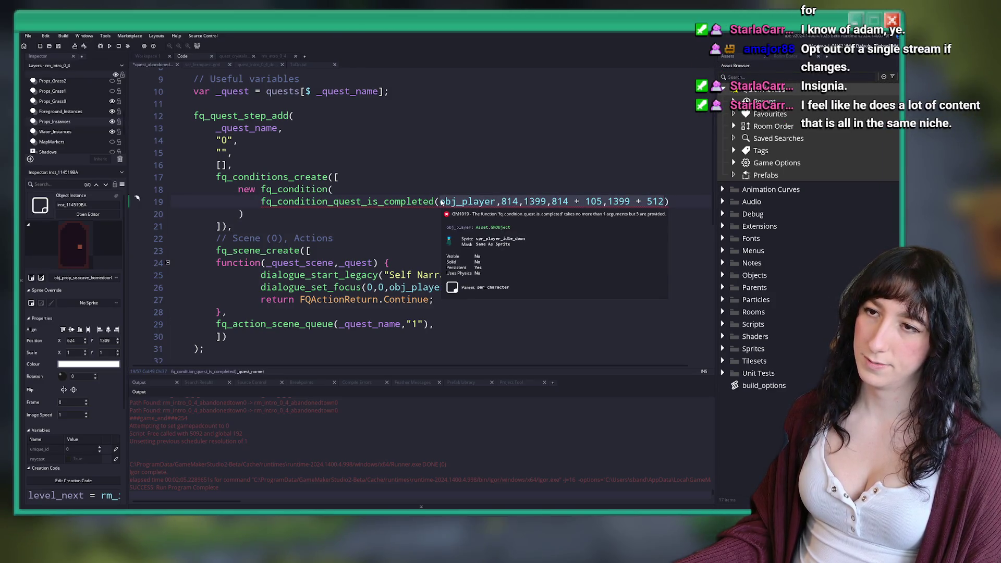
Search the assets for 'quest_sh' to look up another quest script.
scroll(375, 156, up, 1)
scroll(375, 155, up, 2)
key(ctrl+t)
text(quest_sh)
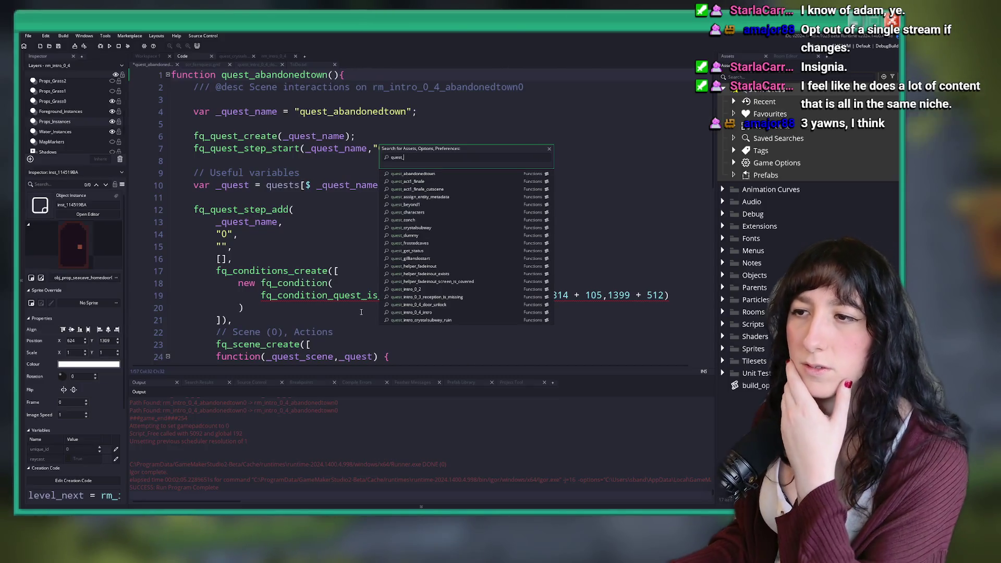
Review quest_conch down to the Talk to Conch step's empty status string, then return to quest_abandonedtown.
click(425, 224)
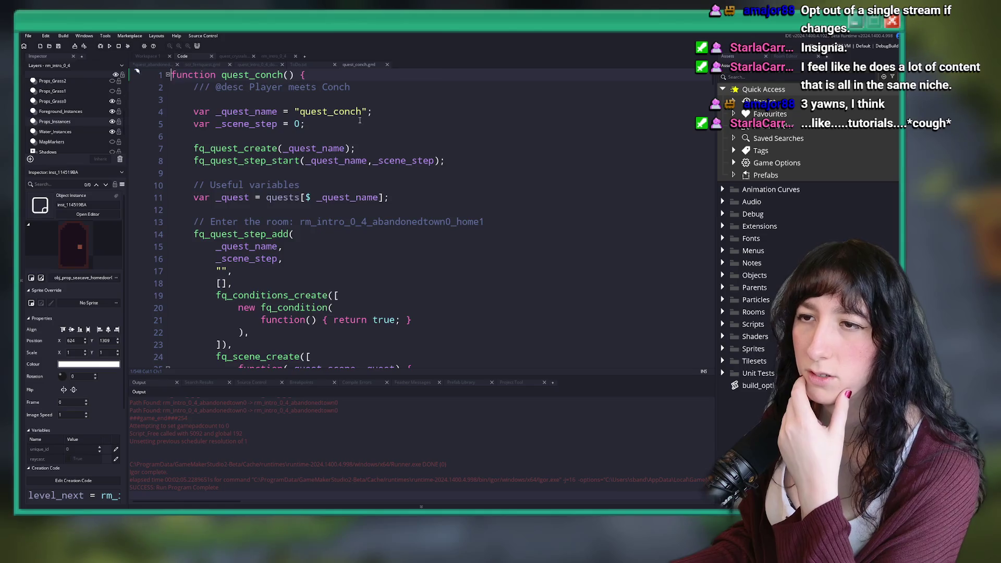
scroll(342, 148, down, 2)
scroll(349, 196, down, 1)
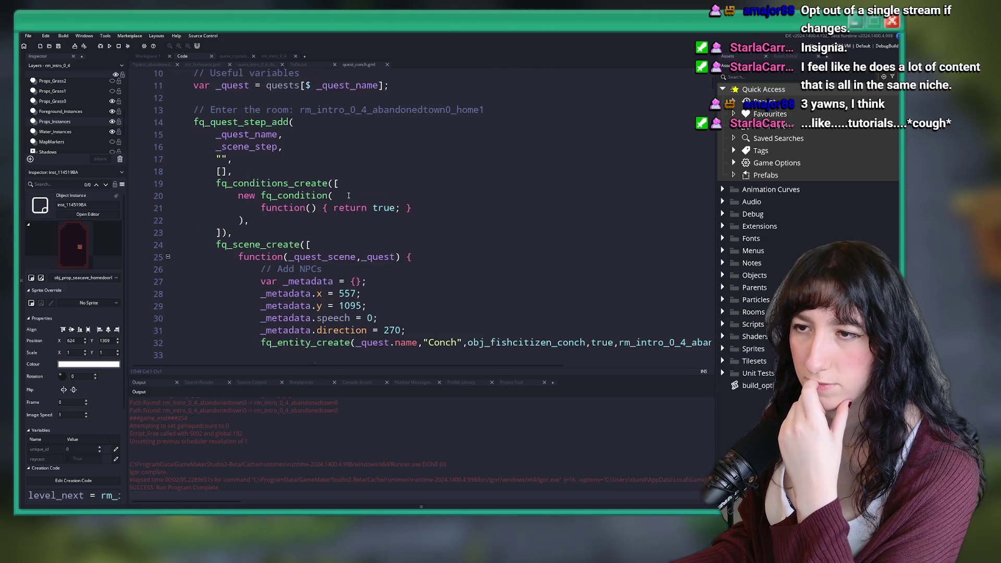
scroll(191, 220, down, 14)
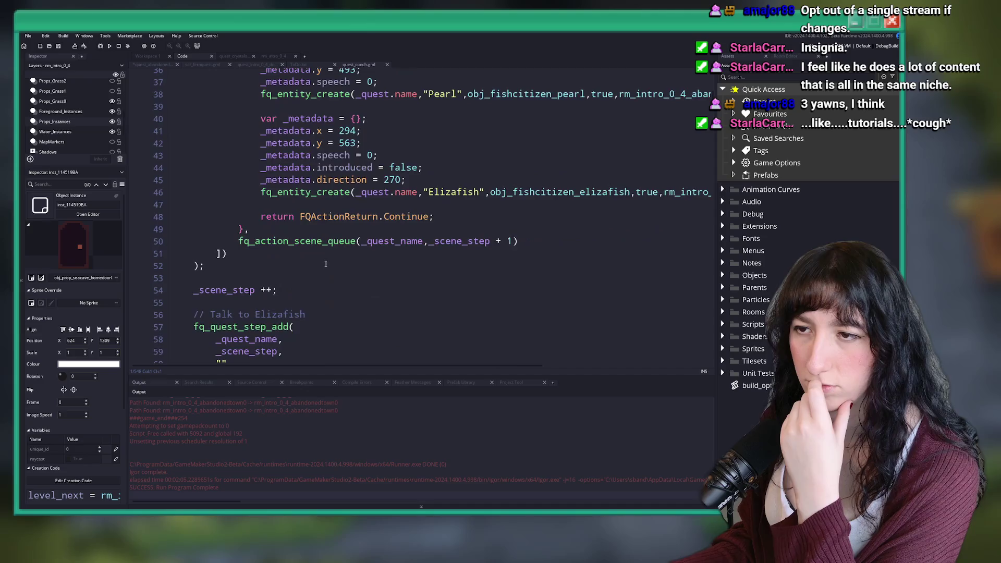
scroll(479, 230, down, 5)
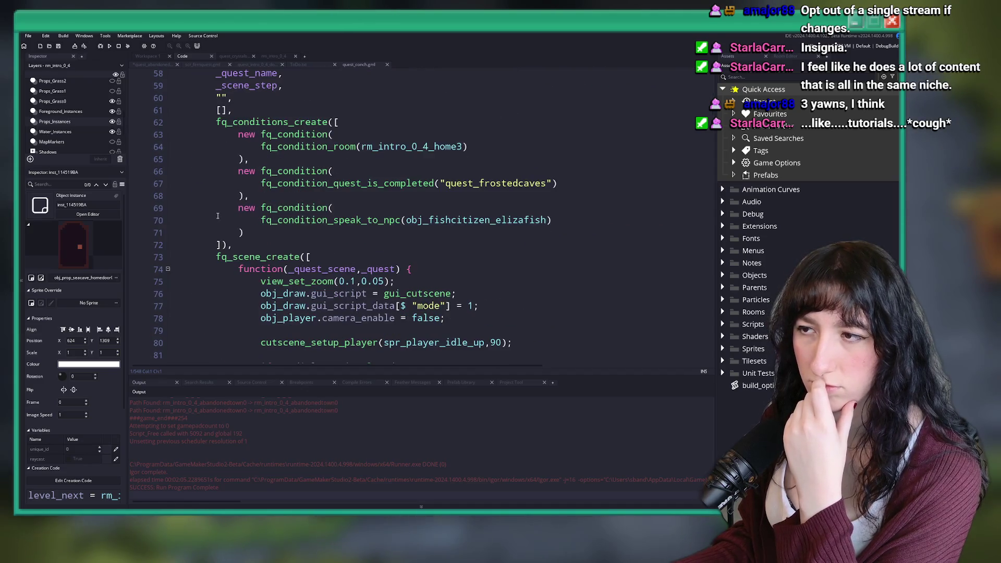
scroll(479, 230, down, 11)
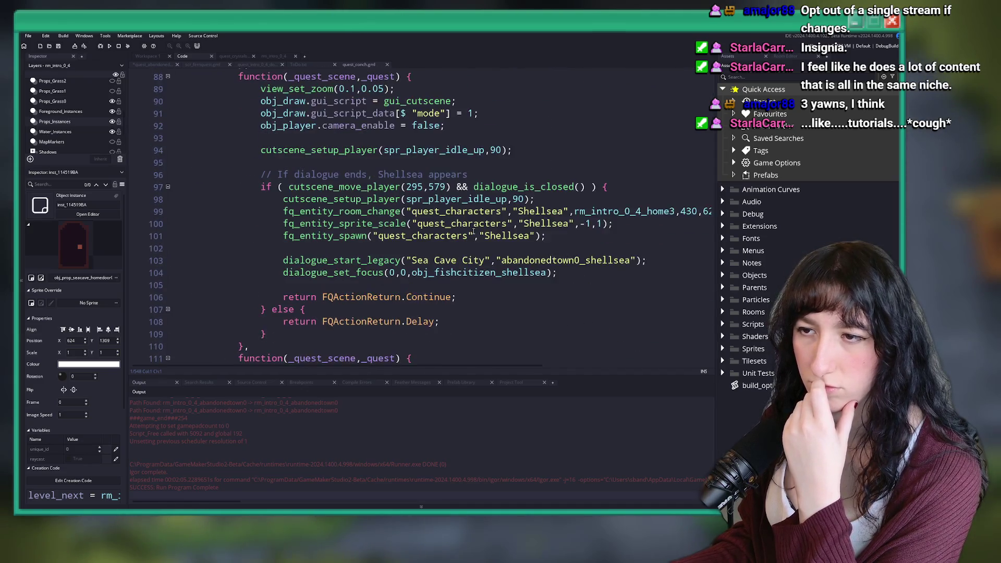
scroll(398, 215, down, 13)
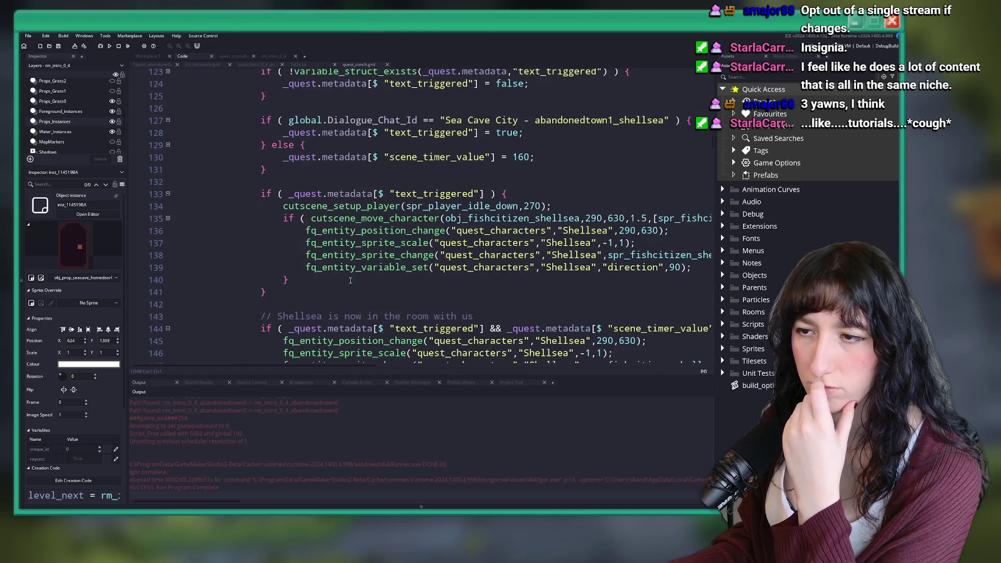
scroll(345, 272, down, 11)
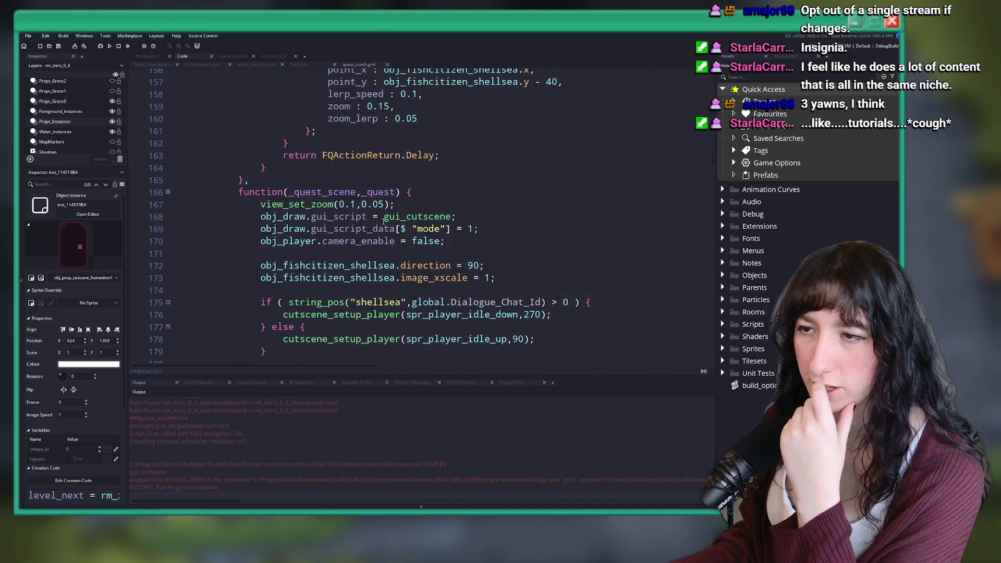
scroll(394, 205, down, 2)
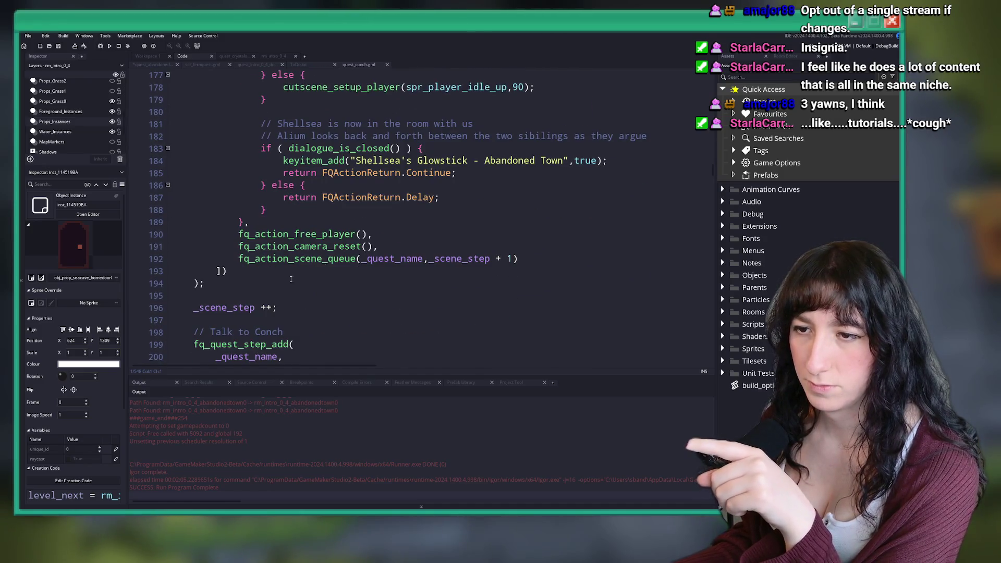
scroll(321, 289, down, 1)
double_click(222, 324)
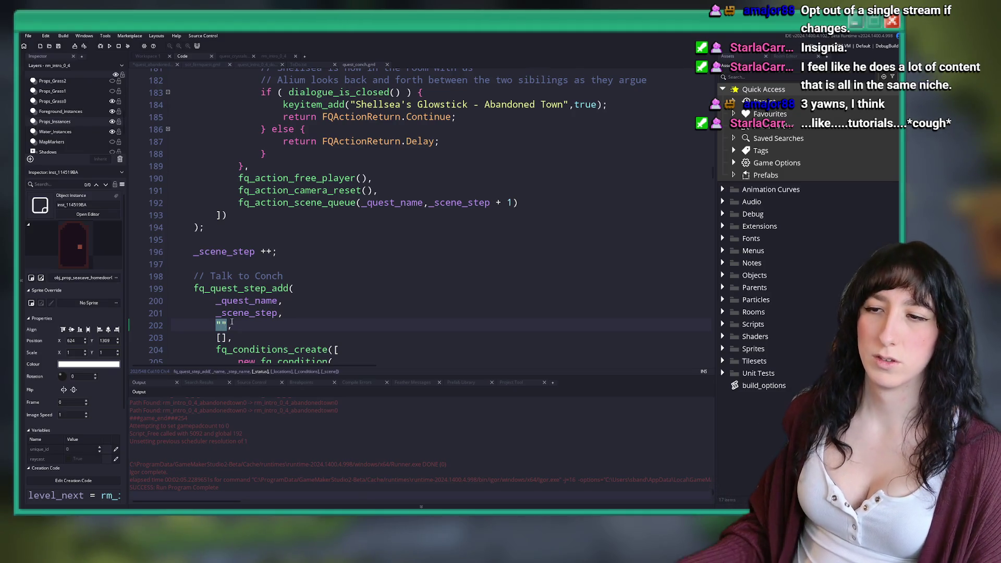
scroll(413, 212, down, 6)
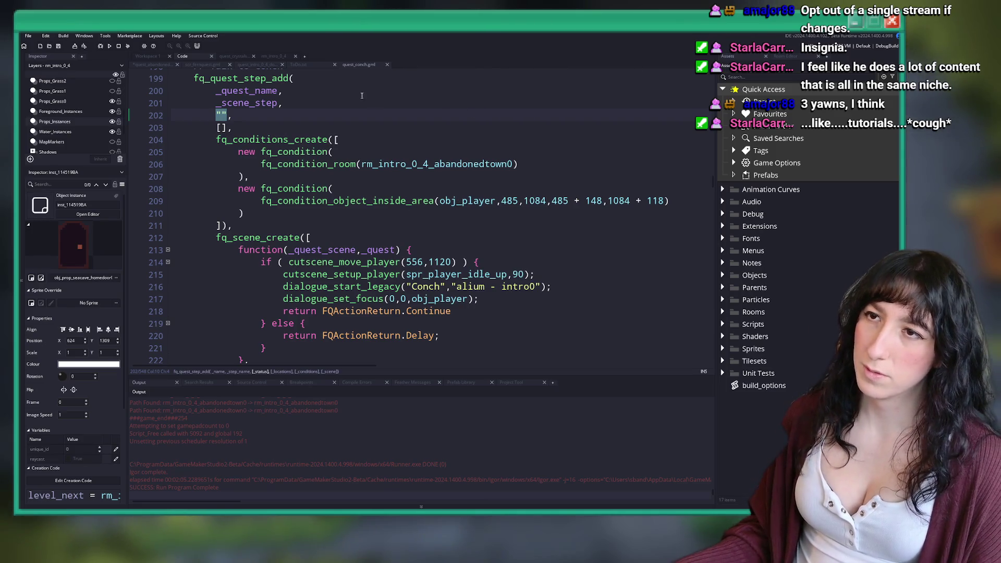
click(153, 64)
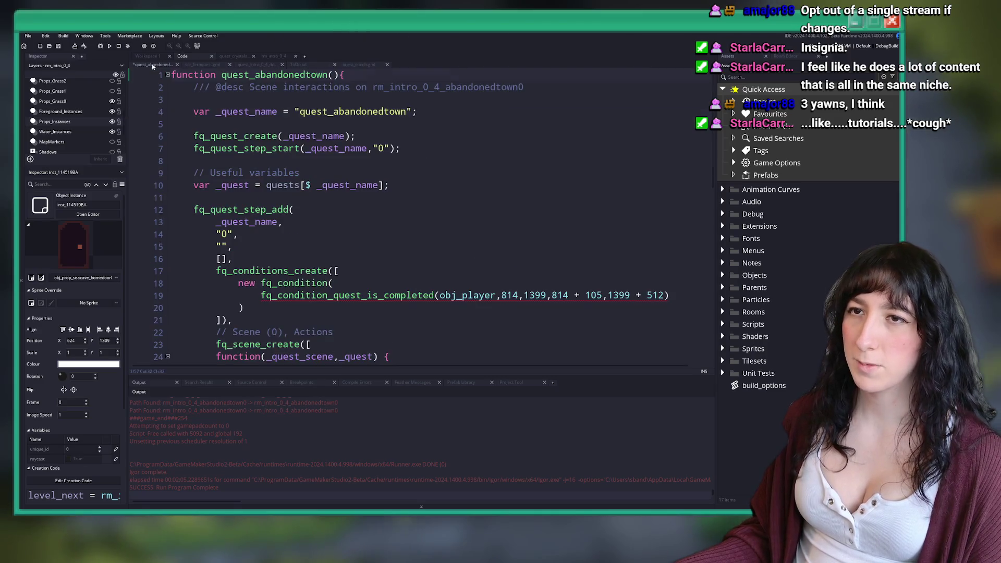
Undo step "0"'s condition edits, then redo to empty its room list again.
scroll(285, 178, down, 9)
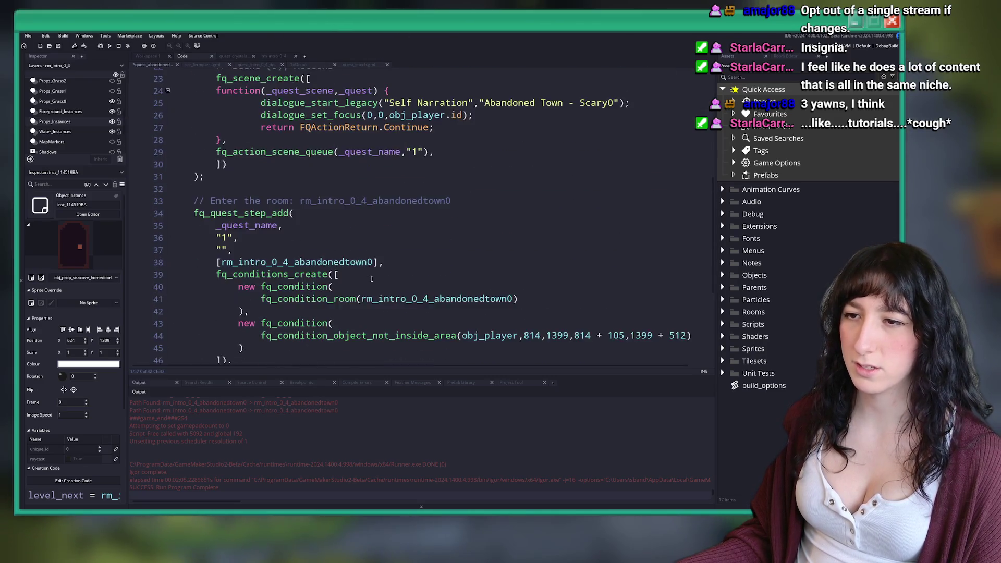
scroll(374, 279, down, 3)
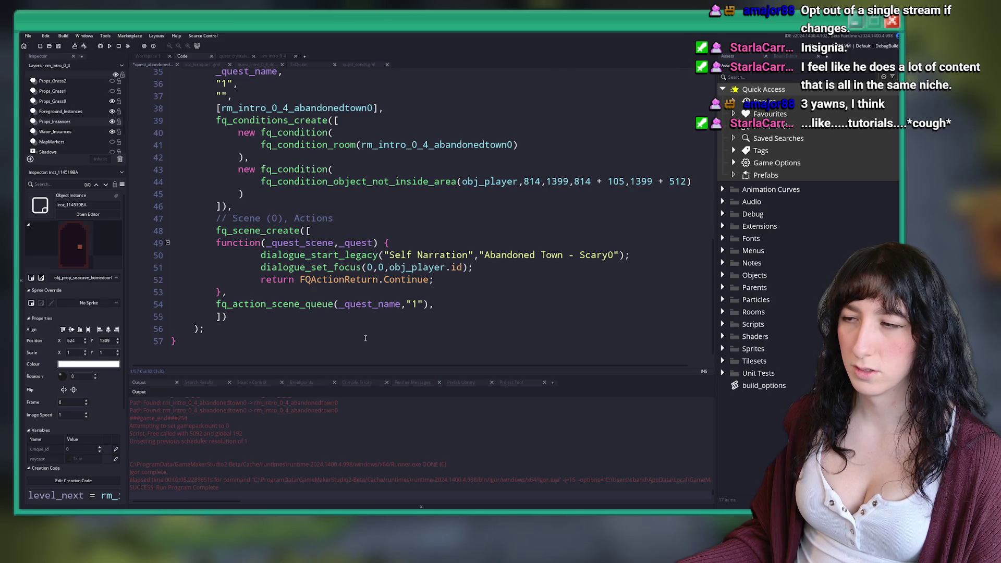
scroll(371, 319, up, 5)
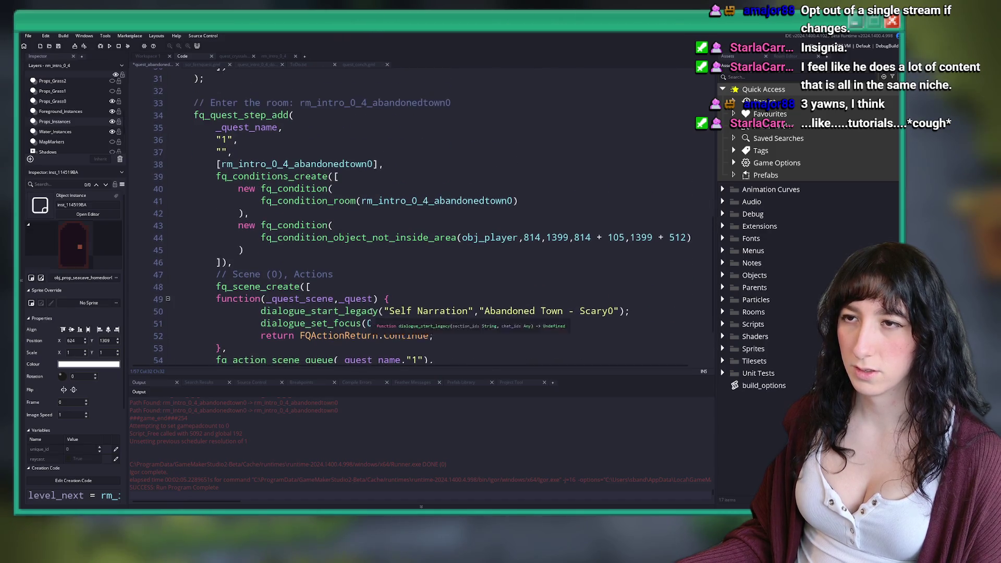
scroll(371, 311, up, 3)
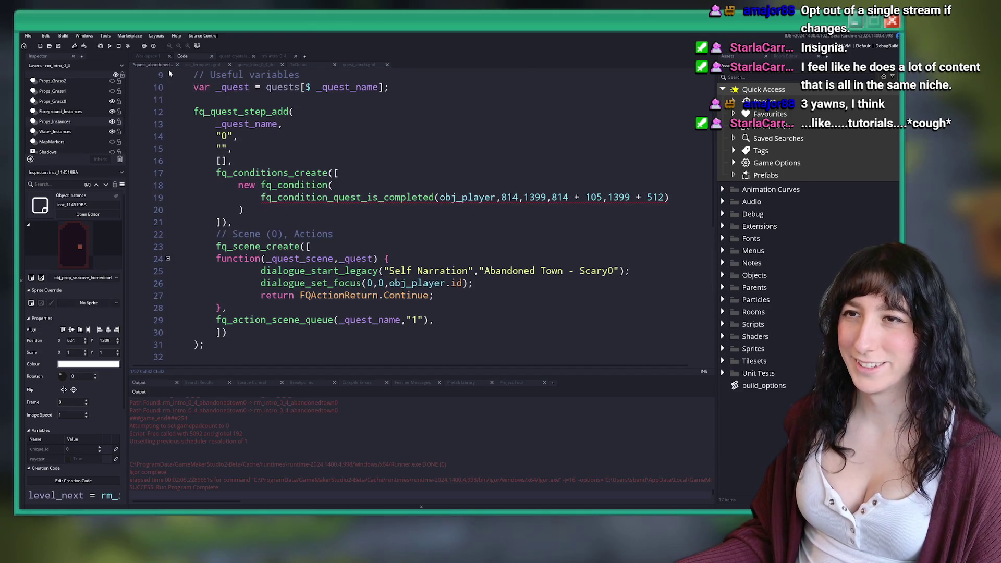
scroll(260, 151, up, 2)
scroll(260, 151, down, 2)
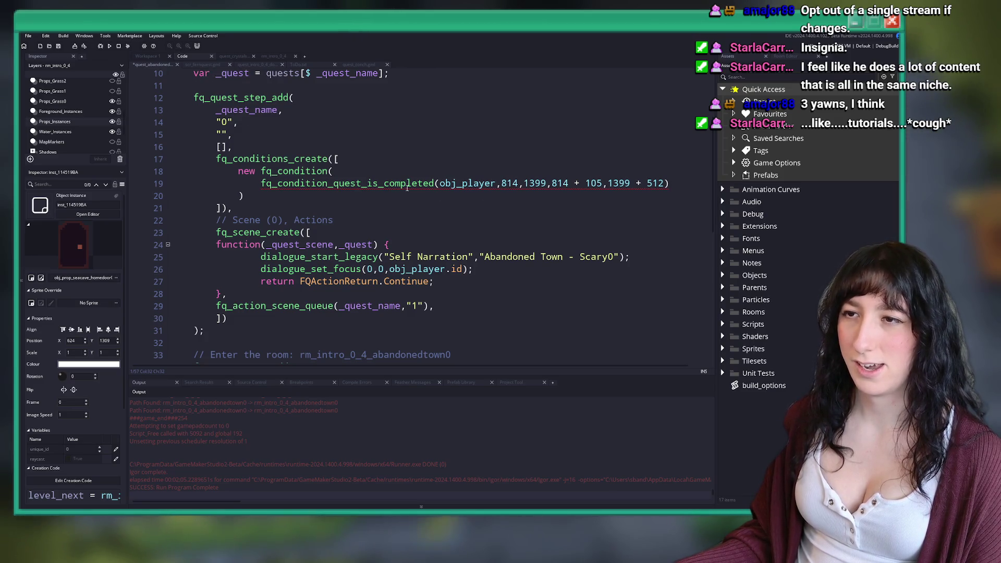
key(ctrl+z)
key(ctrl+z)
key(ctrl+z)
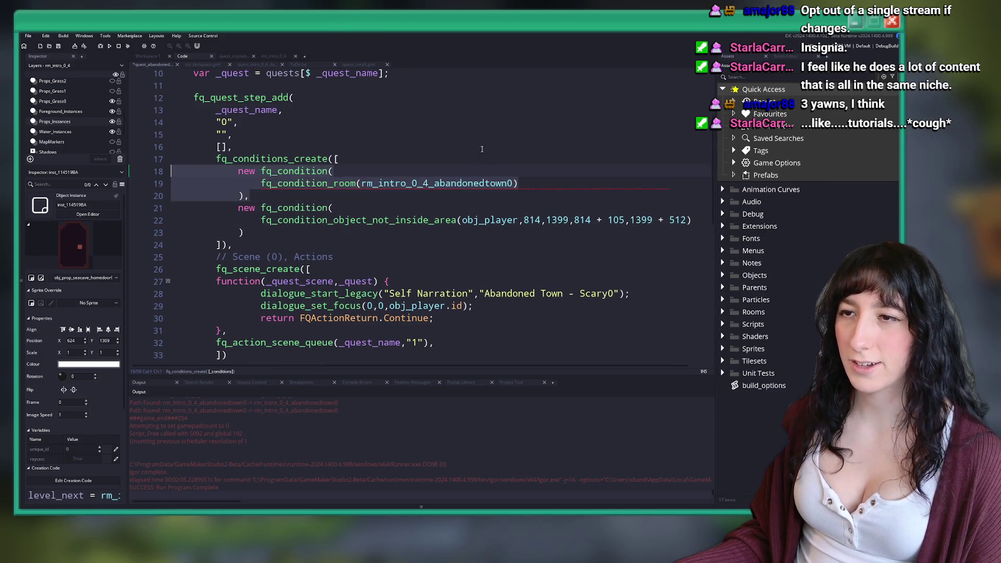
key(ctrl+z)
key(ctrl+y)
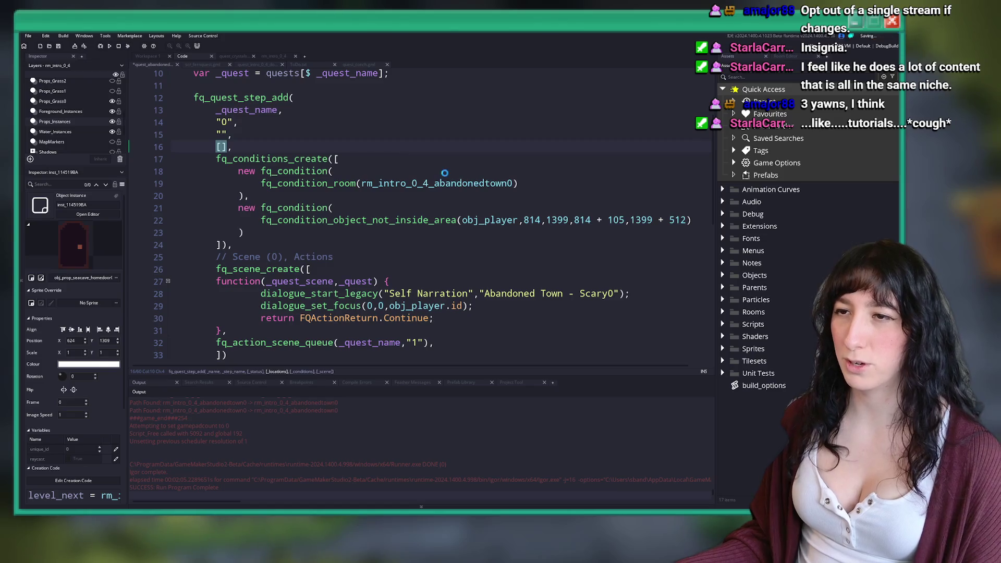
Undo further until step "0" has room and object-not-inside-area checks with an empty status.
key(Up)
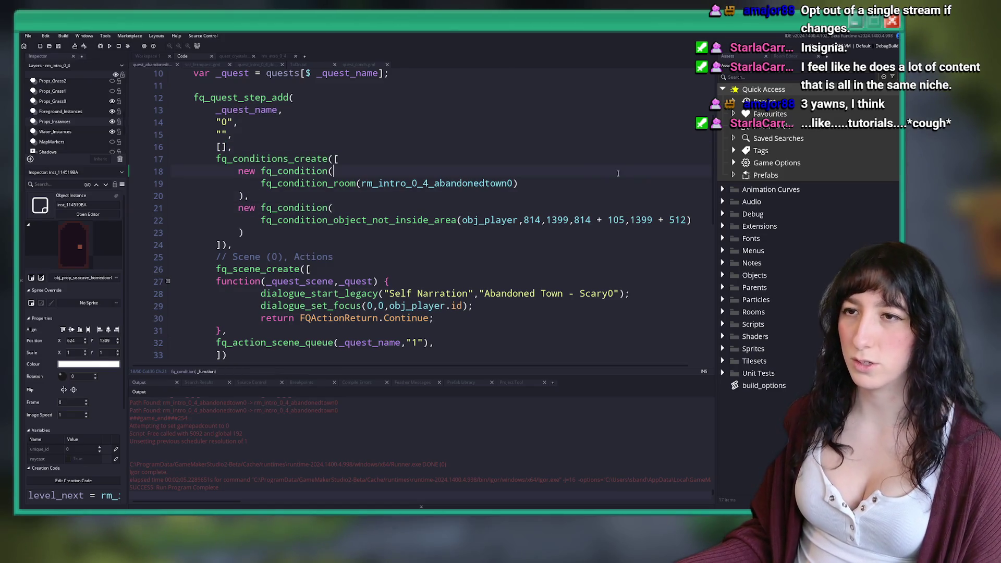
scroll(618, 173, down, 5)
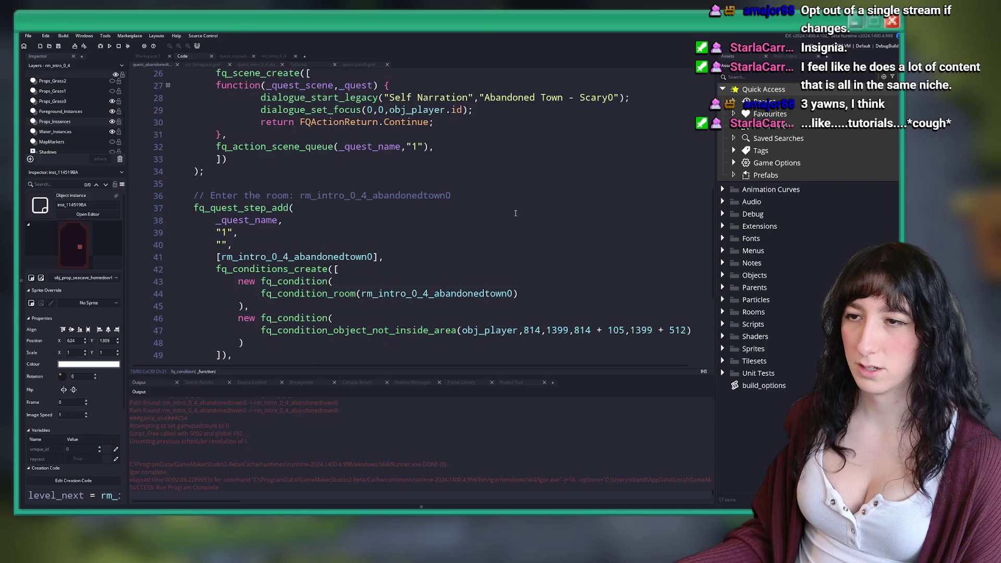
scroll(515, 213, up, 5)
key(ctrl+z)
key(ctrl+z)
key(ctrl+z)
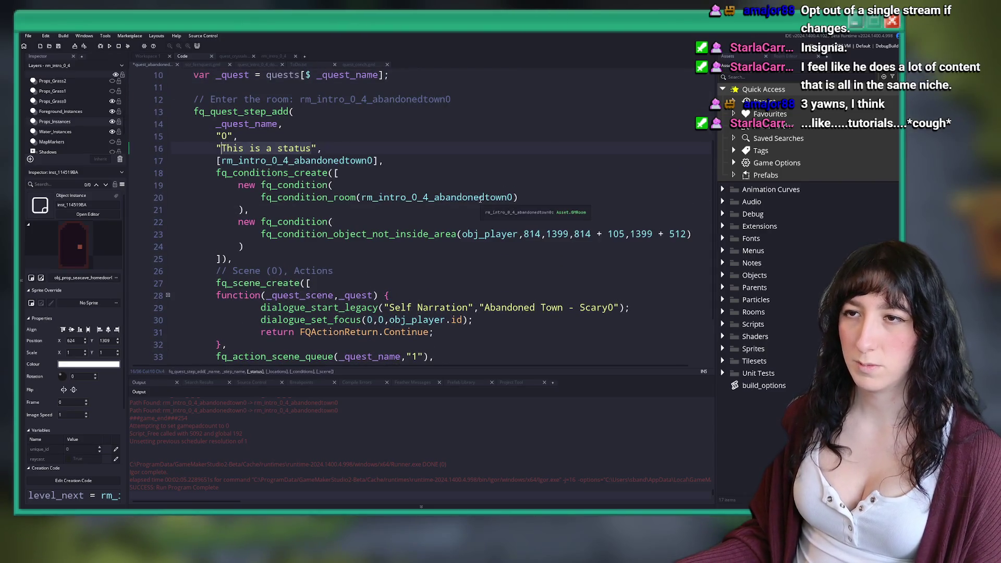
click(251, 134)
key(ctrl+z)
key(ctrl+z)
key(ctrl+z)
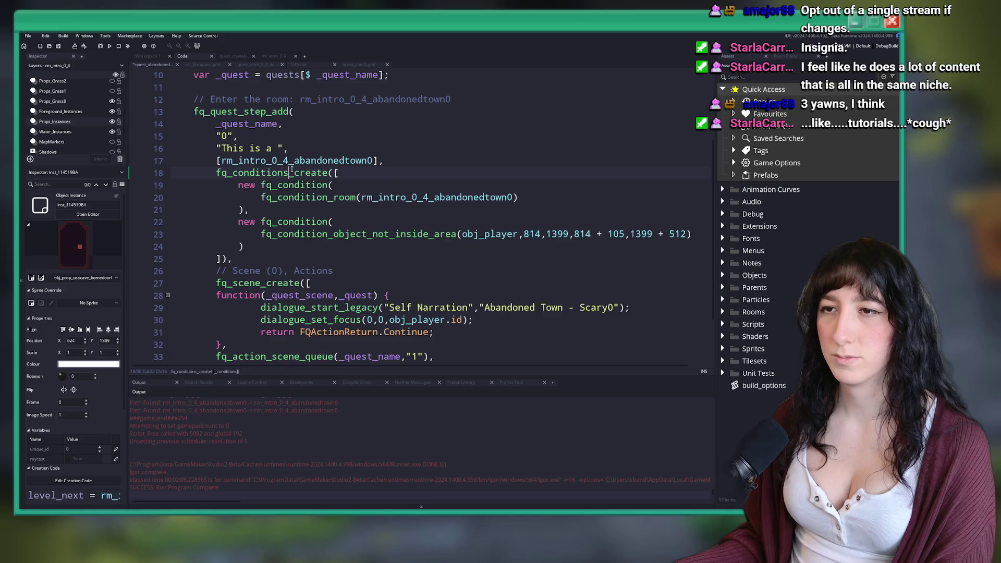
key(ctrl+z)
key(ctrl+z)
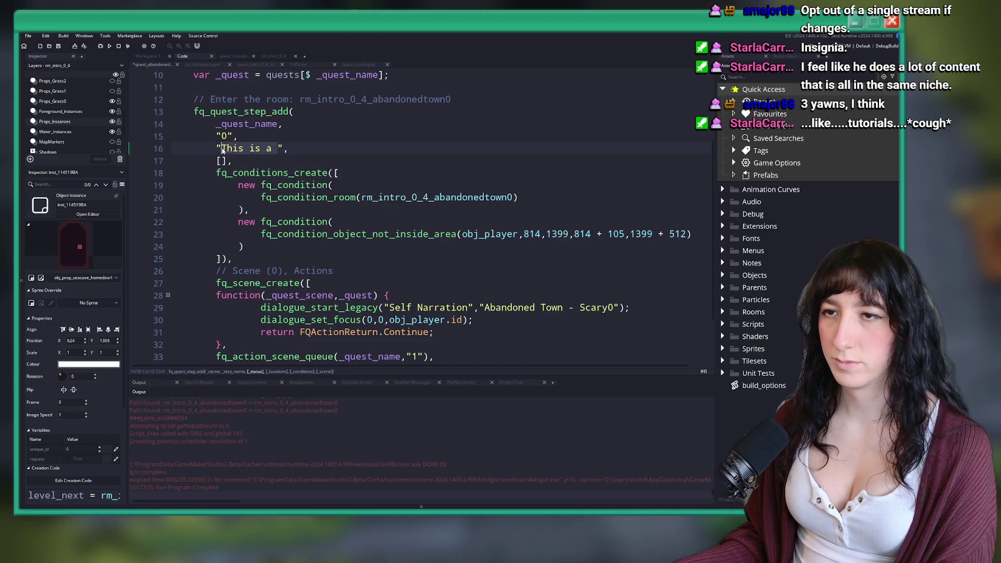
click(150, 57)
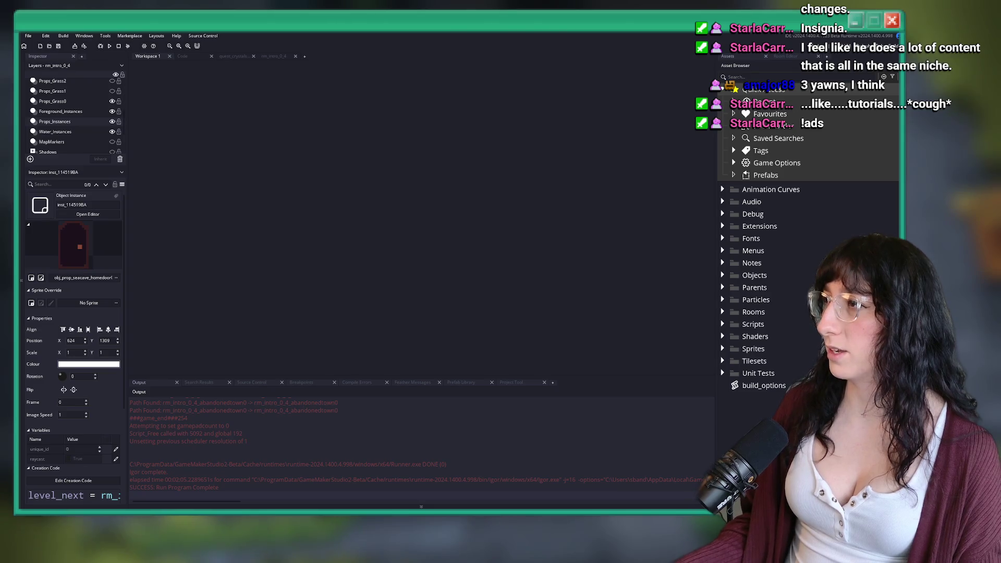
Switch from GameMaker to the browser showing the YouTube home page.
key(alt+Tab)
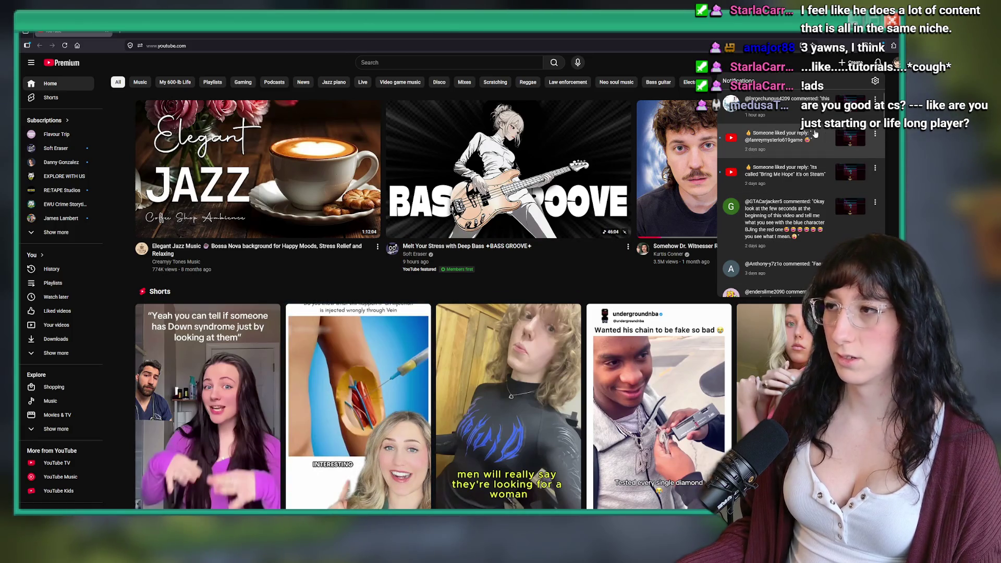
From a notification, like and heart the 'this is adorable' comment, then return to GameMaker.
click(762, 107)
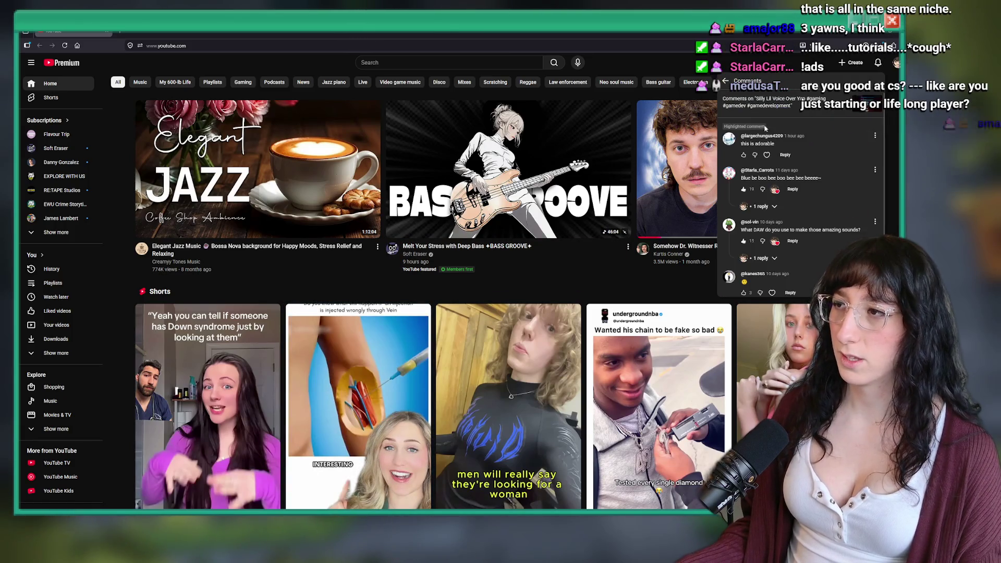
click(743, 155)
click(768, 155)
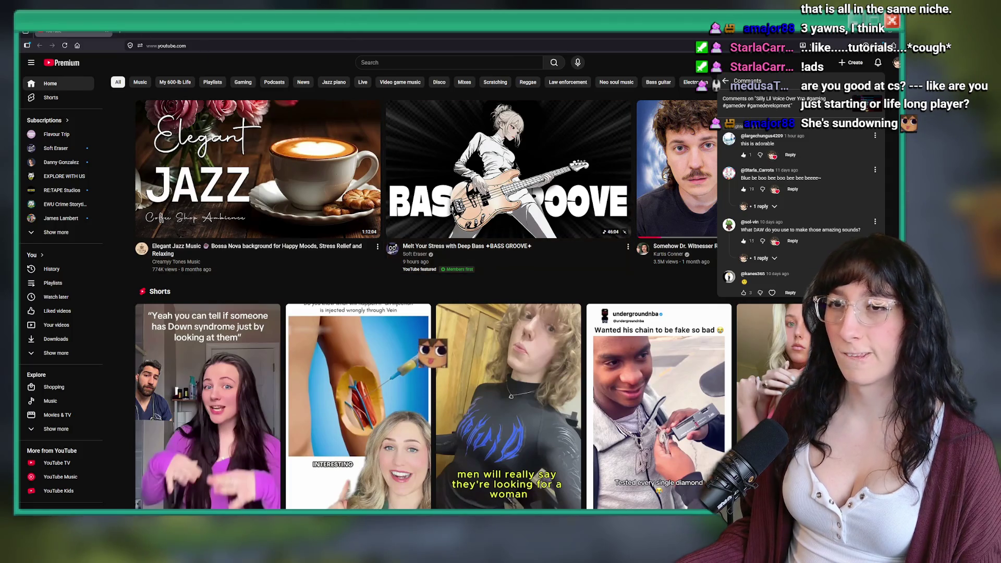
key(alt+Tab)
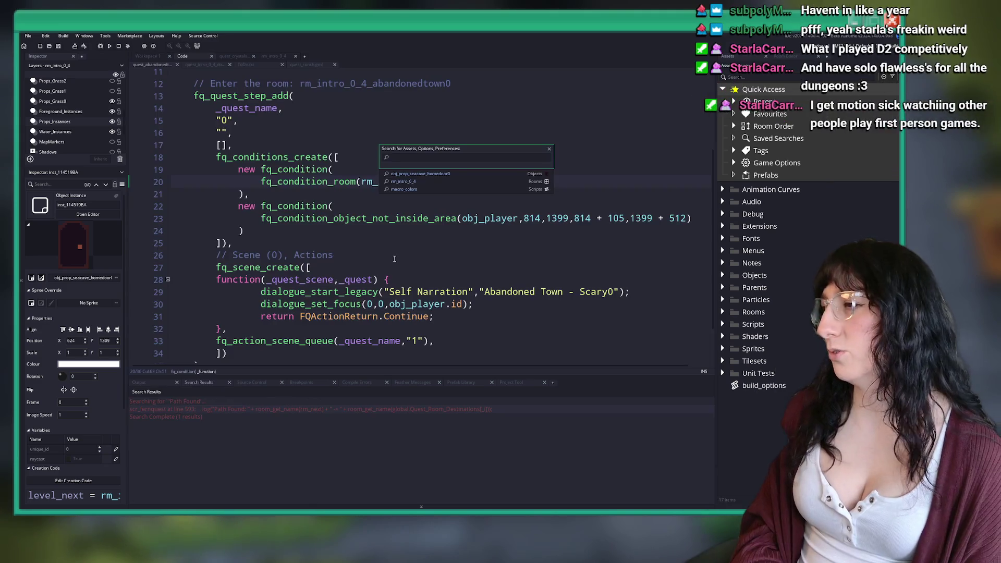
Build and run the game with F5, placing the caret at the end of line 20.
key(F5)
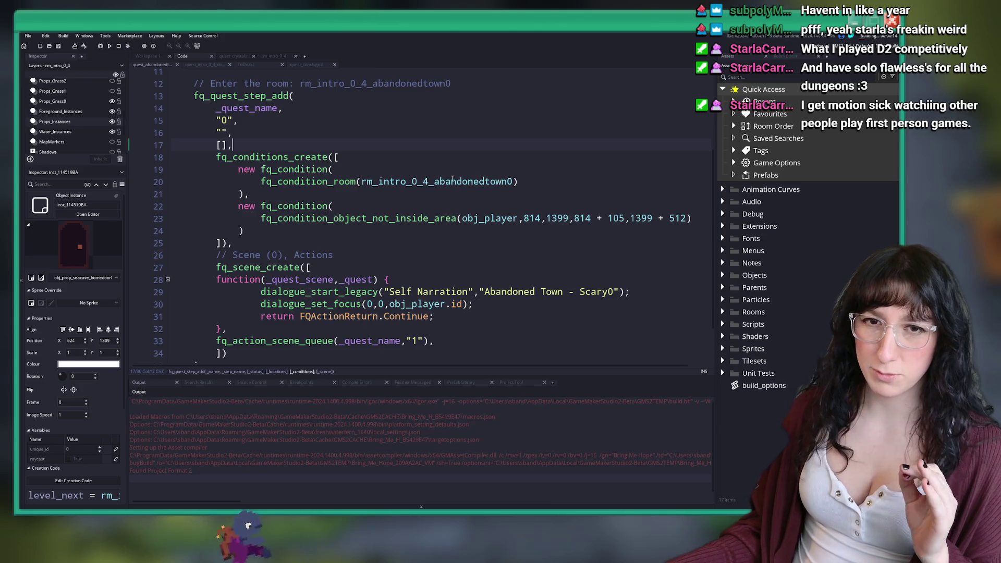
click(519, 181)
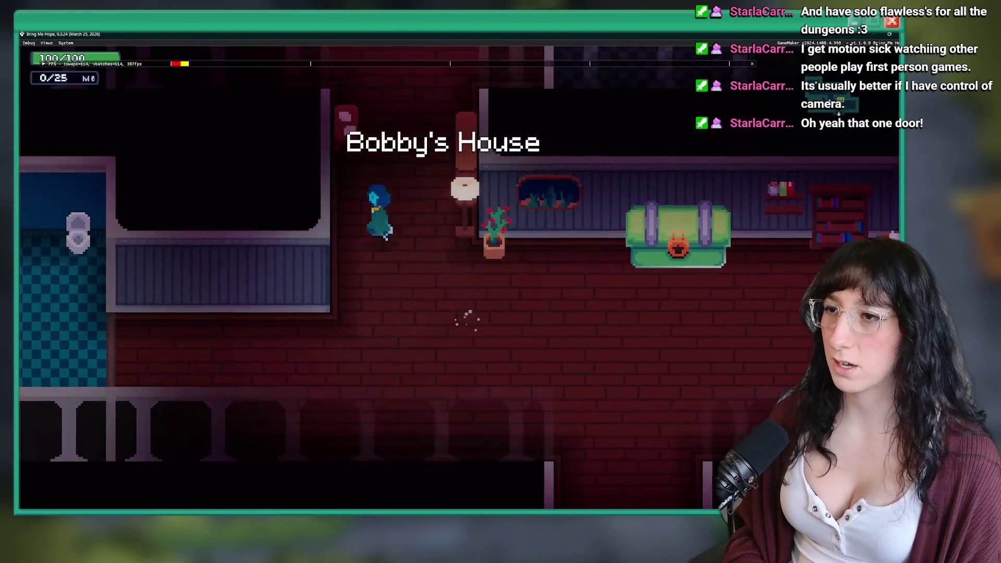
Talk to Bobby to receive the Crystal Subway Entrance Key and dismiss the Key Items panel.
key(Up)
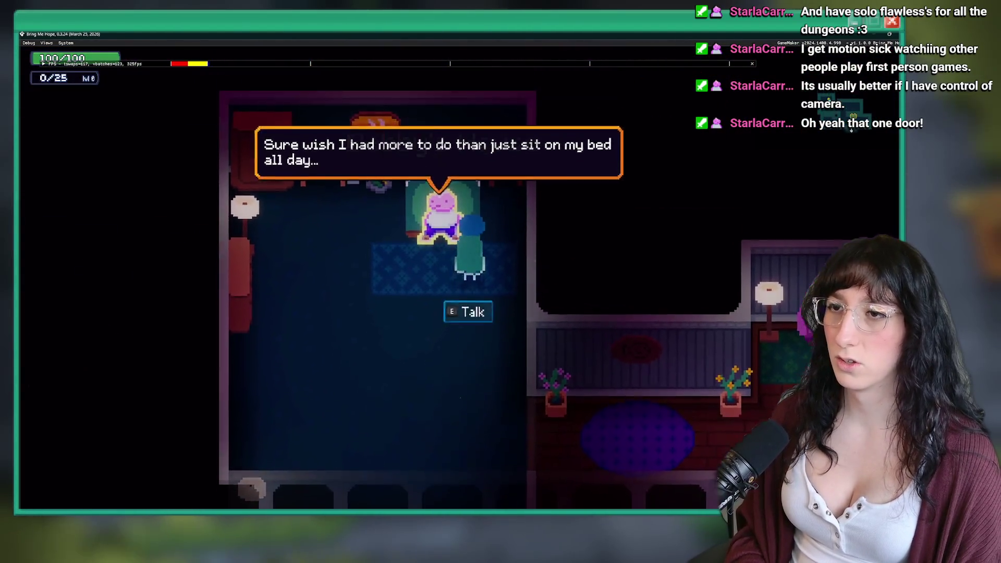
key(Return)
key(Return)
key(Return)
key(Return)
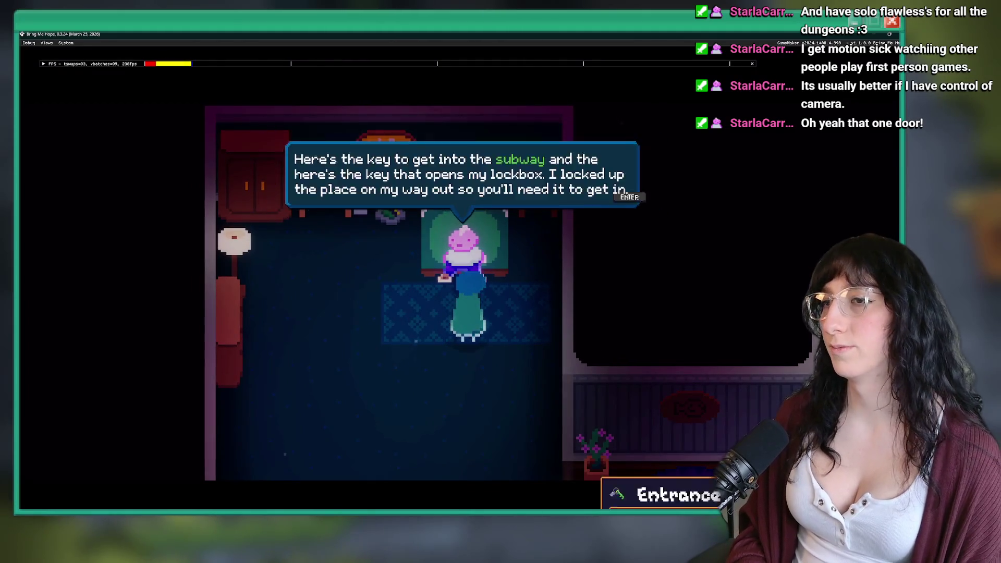
key(Return)
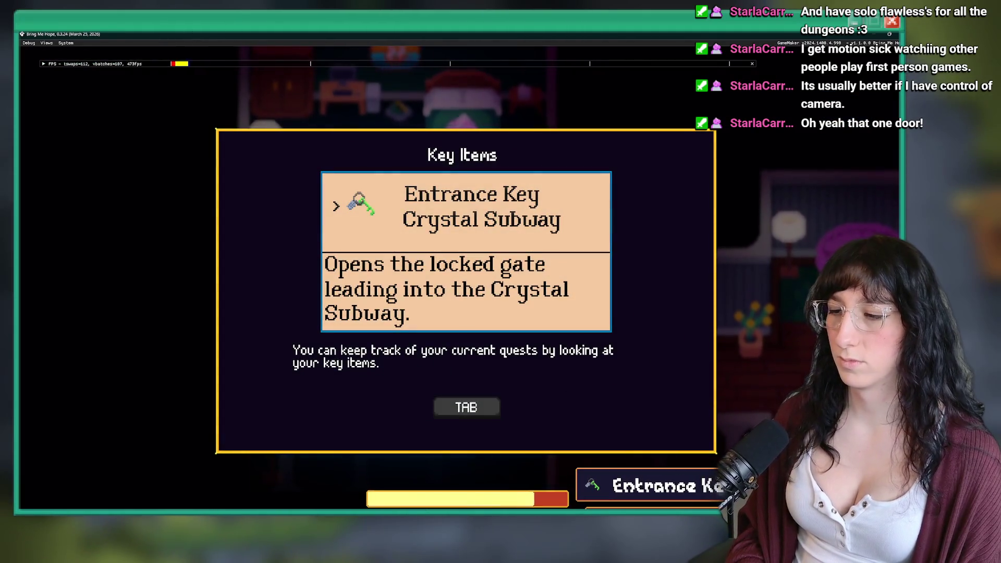
key(Down)
Walk out of the house to Sea Cave City, check the map, and quit to the title menu.
key(Right)
key(Down)
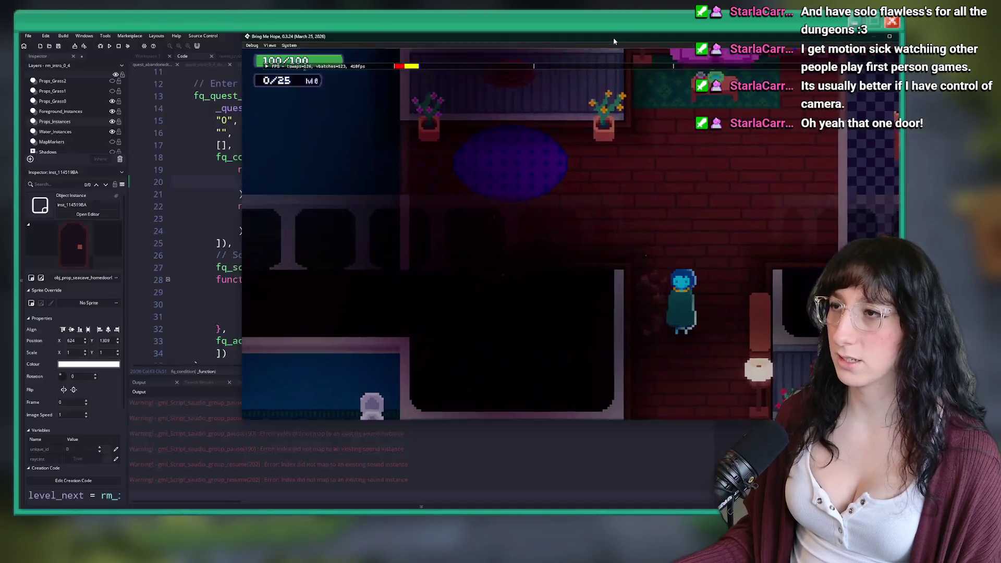
key(Down)
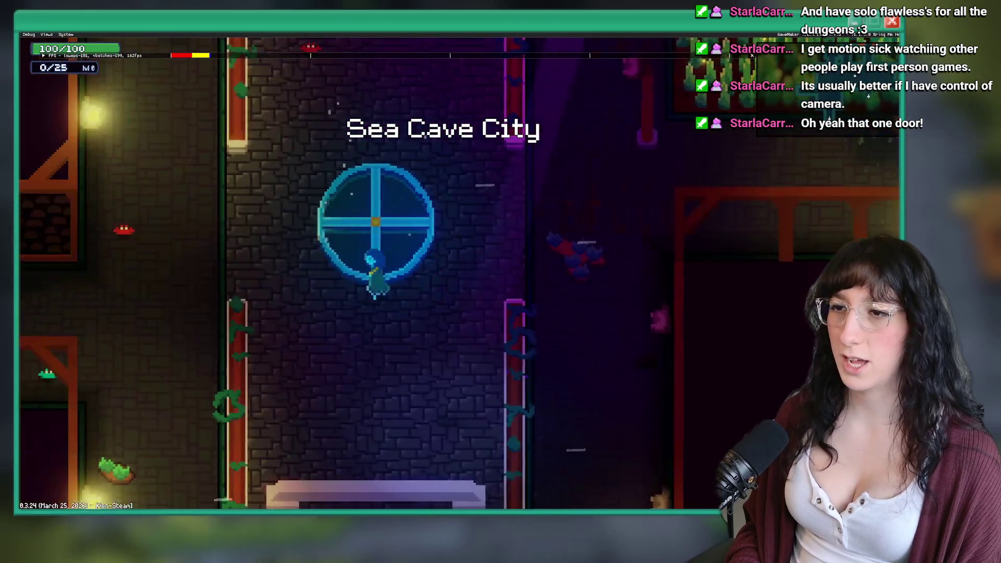
key(m)
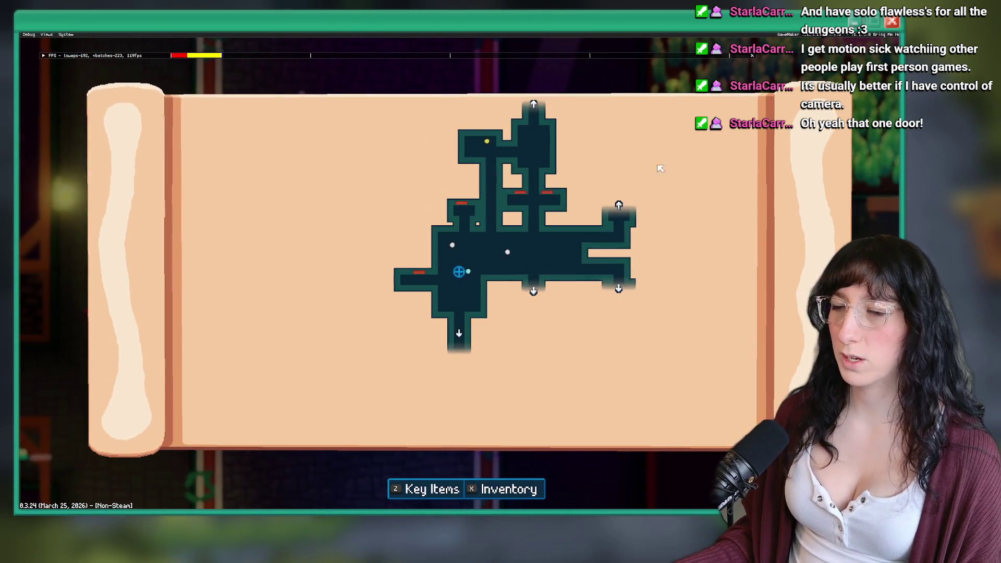
key(m)
key(Escape)
click(177, 389)
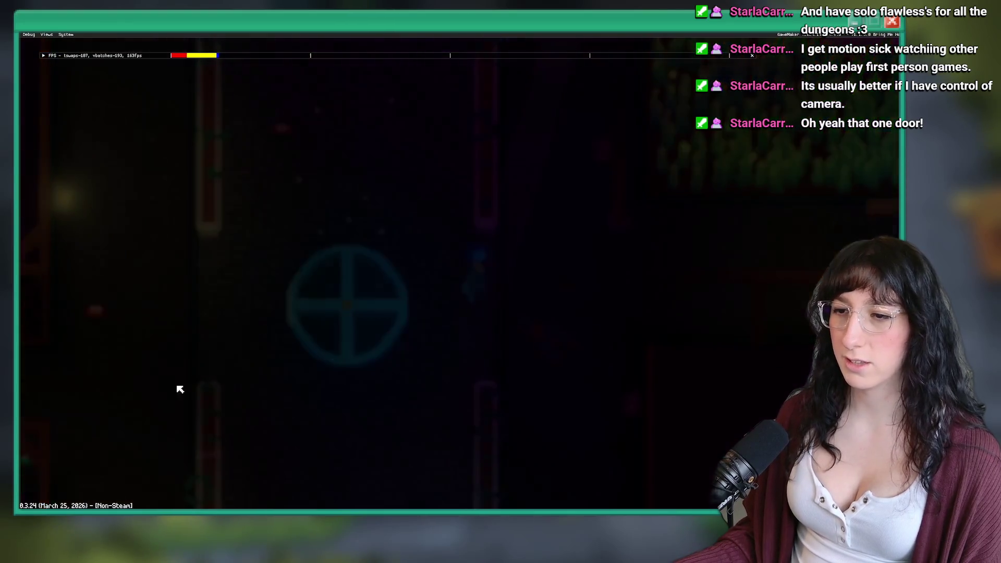
Quit the game to desktop and show step 3 of the quest_crystalsubway code full-window.
click(154, 369)
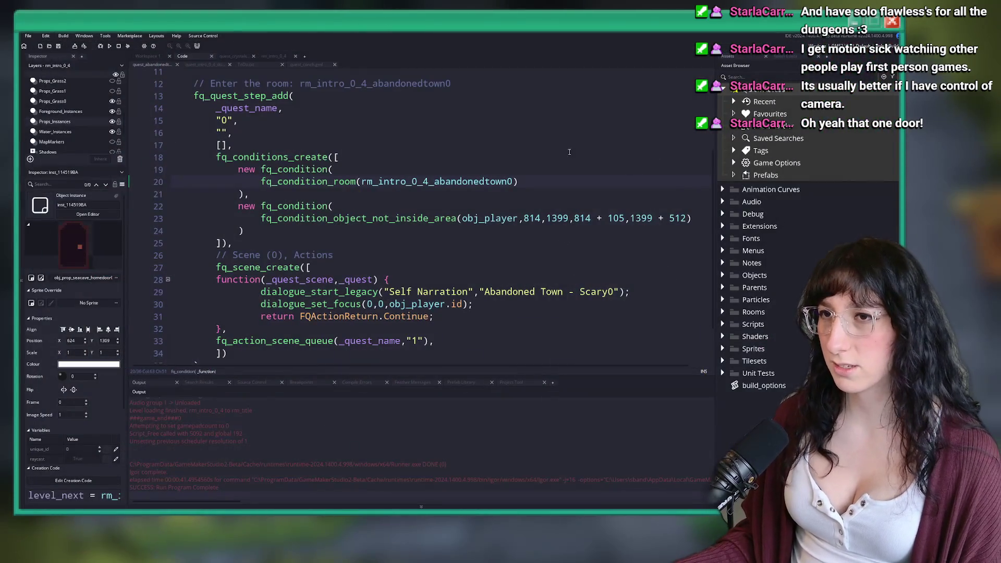
click(152, 56)
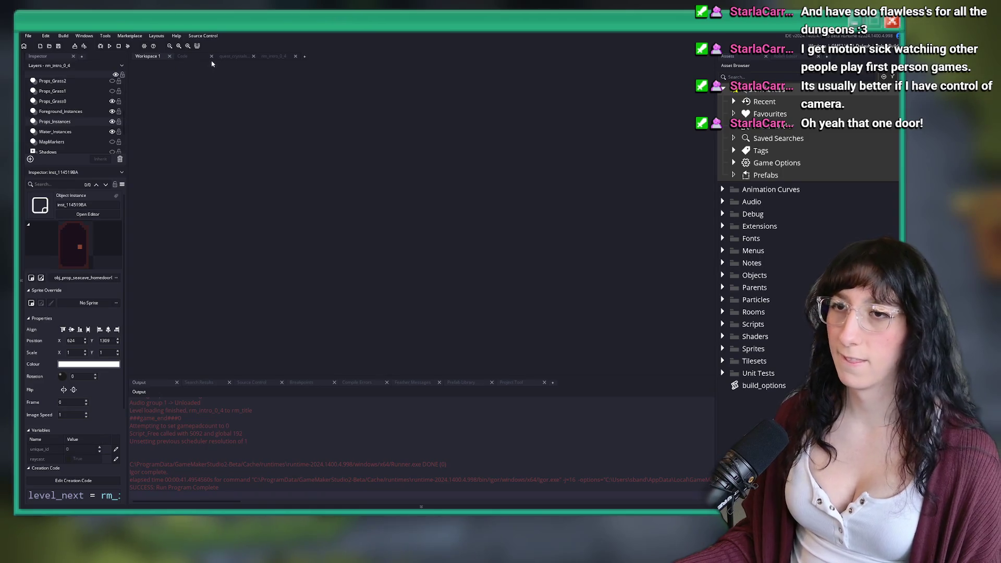
click(273, 56)
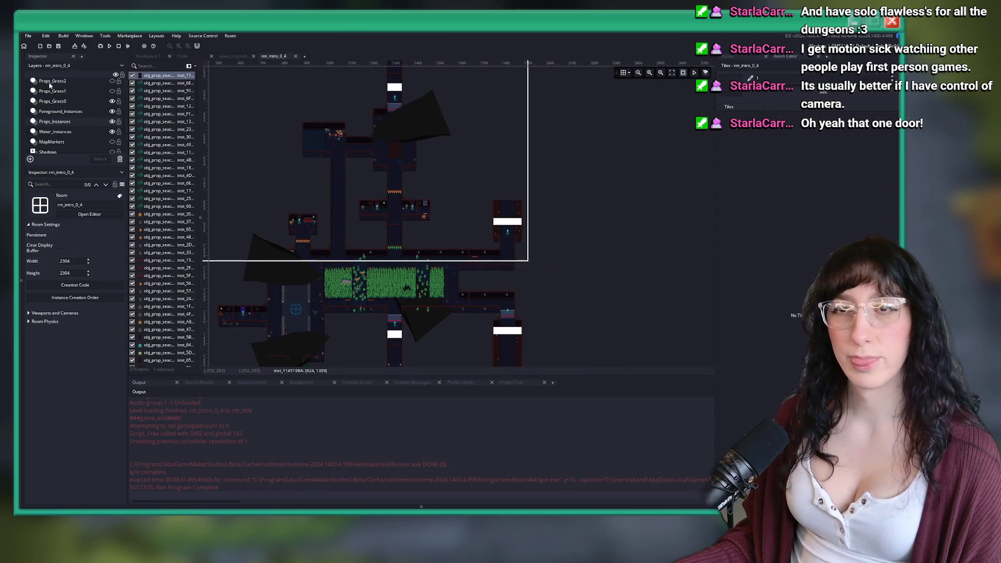
click(238, 56)
scroll(447, 188, down, 6)
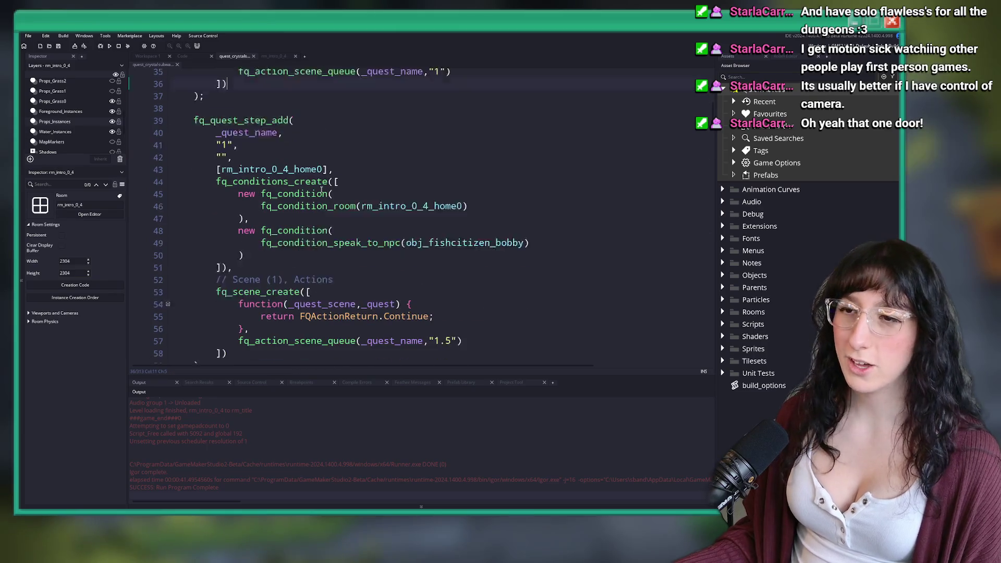
scroll(447, 188, down, 20)
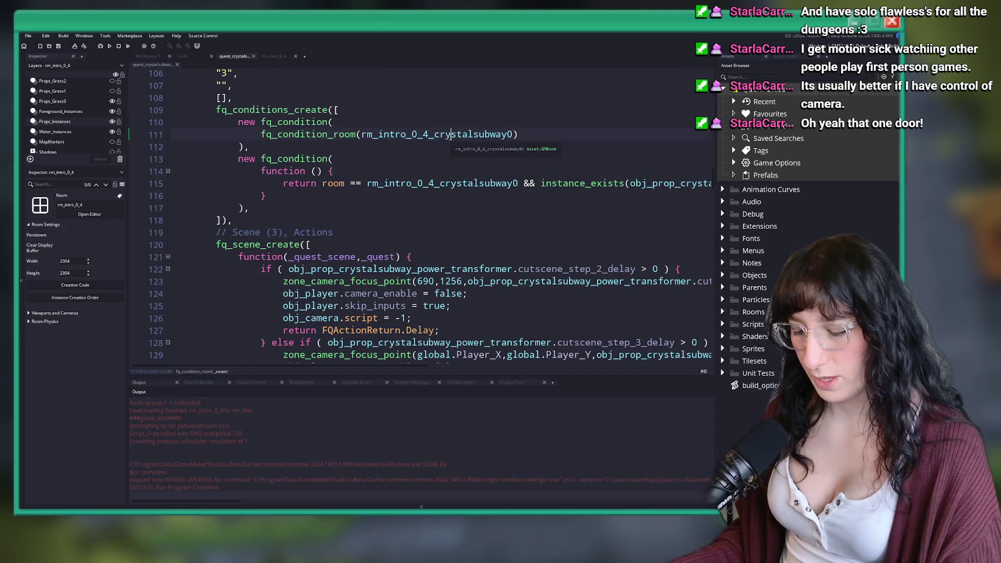
key(F12)
scroll(342, 190, up, 2)
Copy rm_intro_0_4_crystalsubway0 into step 3's empty location list.
click(343, 191)
double_click(342, 191)
key(ctrl+c)
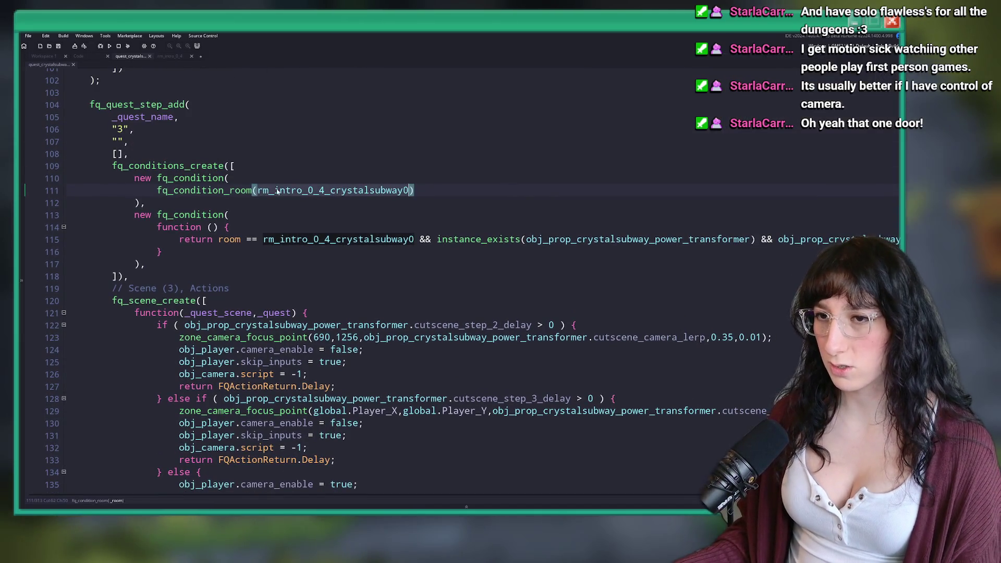
click(117, 154)
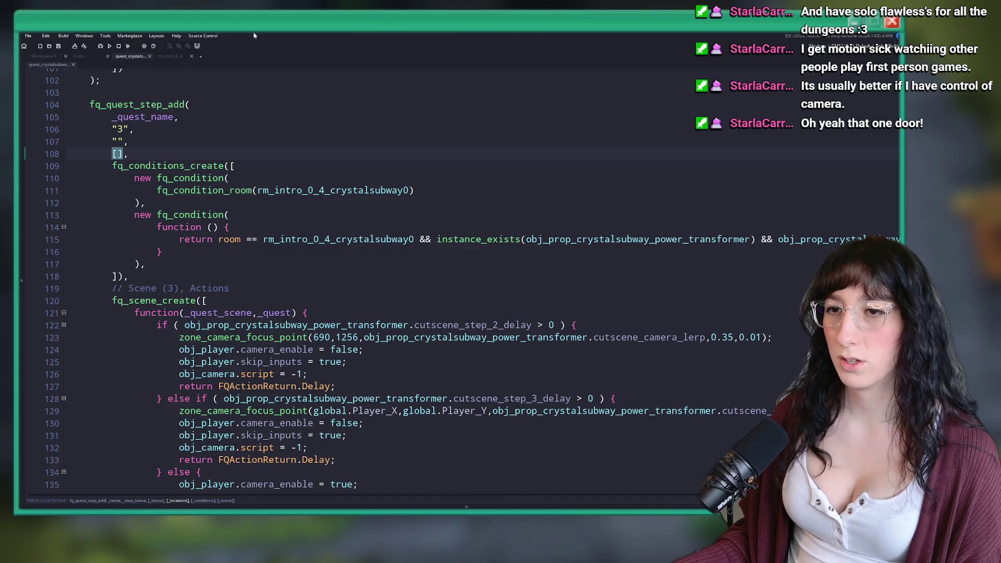
key(ctrl+v)
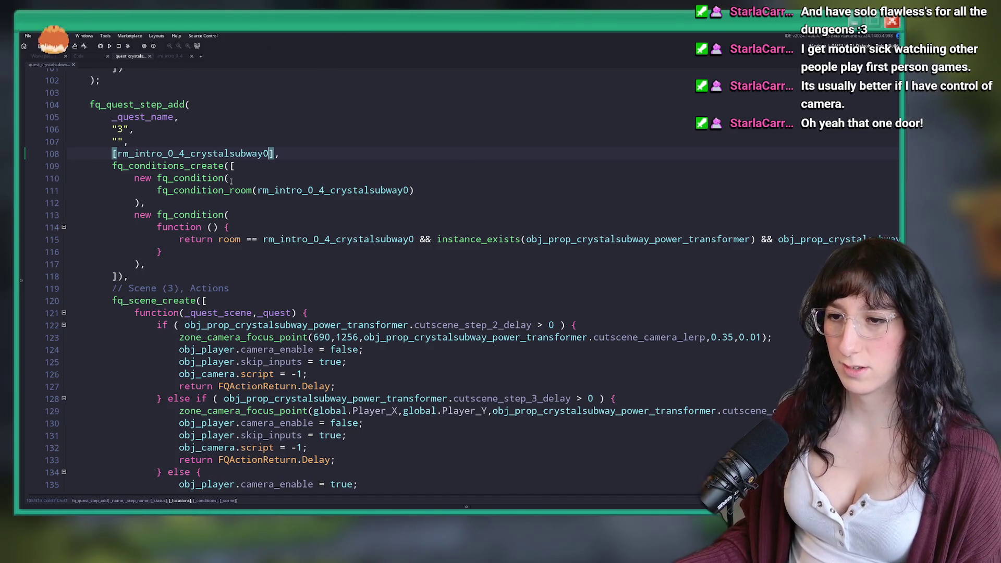
key(End)
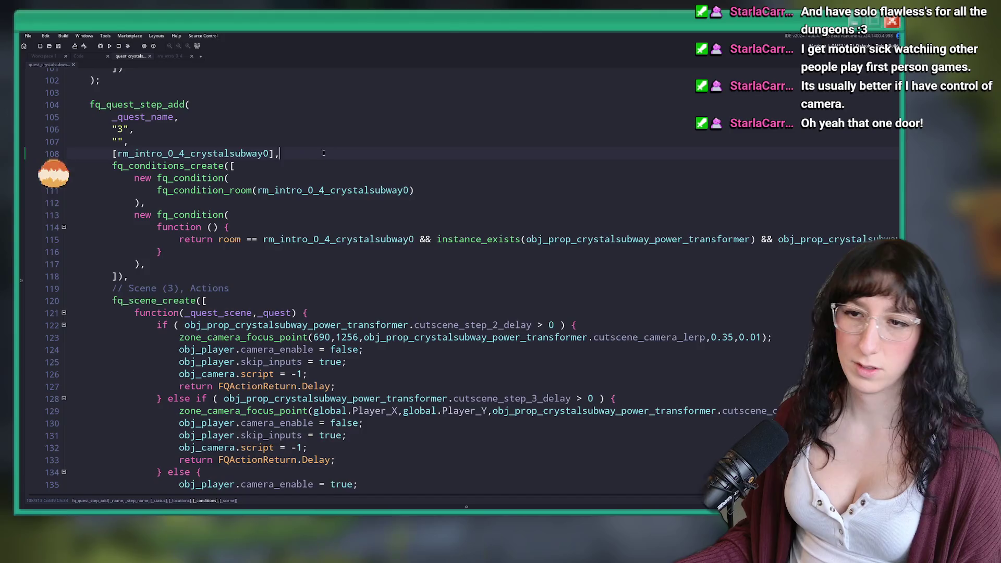
scroll(377, 163, down, 3)
scroll(377, 164, down, 5)
scroll(610, 109, up, 2)
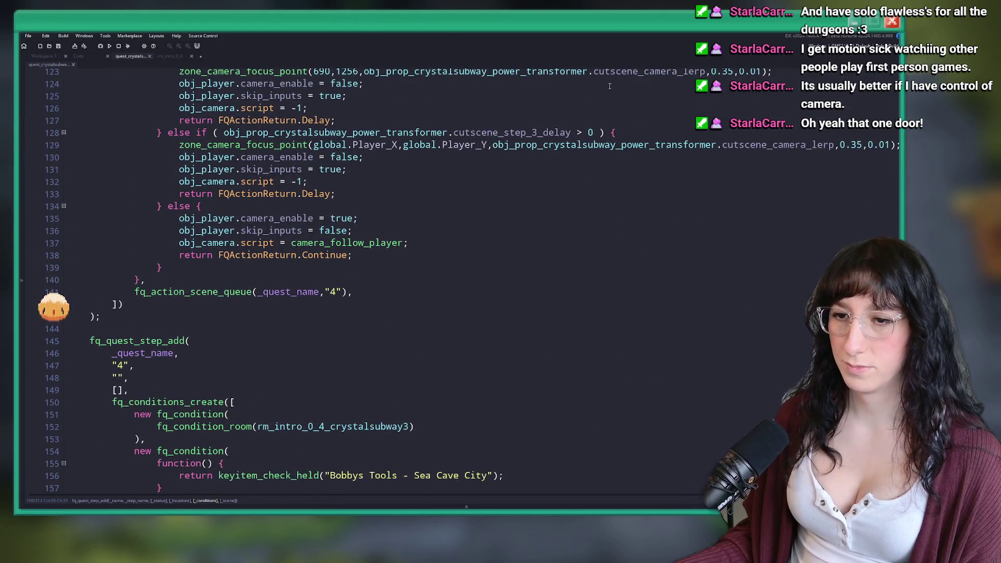
scroll(610, 109, down, 2)
scroll(610, 109, down, 3)
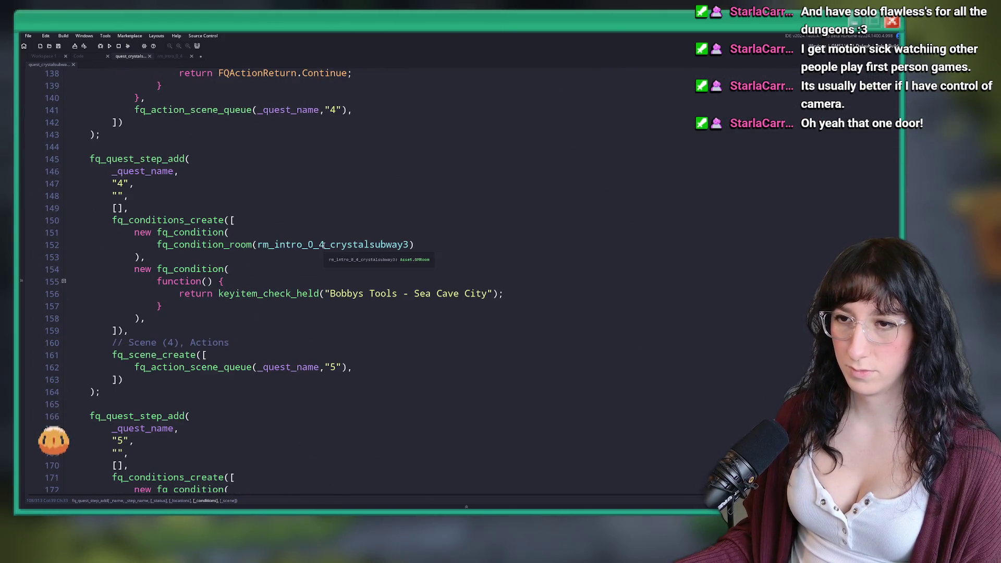
Fill the location lists of steps 4 and 5, giving step 5 rm_intro_0_4_home0_cutscene.
click(118, 208)
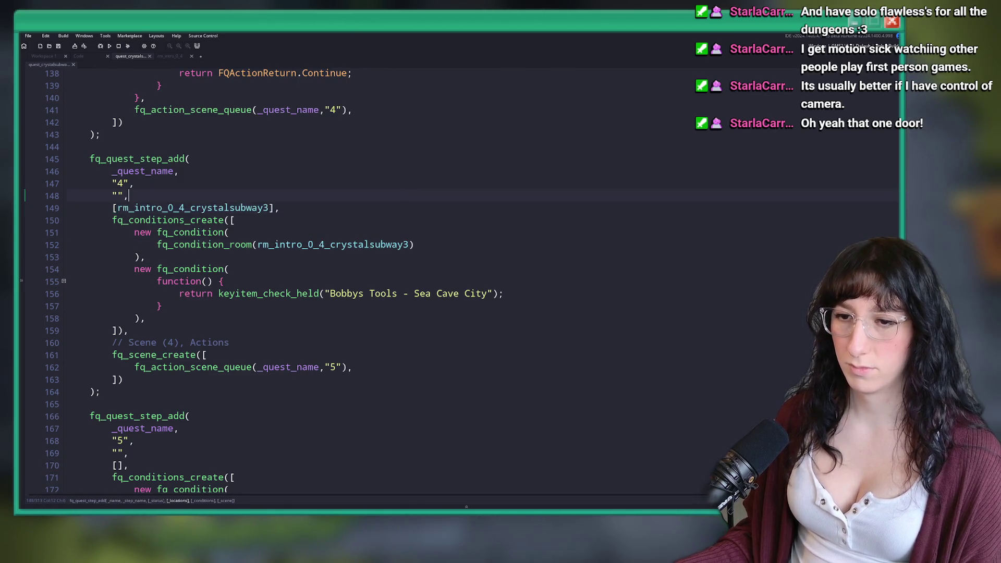
scroll(317, 165, down, 10)
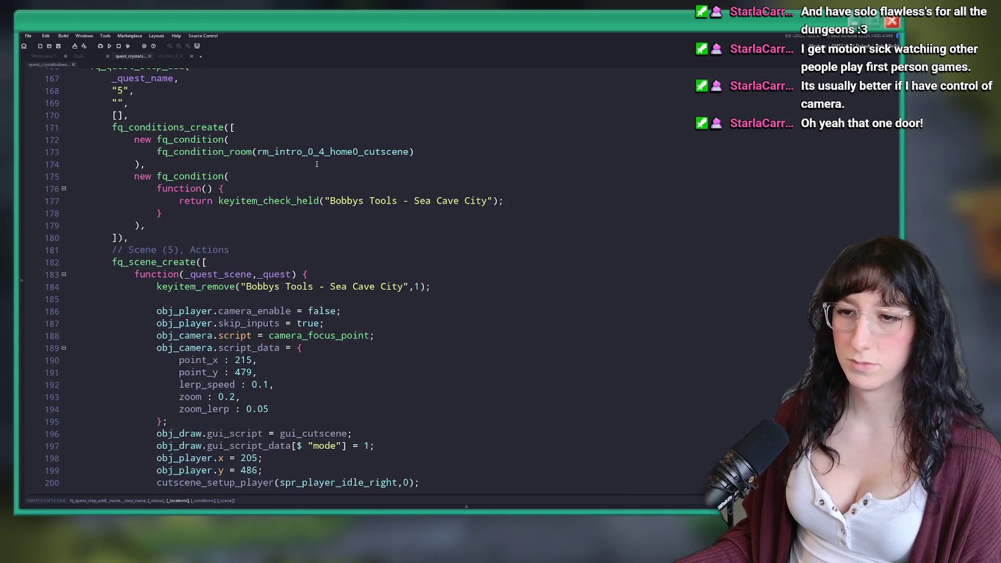
scroll(317, 165, down, 3)
scroll(208, 177, up, 5)
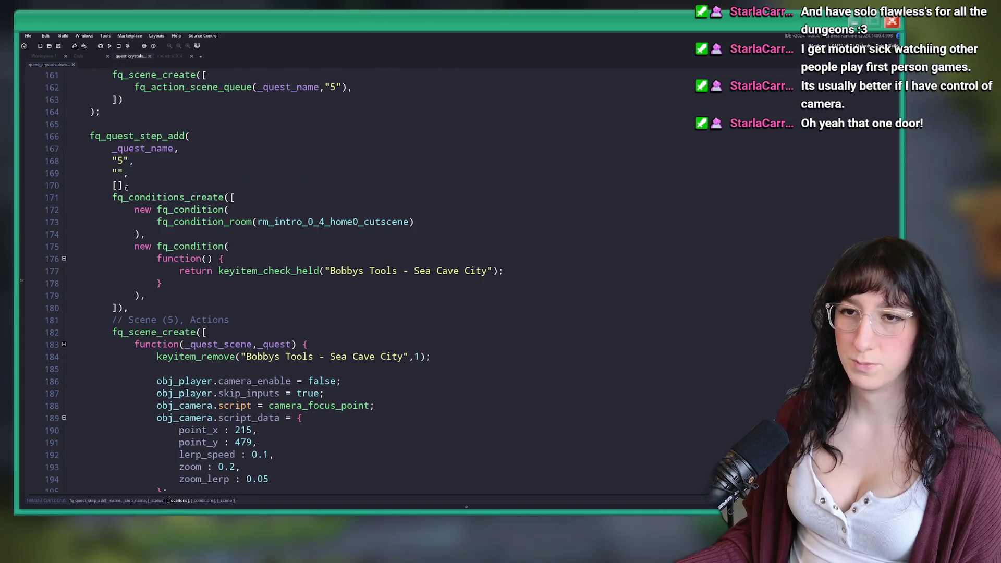
click(420, 222)
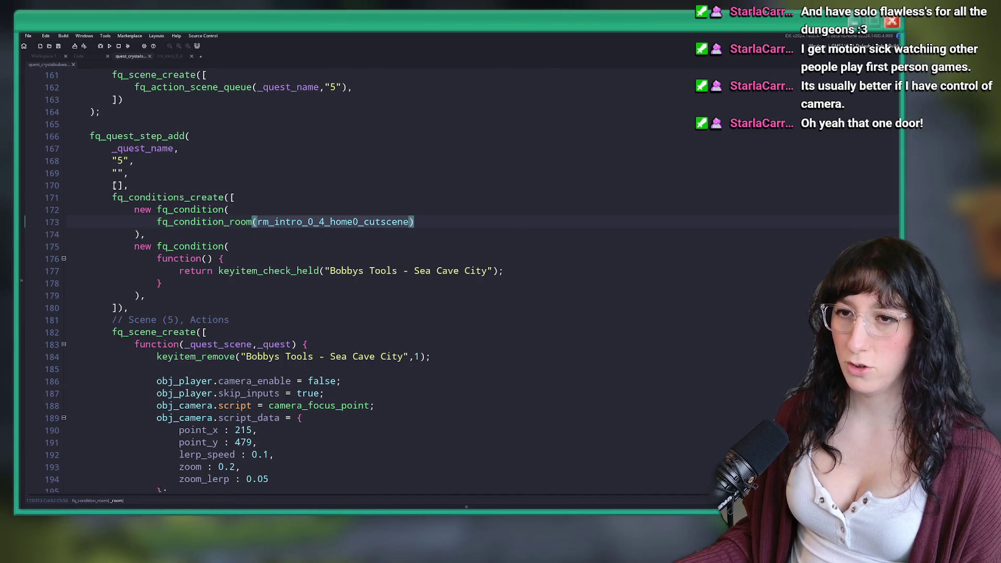
click(118, 185)
text(rm_intro_0_4_home0_cutscene)
click(229, 188)
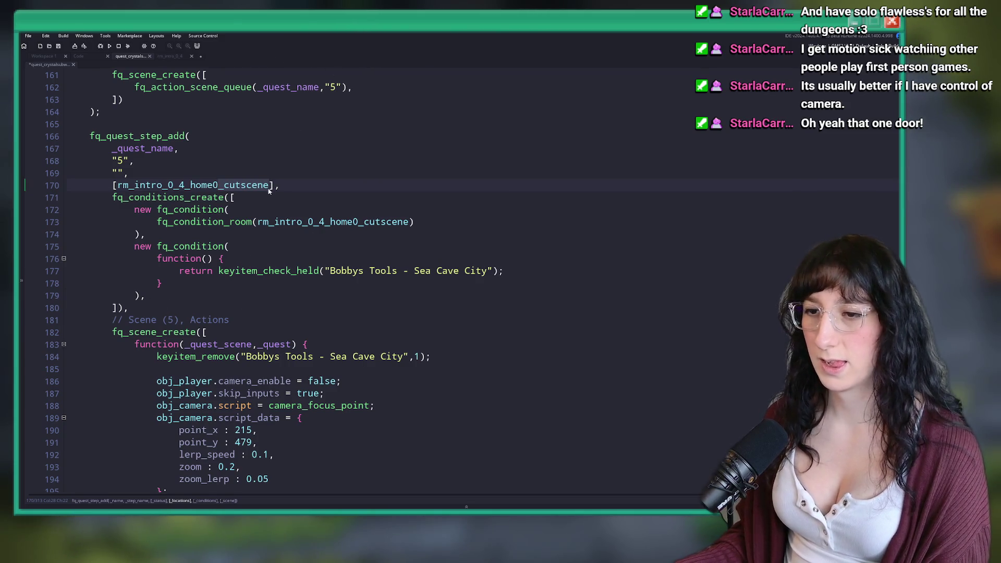
Trim _cutscene from step 5's location room name on line 170.
scroll(320, 167, up, 4)
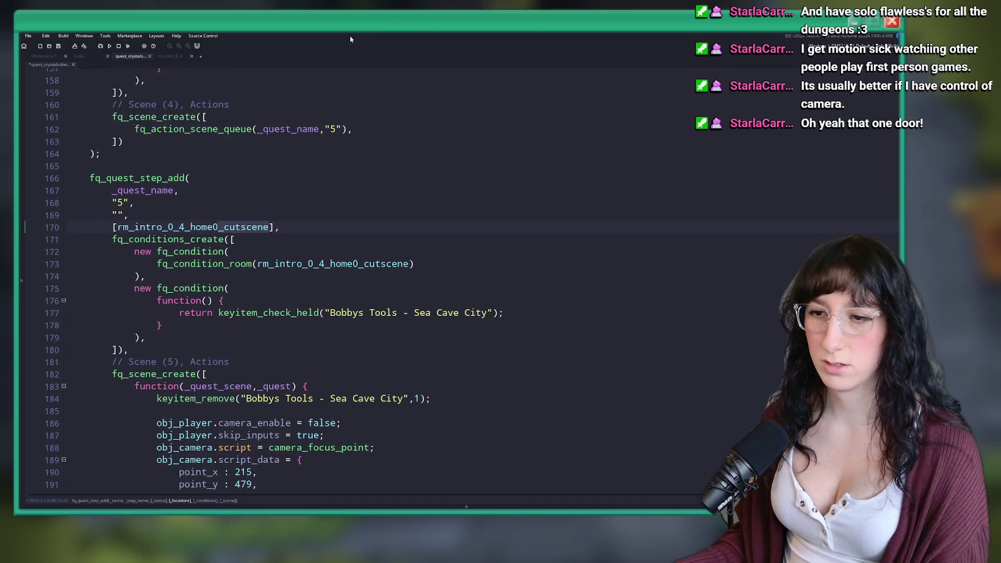
scroll(312, 248, down, 2)
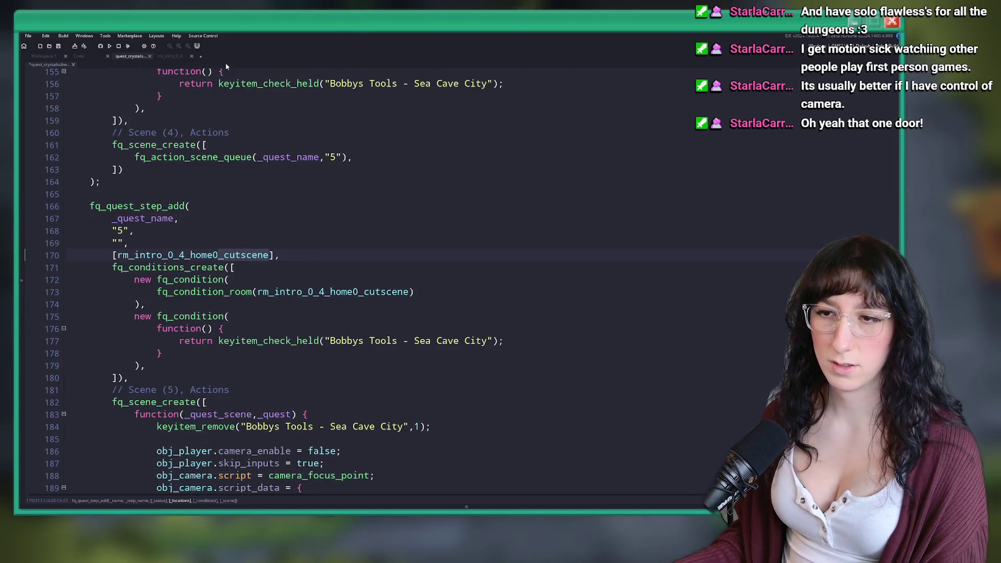
scroll(290, 196, down, 2)
click(270, 198)
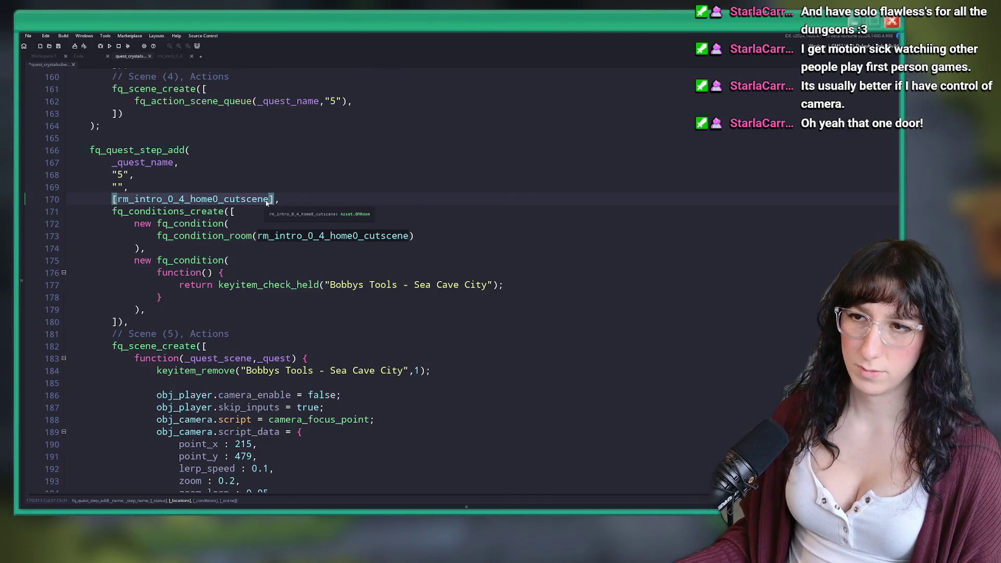
click(224, 198)
key(ctrl+Delete)
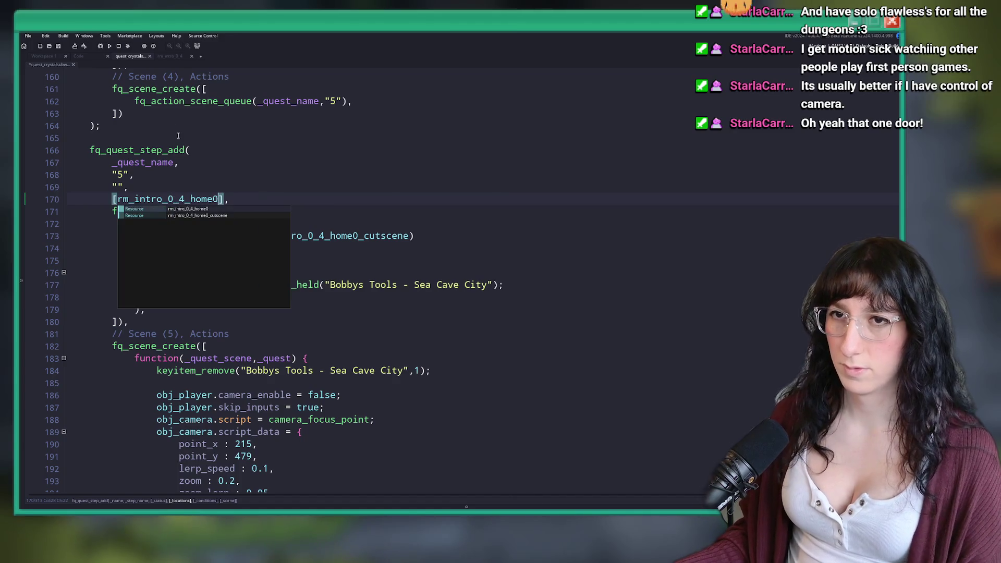
click(208, 151)
click(220, 198)
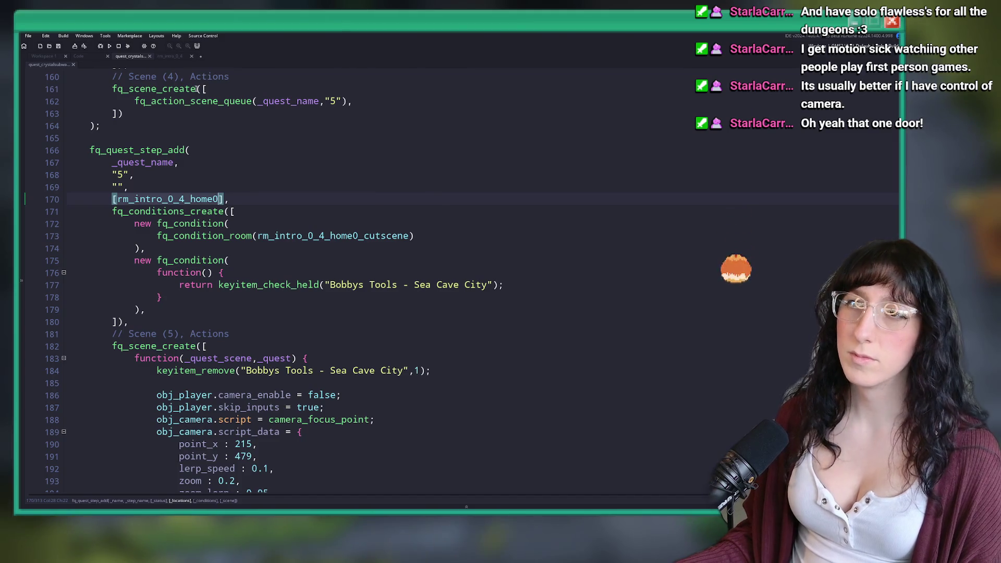
Restore step 5's full rm_intro_0_4_home0_cutscene location, save the script, and open the rm_intro_0_4 room.
key(ctrl+s)
key(ctrl+z)
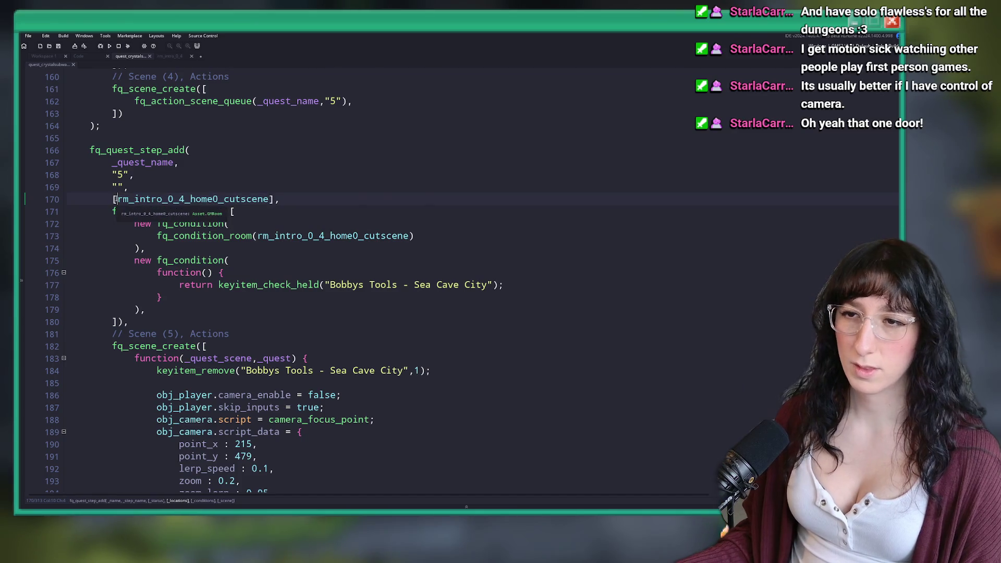
key(ctrl+s)
click(170, 56)
scroll(337, 275, up, 8)
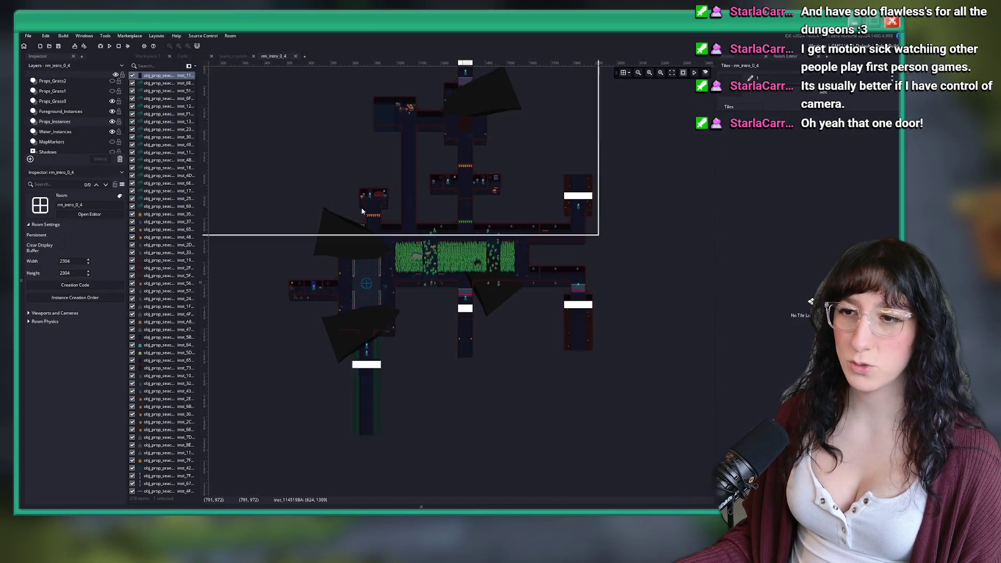
Open the rm_intro_0_4 door instance's creation code, then go back to the crystal subway quest code.
double_click(338, 275)
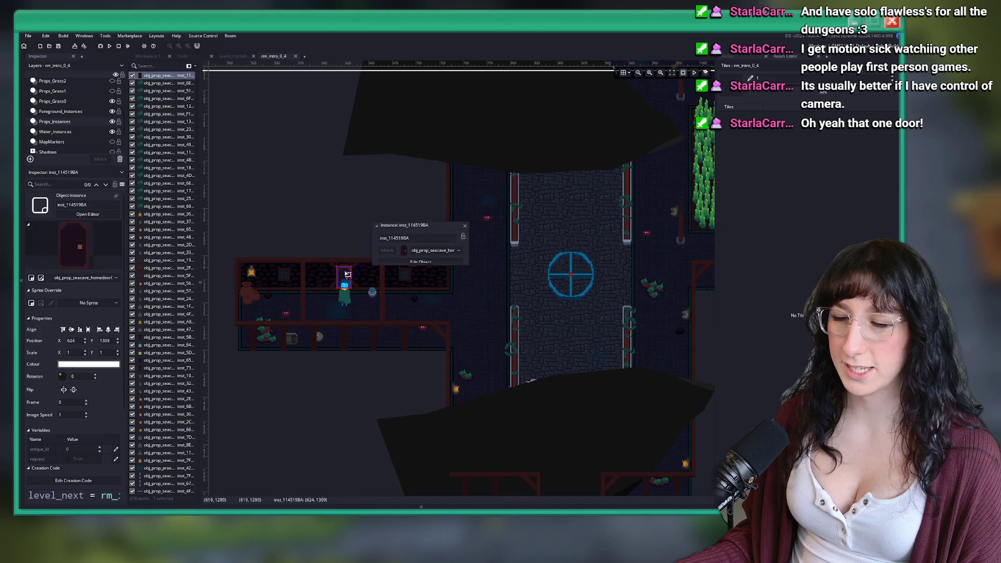
click(433, 276)
click(234, 56)
Label step 5 of quest_crystalsubway 'Cutscene Waiting' and view the quest_abandonedtown script.
double_click(219, 186)
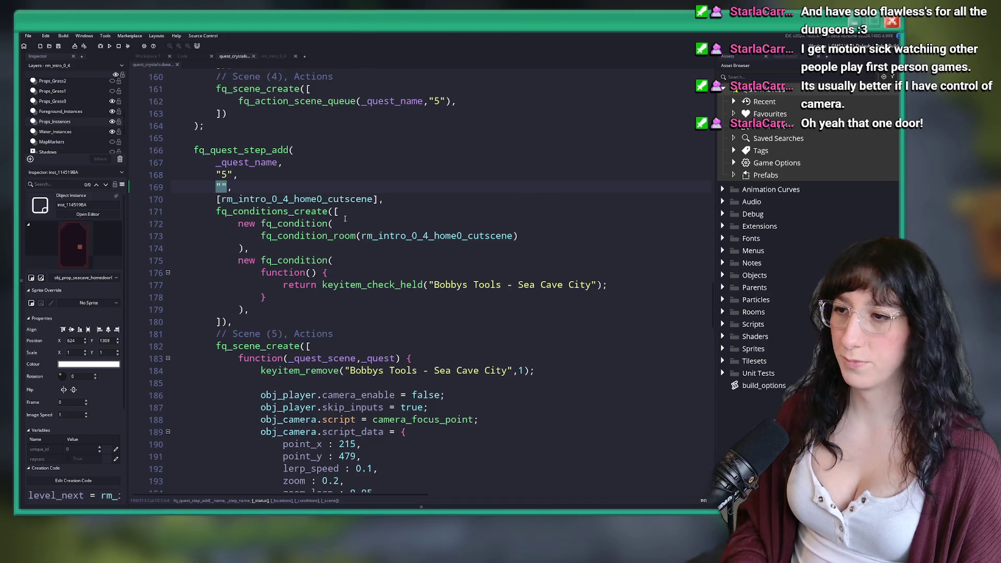
text(Cutscene )
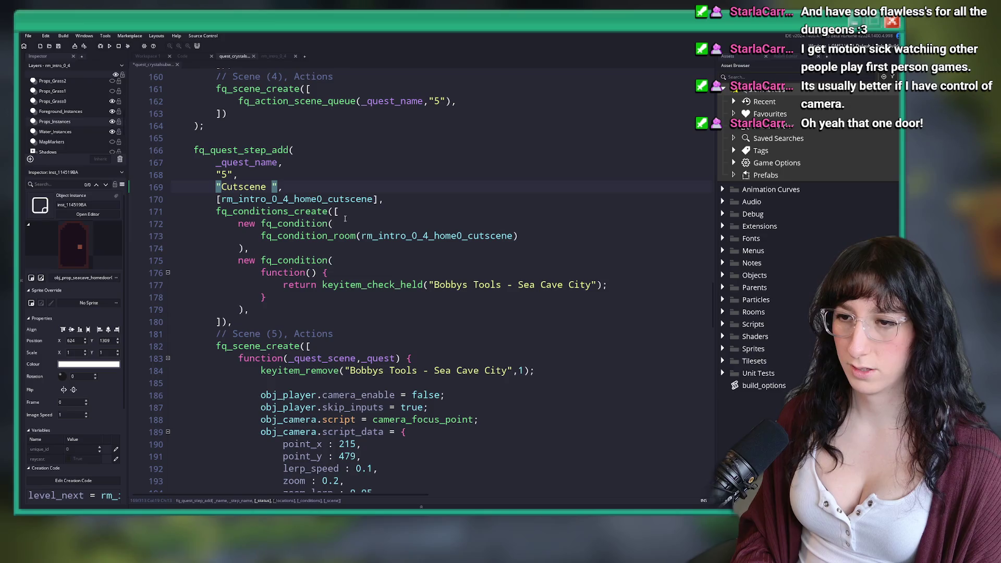
text(Waitin)
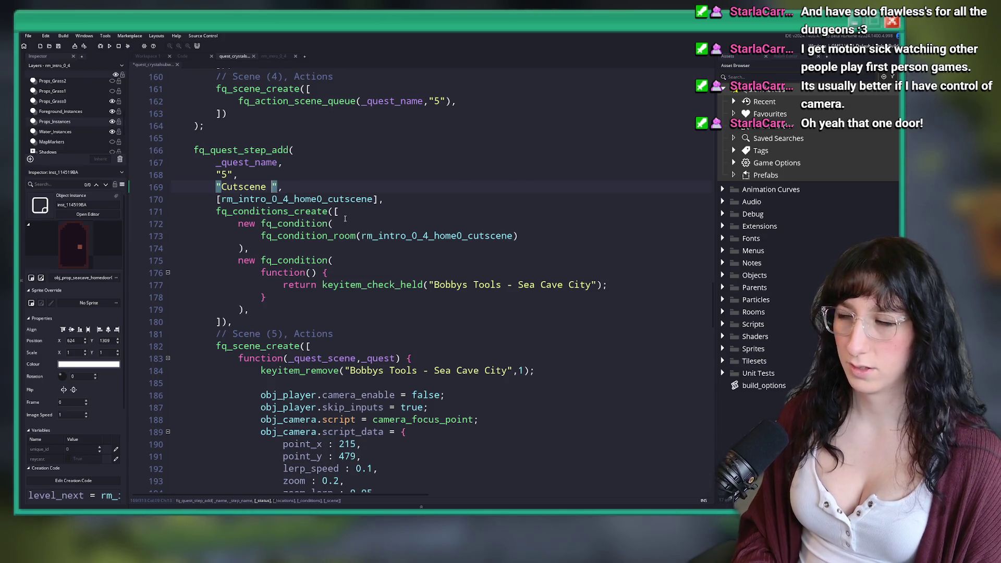
text(g)
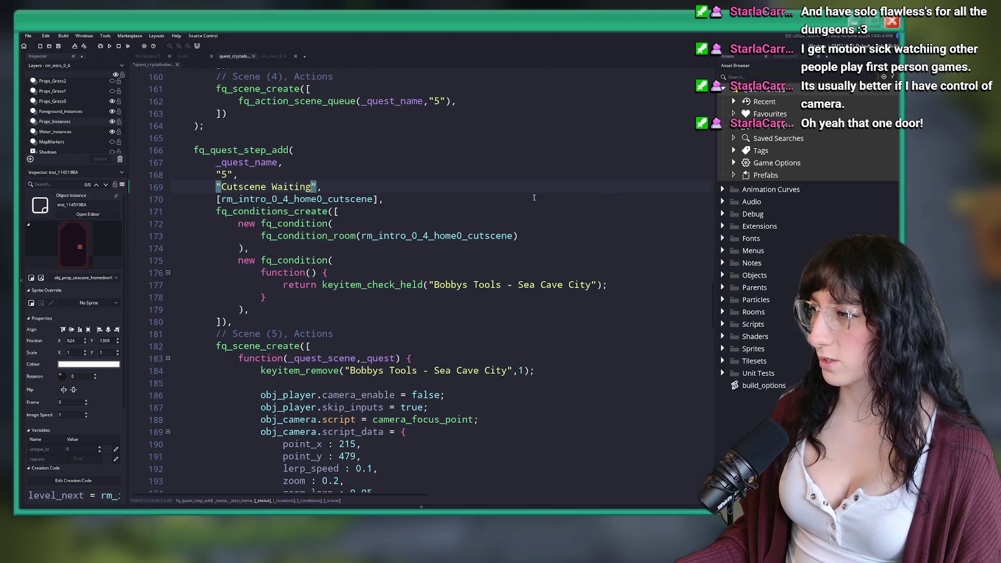
scroll(275, 165, down, 1)
scroll(275, 165, up, 1)
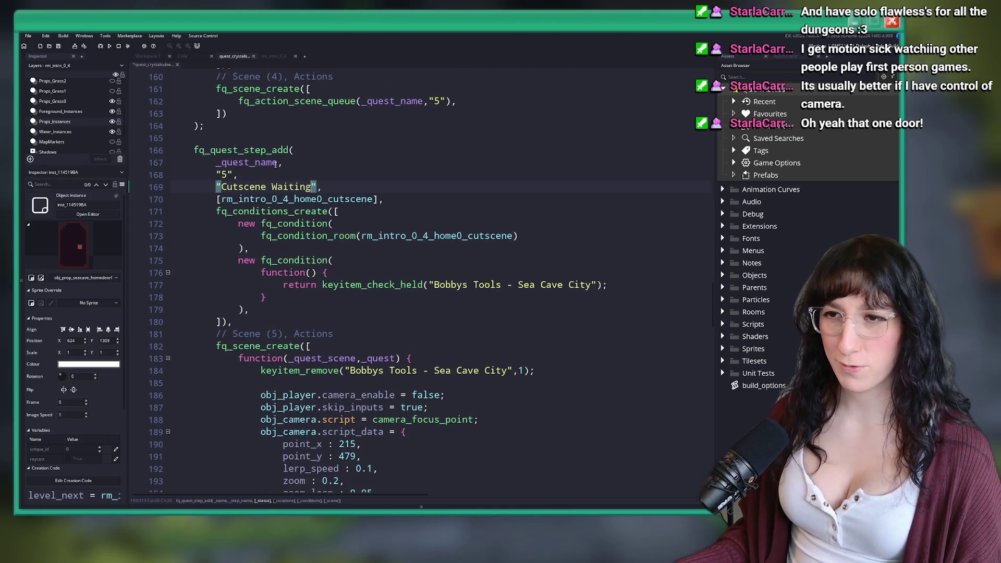
click(307, 184)
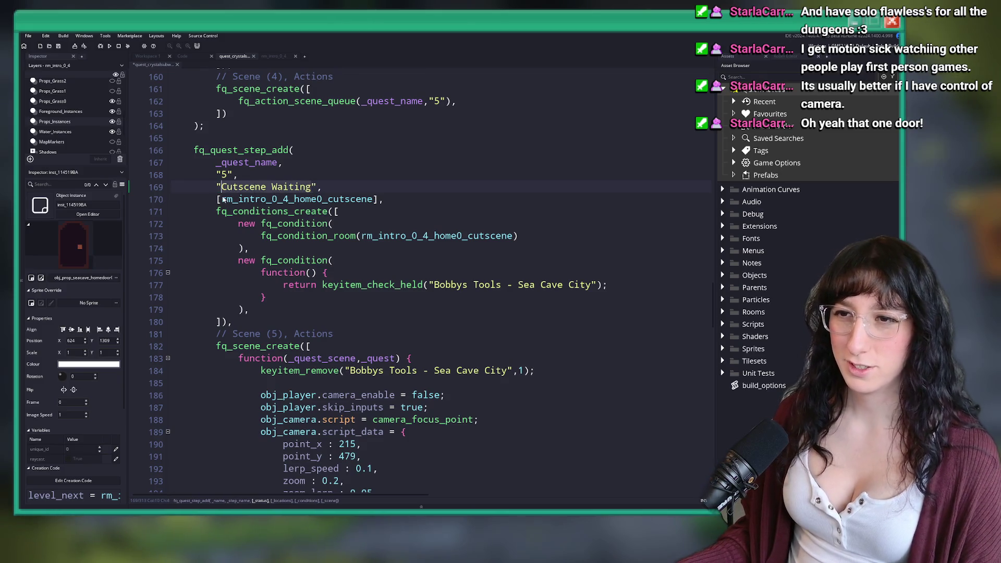
click(192, 56)
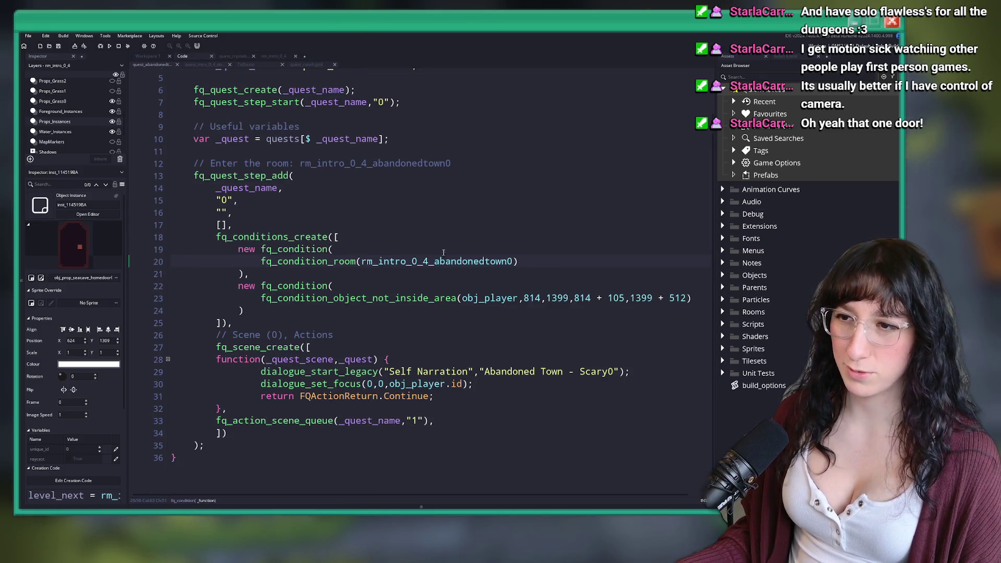
In the door's creation code, add an if block checking quest_crystalsubway status == "Cutscene Waiting".
click(253, 65)
click(274, 56)
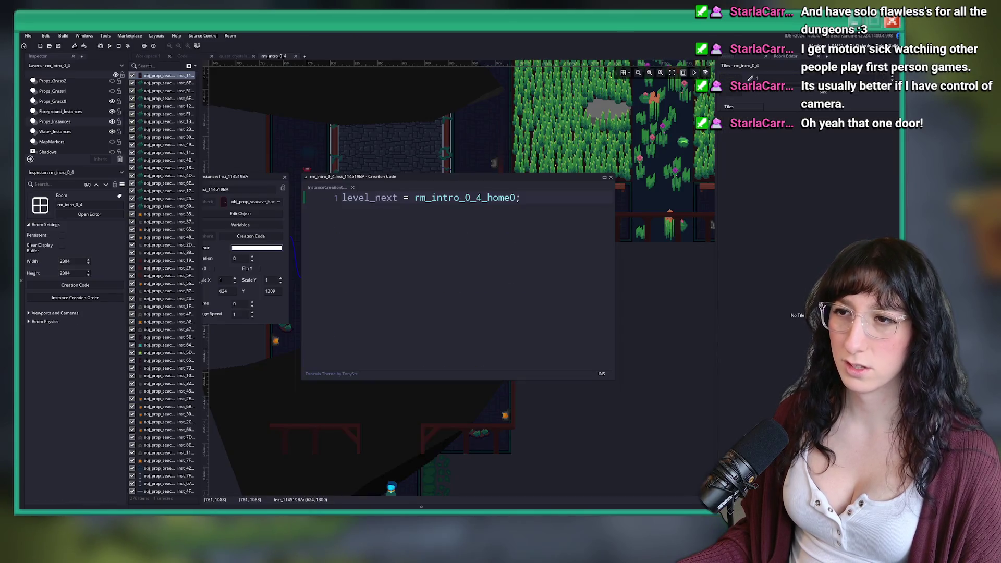
click(350, 200)
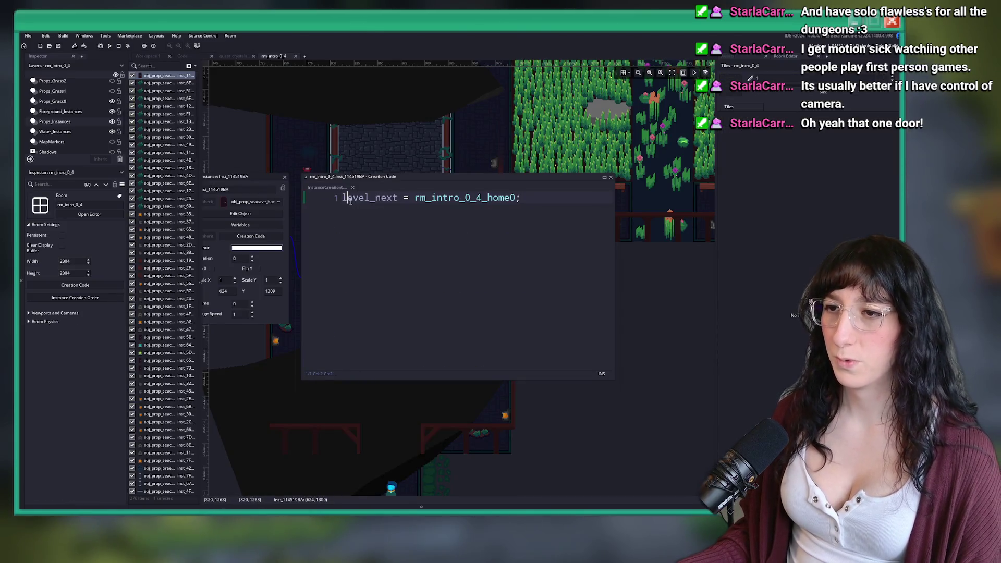
key(Return)
key(Up)
text(questk)
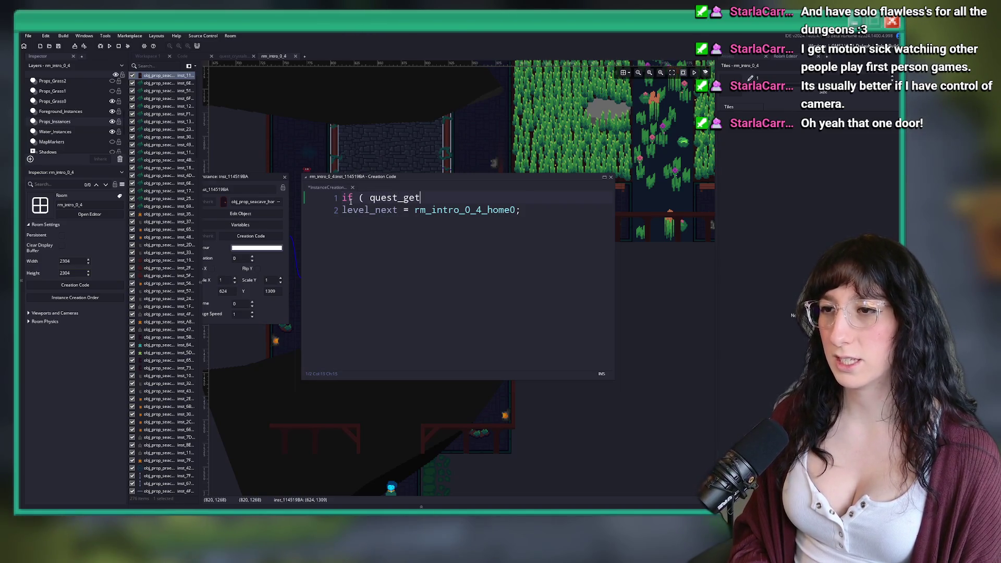
text(s()
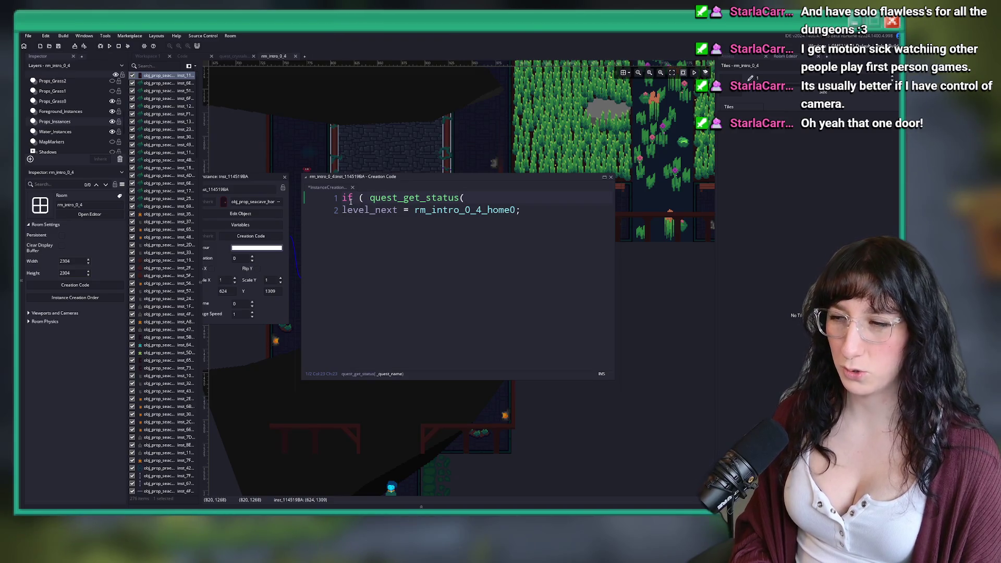
text(")
key(BackSpace)
text(quest_crystalsubway)
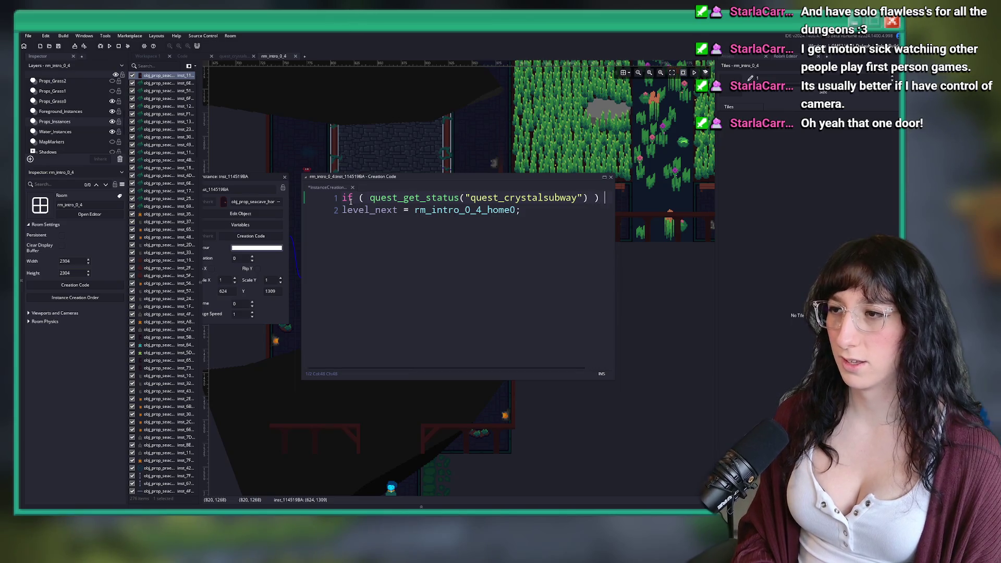
text({)
key(Return)
text(})
key(BackSpace)
key(BackSpace)
key(BackSpace)
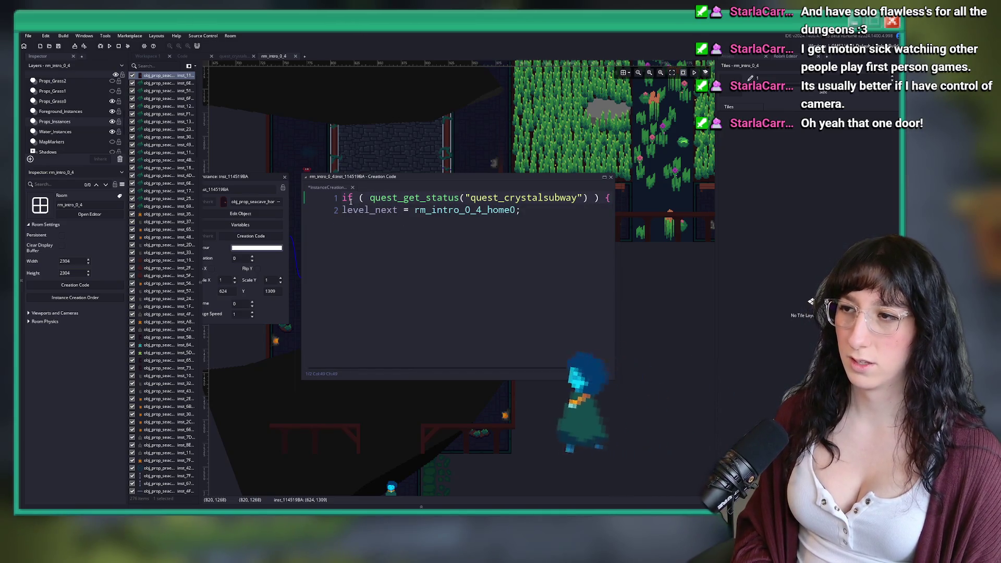
text(== ")
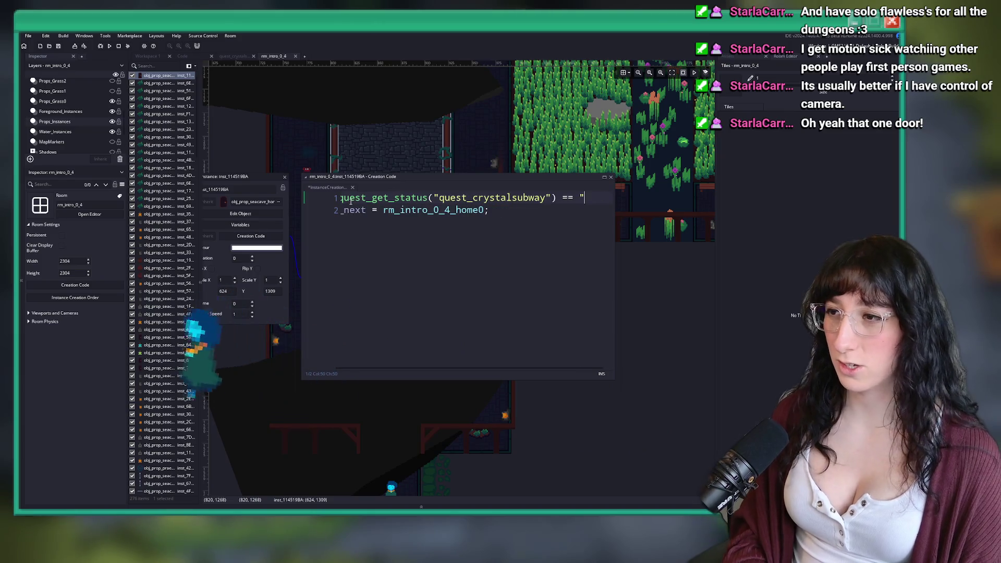
text(Cutscene Waiting" ) {)
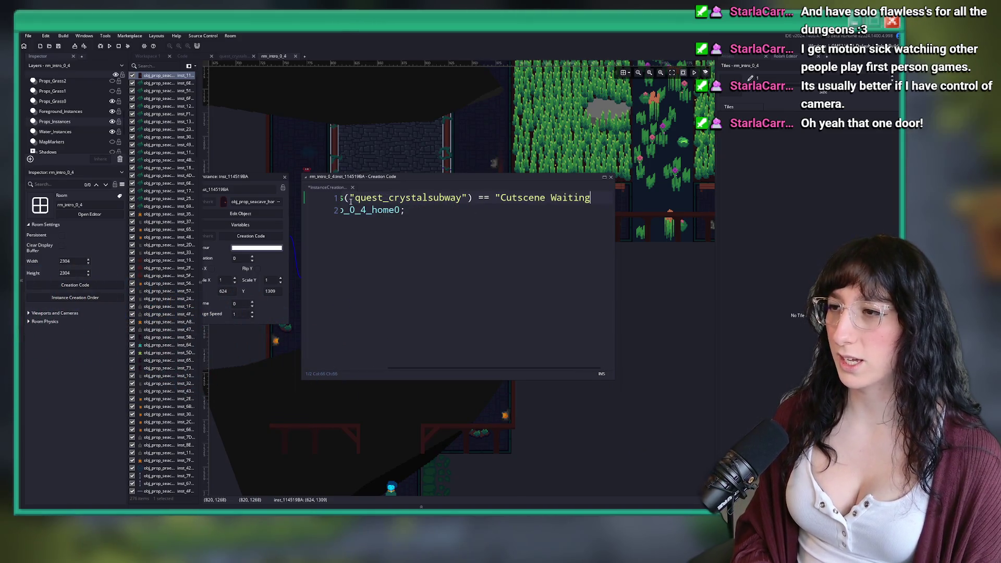
key(Return)
text(})
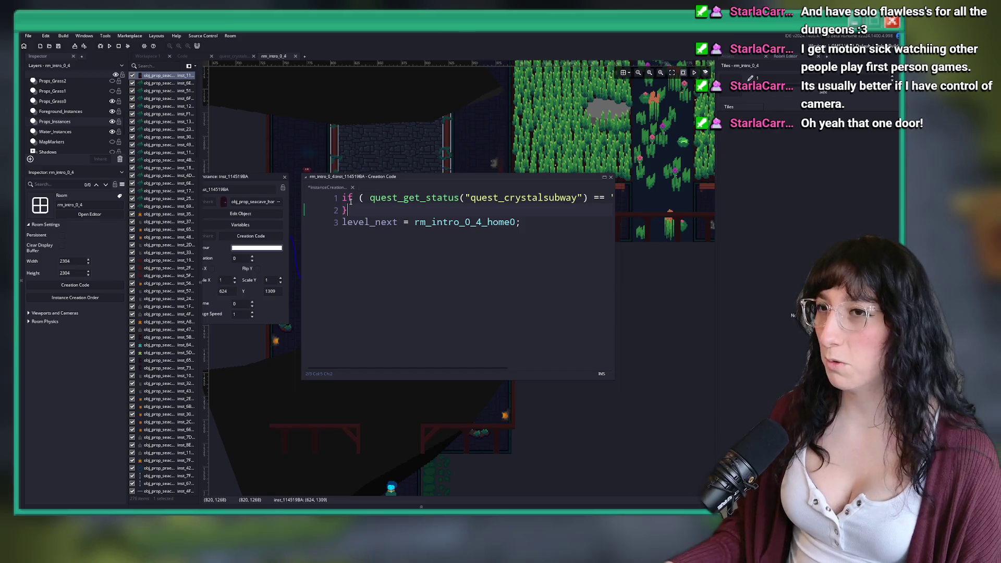
Send the door to rm_intro_0_4_home0_cutscene inside the if, rm_intro_0_4_home0 otherwise, and close the code.
click(241, 57)
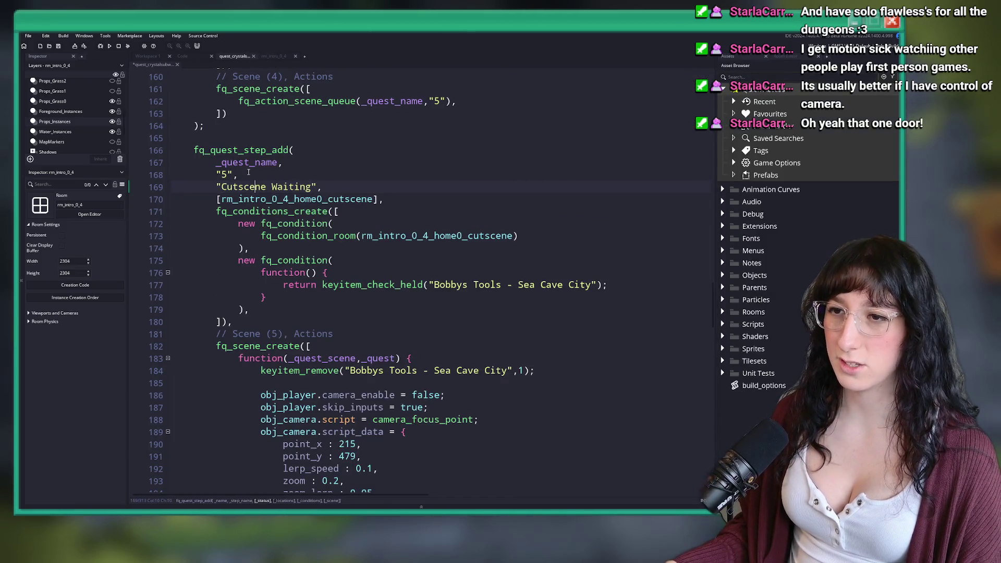
click(274, 56)
click(399, 210)
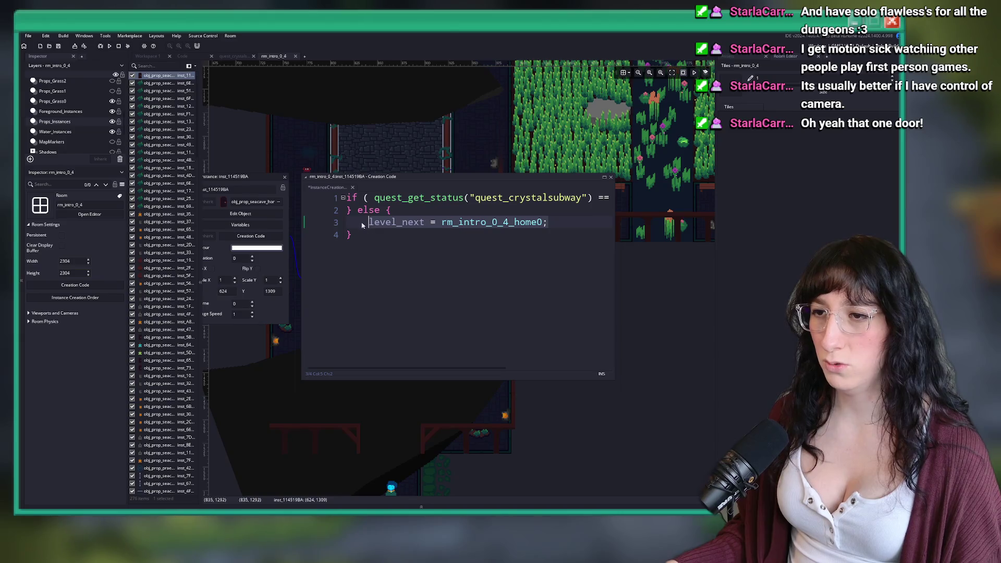
click(347, 210)
key(Return)
key(Up)
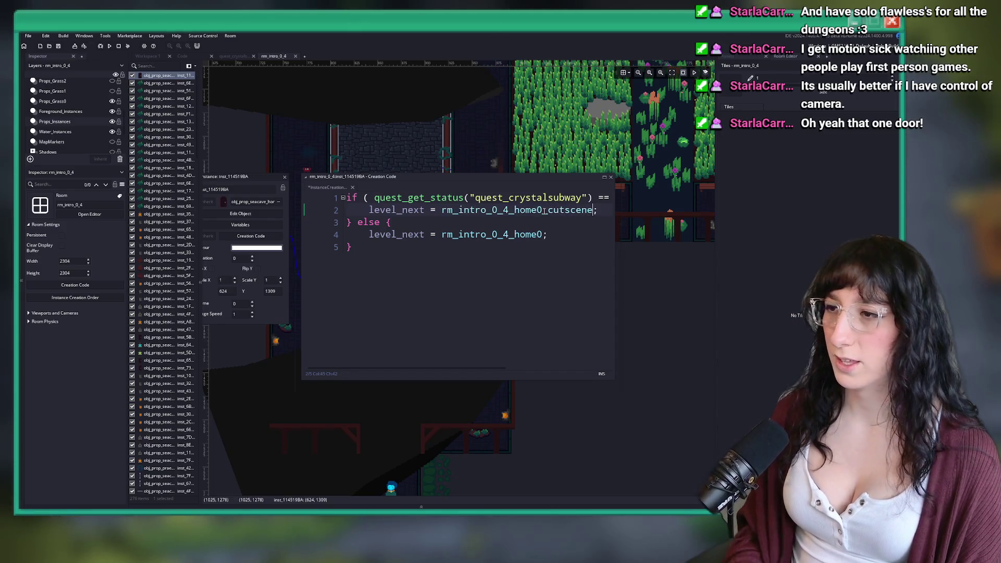
double_click(544, 210)
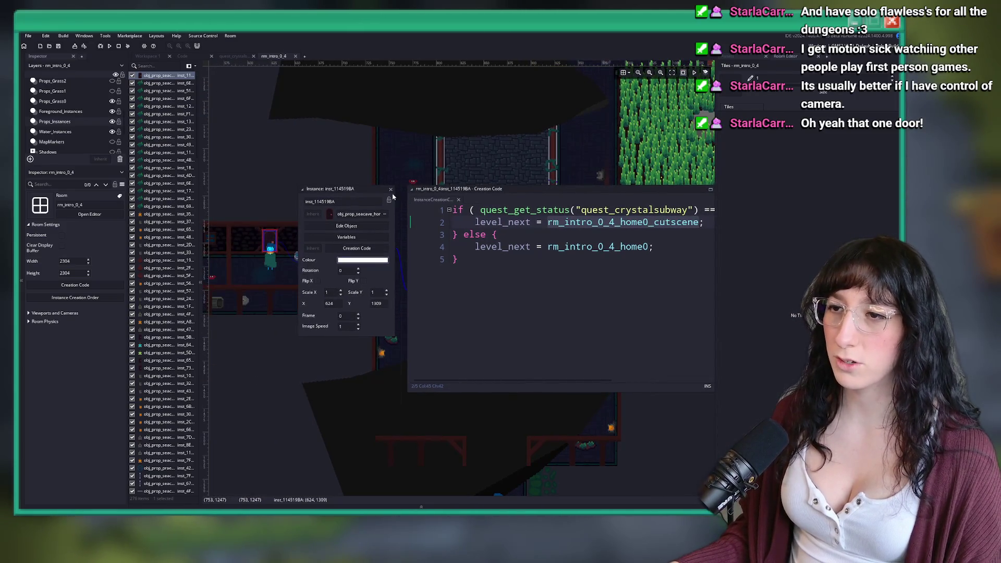
click(390, 190)
click(242, 55)
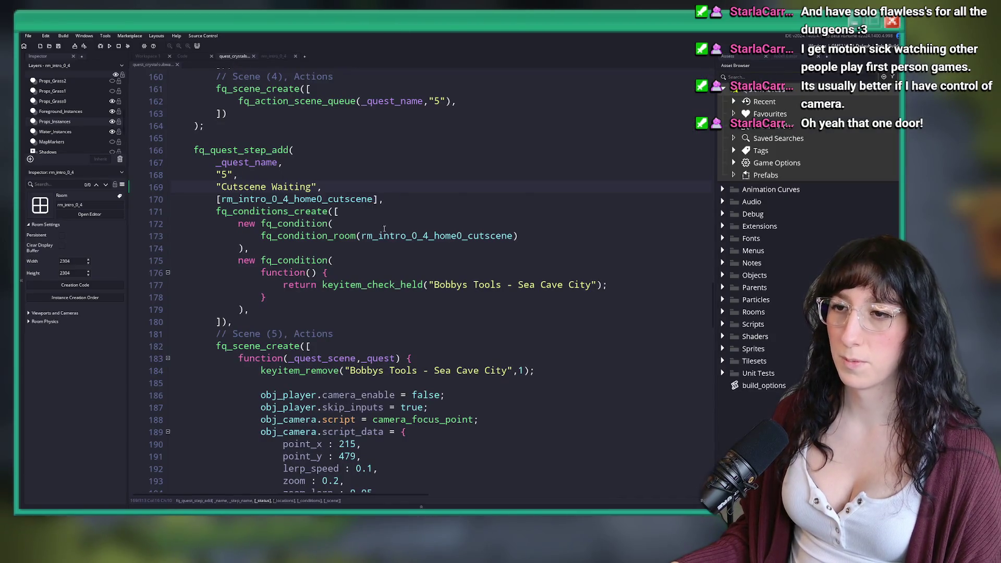
Scroll quest_crystalsubway up to step 3 and hide the side panels with F12.
click(339, 200)
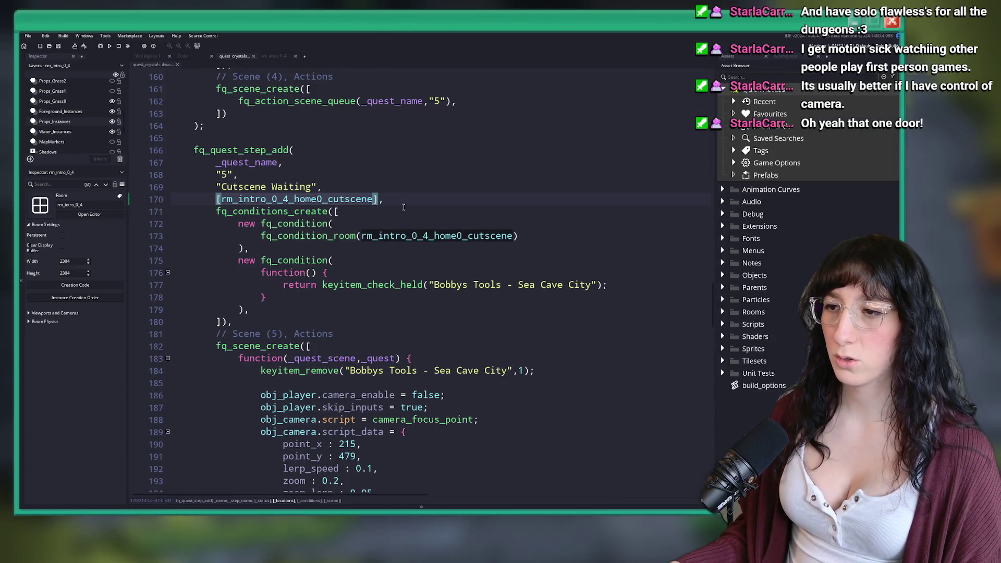
scroll(404, 208, down, 20)
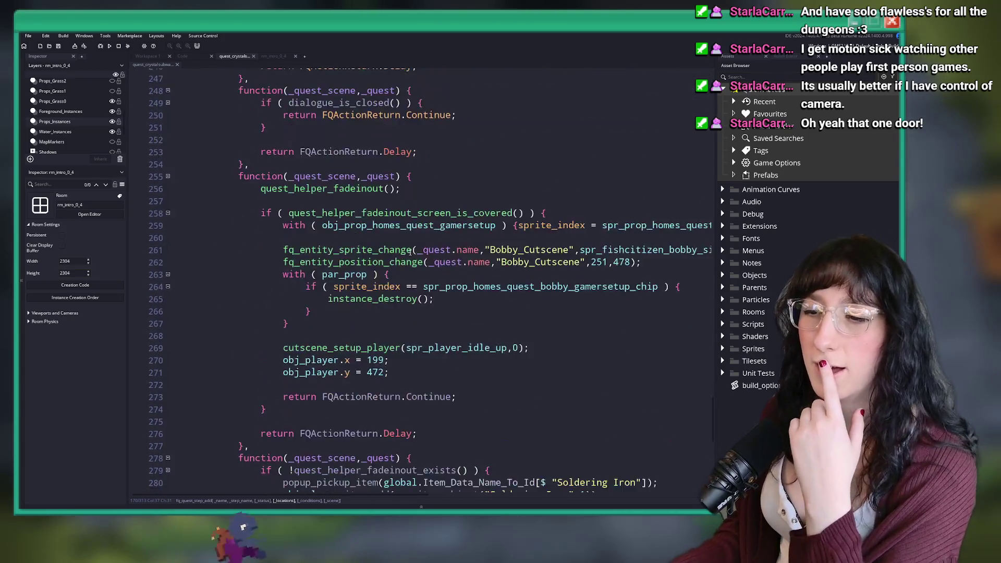
scroll(410, 250, down, 10)
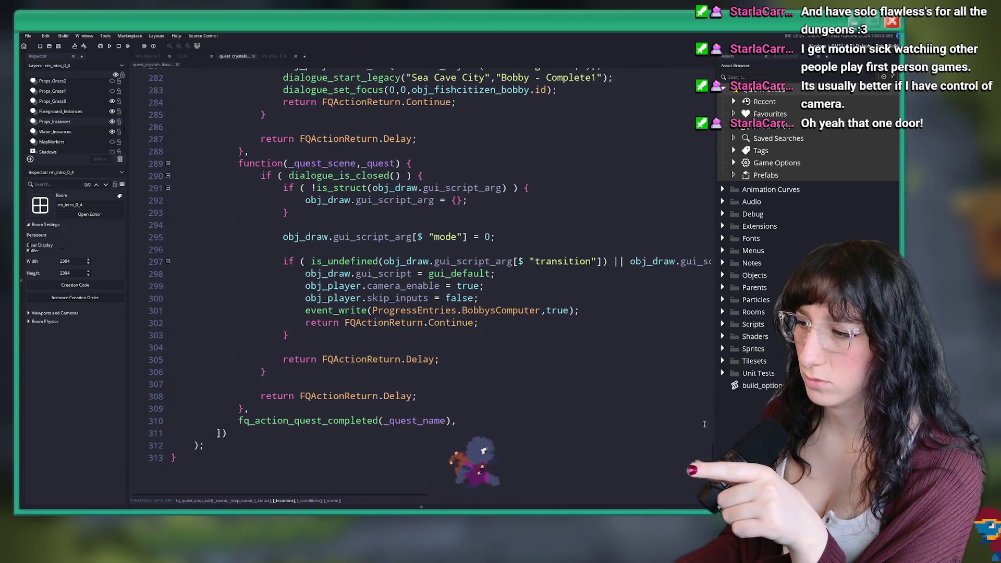
scroll(700, 293, up, 20)
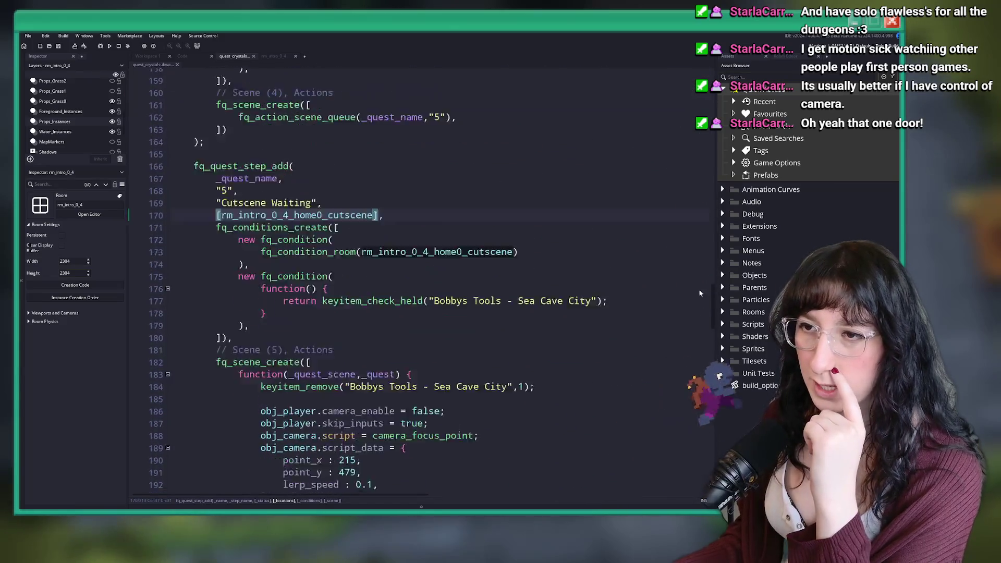
scroll(700, 293, up, 20)
click(564, 223)
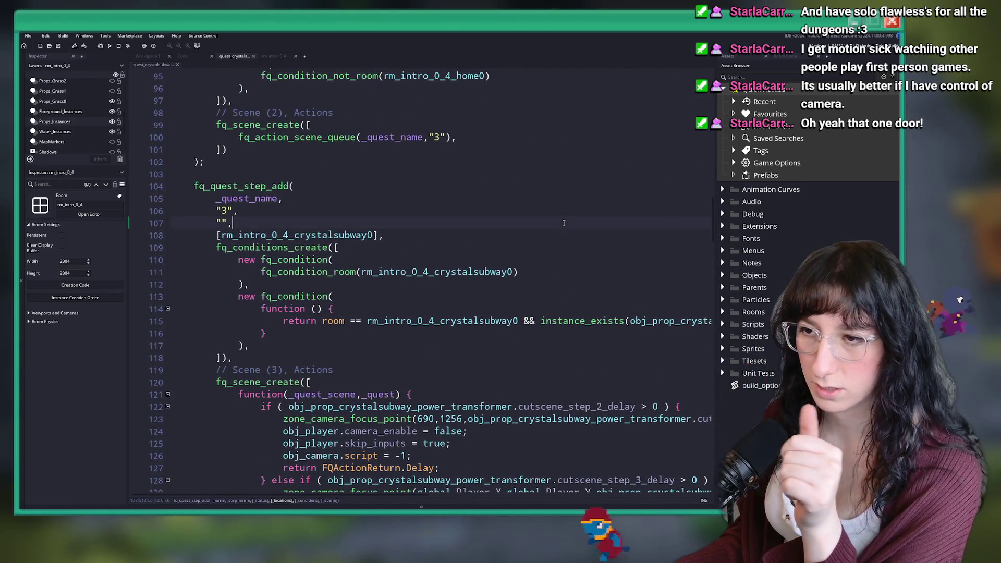
key(F12)
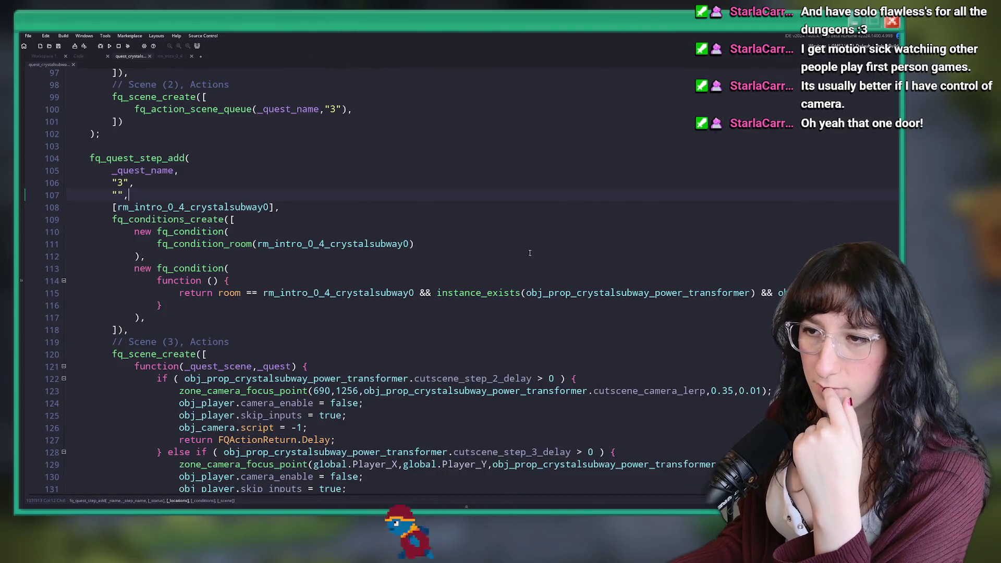
Review step 3's custom and room conditions, leaving the caret after rm_intro_0_4_crystalsubway0.
click(223, 293)
key(End)
key(shift+Down)
key(shift+Down)
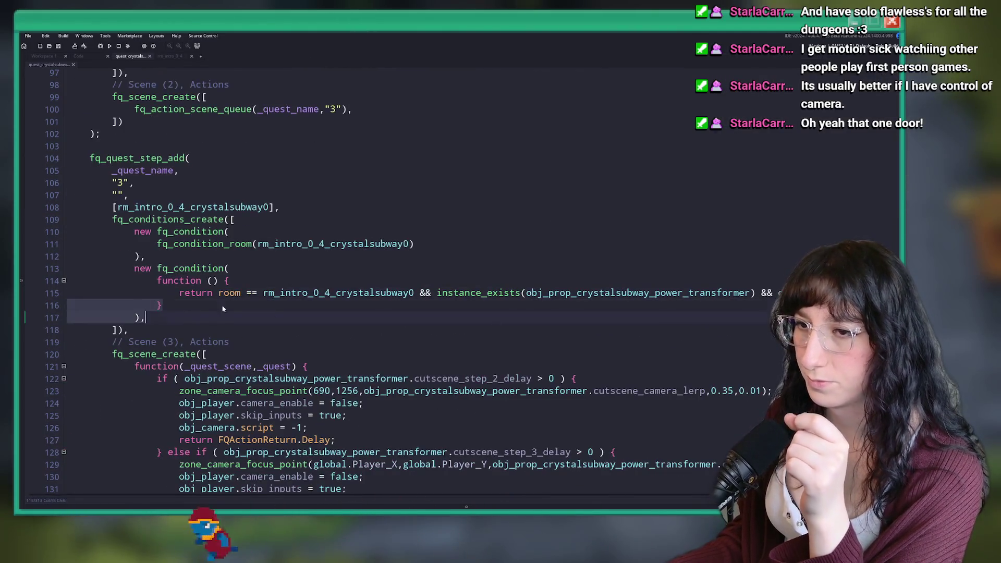
scroll(478, 238, down, 2)
scroll(478, 238, up, 2)
click(478, 238)
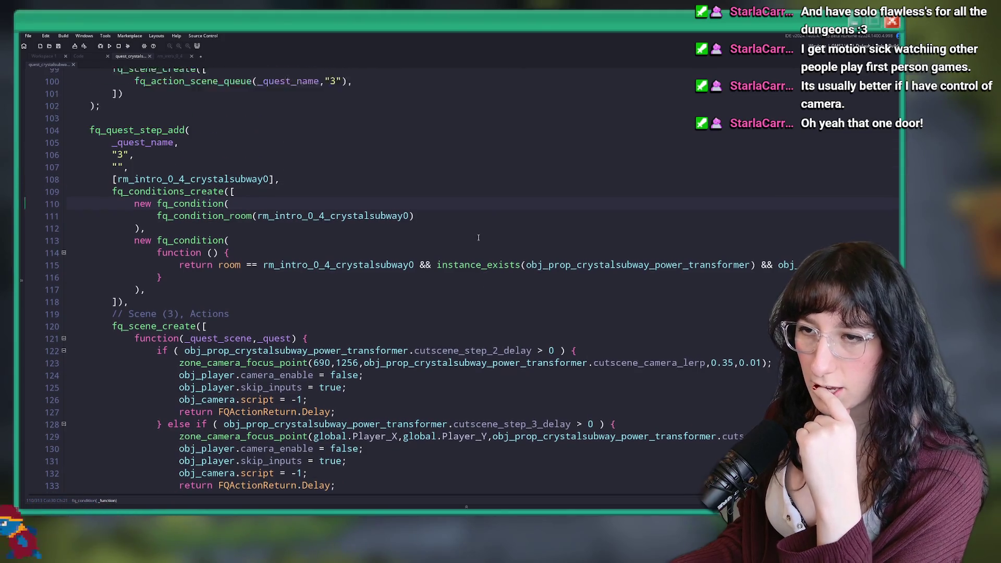
scroll(226, 249, up, 2)
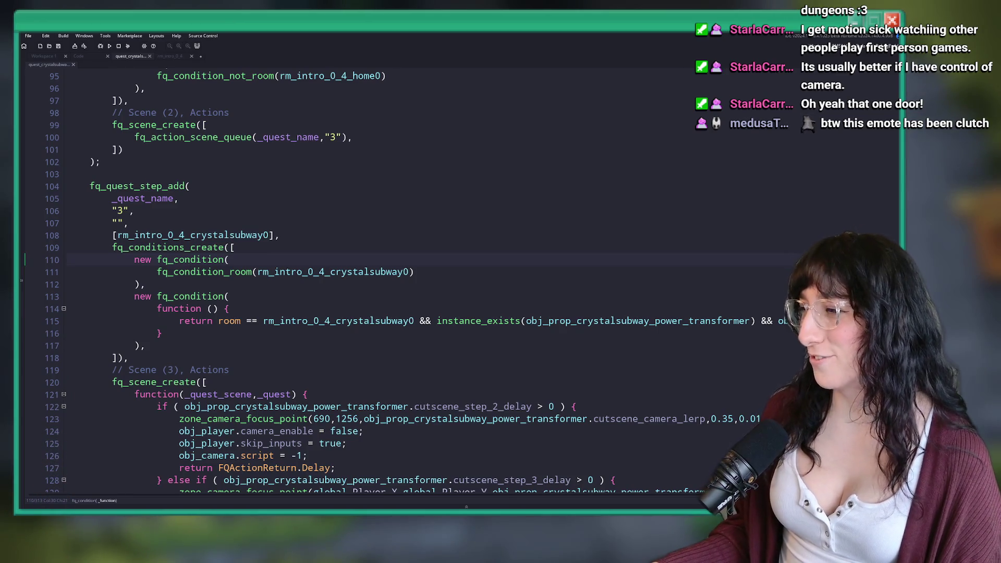
click(432, 279)
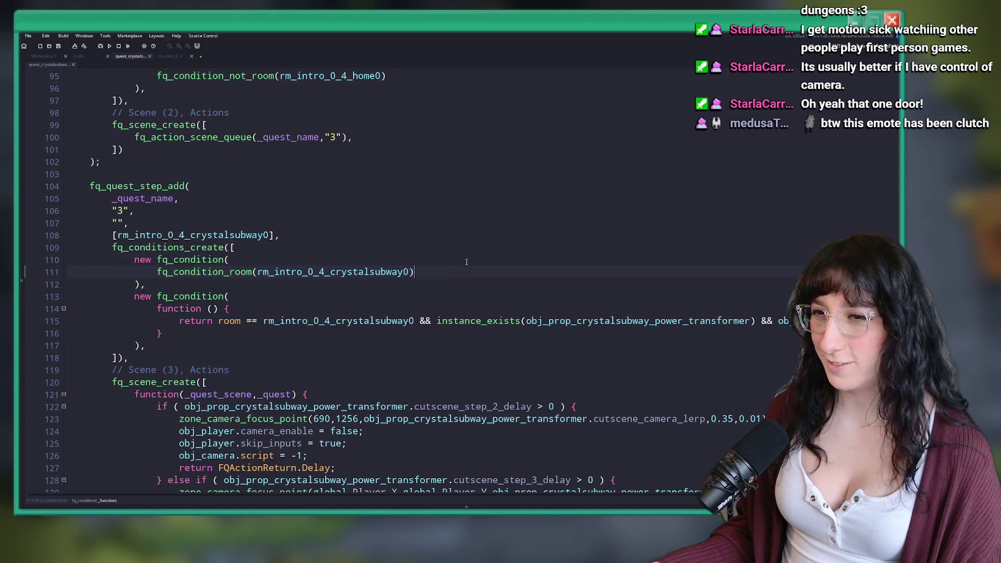
Enter 'Find The Batteries' as step 3's label in the quest_crystalsubway script.
scroll(467, 262, down, 2)
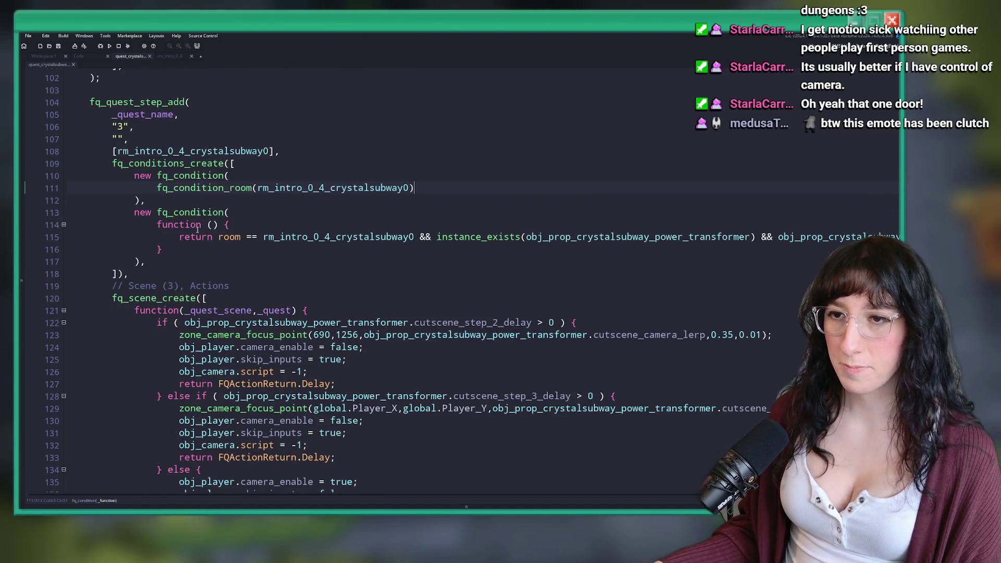
scroll(177, 208, up, 1)
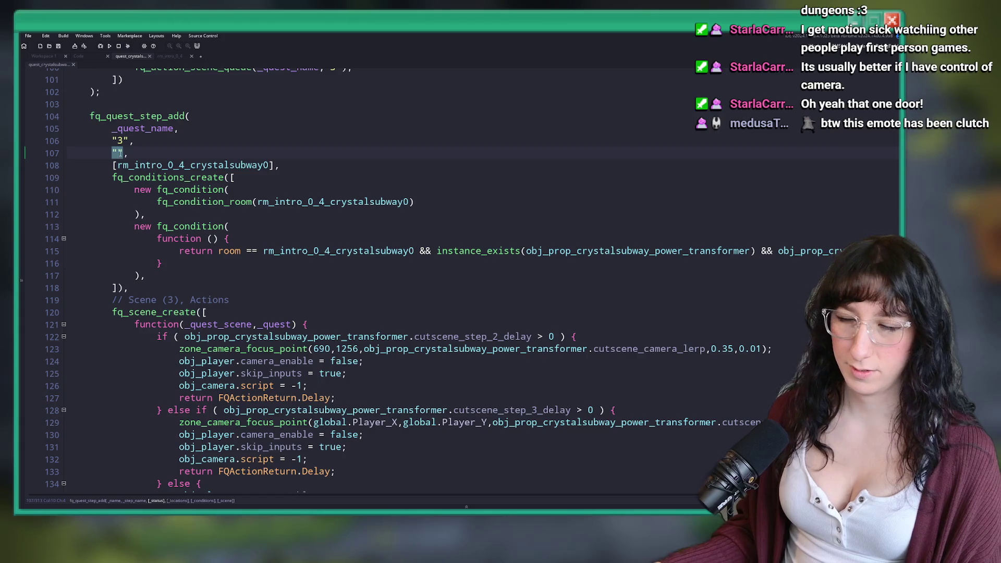
text(Find The Batteries)
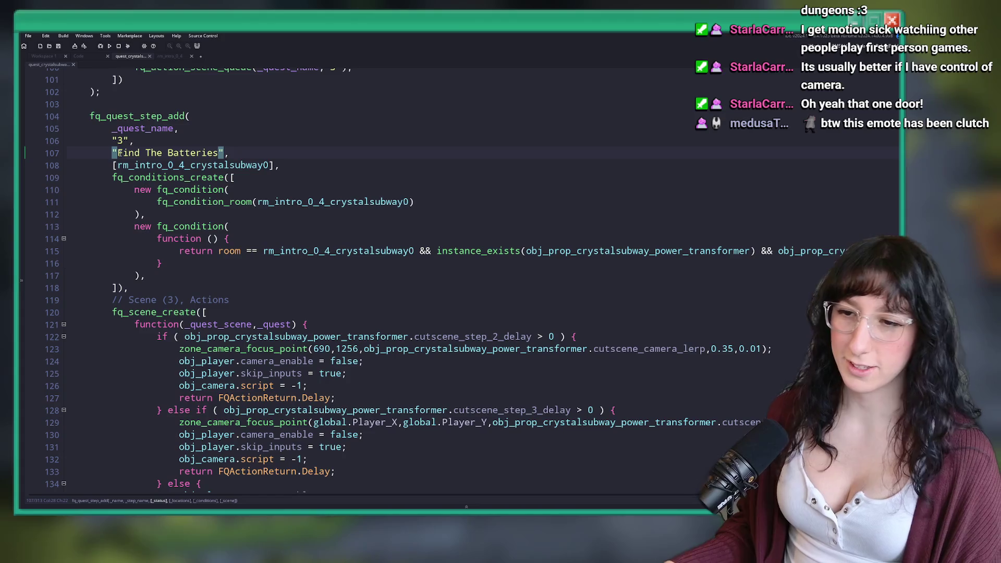
scroll(280, 215, down, 1)
drag(218, 138, 141, 138)
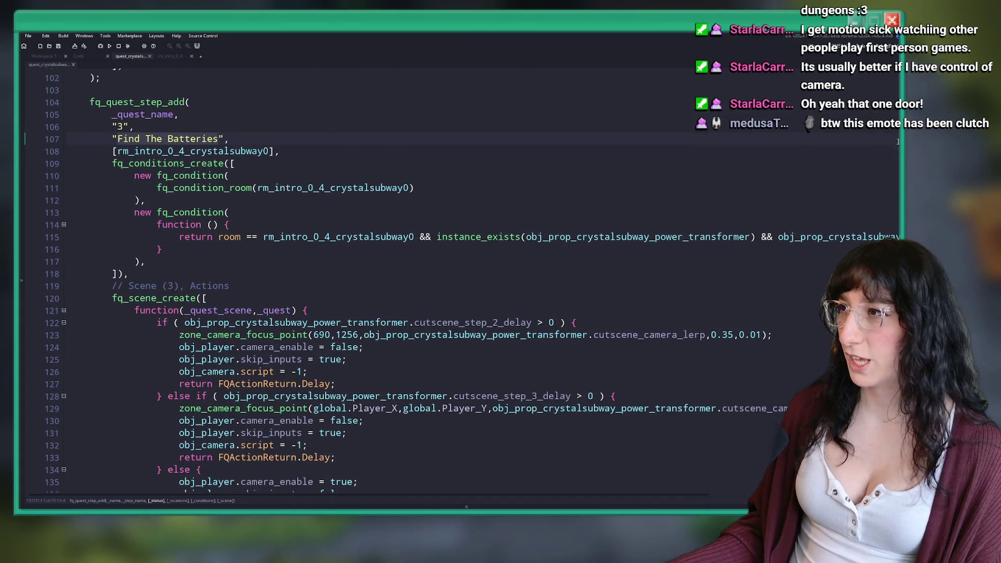
key(ctrl+alt+a)
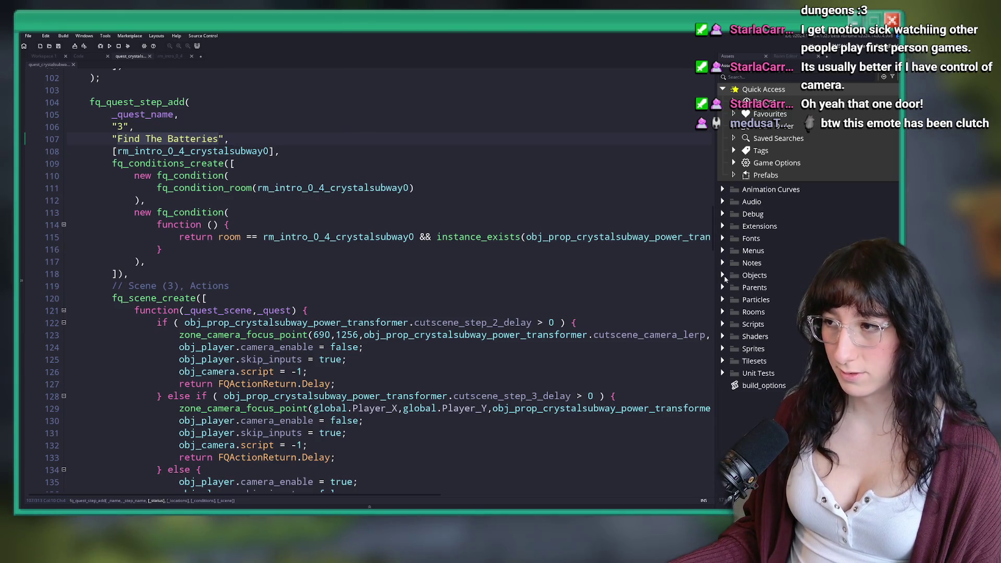
Create a new script in the Quests folder named quest_crystalsubway_battery0.
click(723, 324)
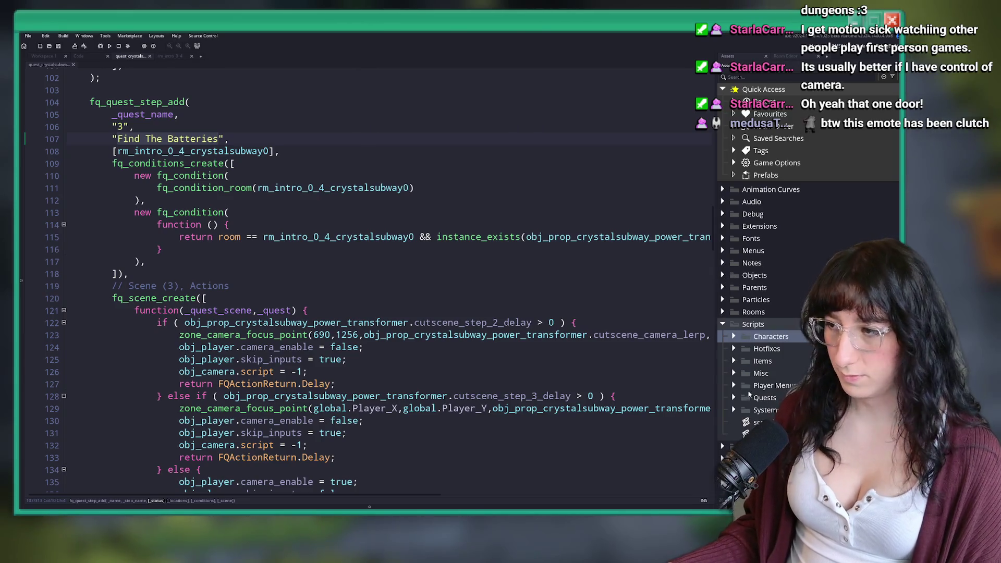
double_click(751, 398)
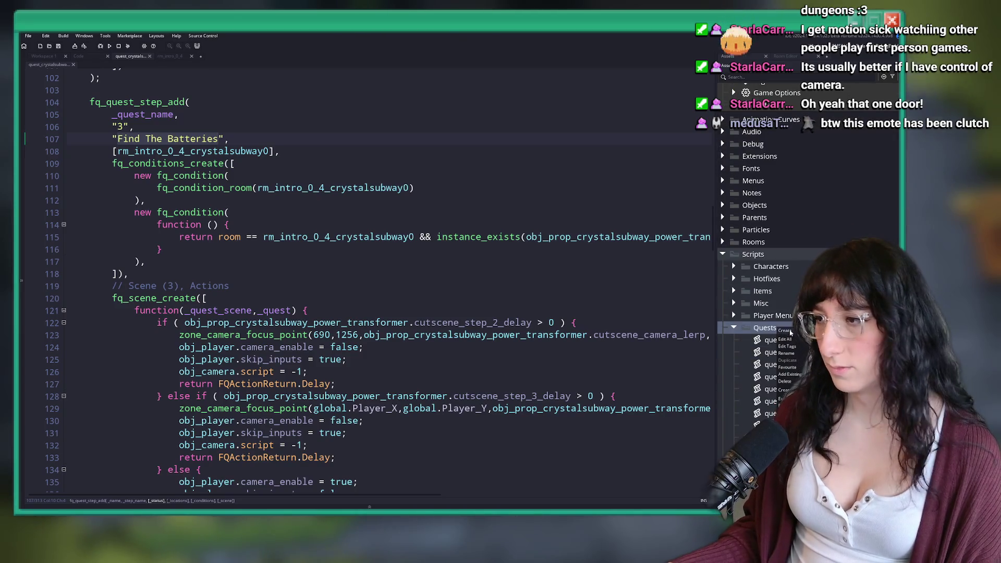
key(alt+c)
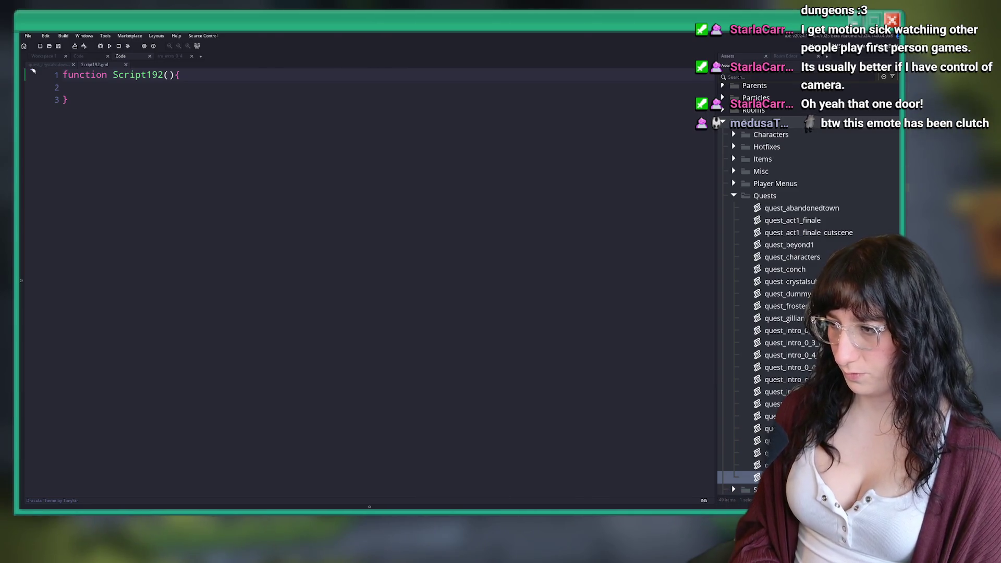
key(Return)
click(494, 183)
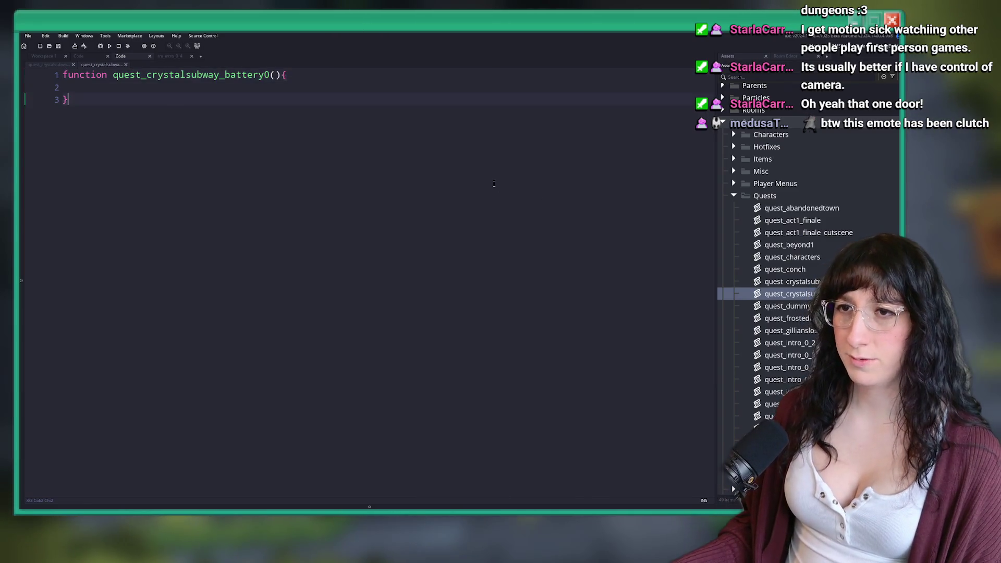
key(ctrl+a)
text(Find The Batteries)
key(ctrl+z)
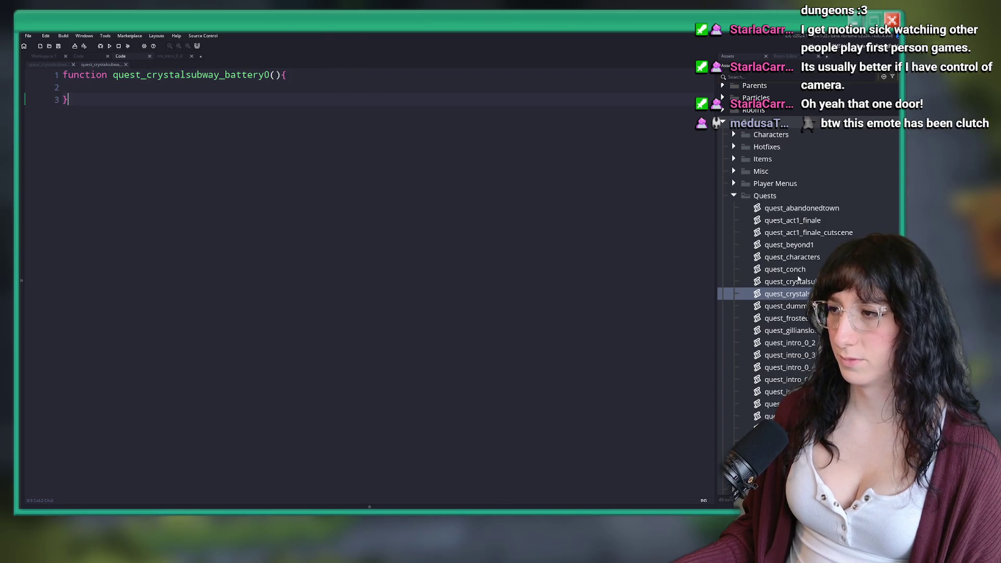
Copy the quest step code from the quest_crystalsubway script.
key(ctrl+Tab)
key(Page_Up)
key(Page_Up)
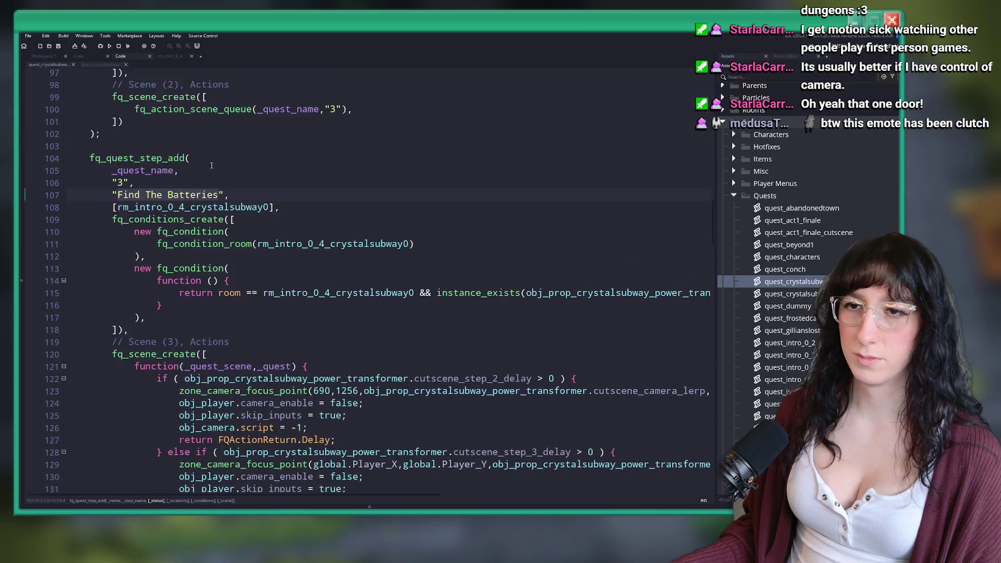
key(Up)
scroll(121, 250, up, 8)
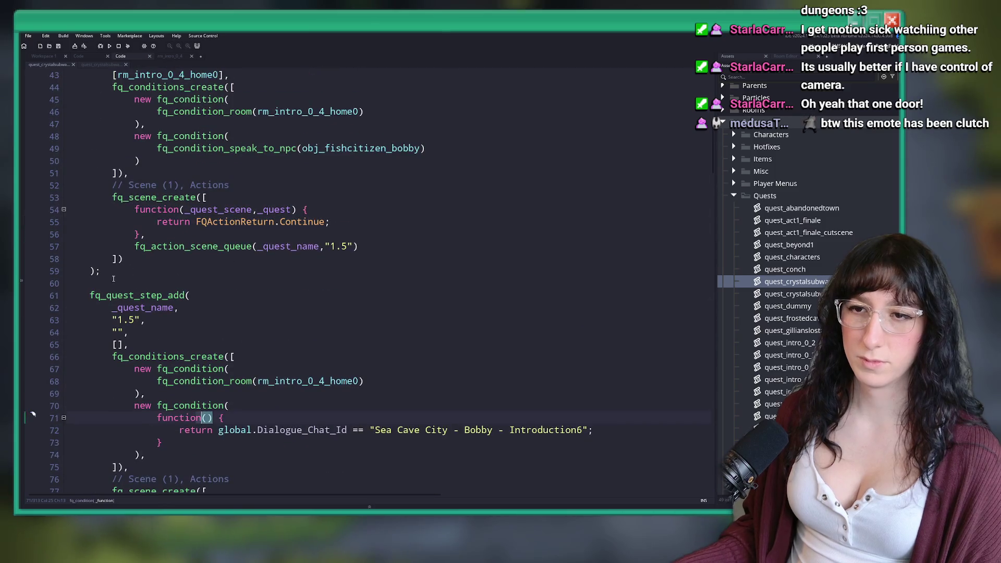
mouse_move(117, 360)
mouse_down()
mouse_move(141, 219)
mouse_move(89, 87)
mouse_up()
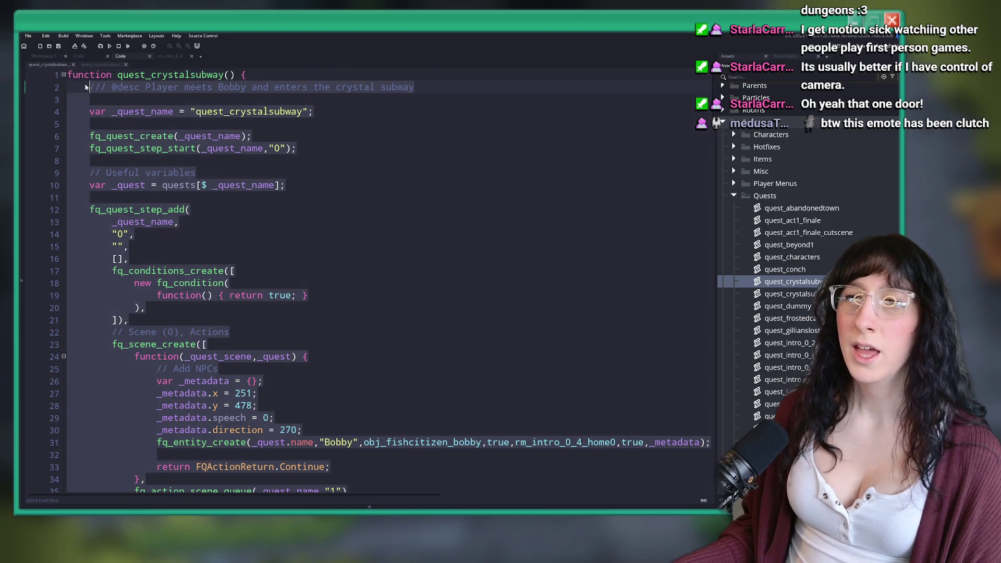
click(97, 66)
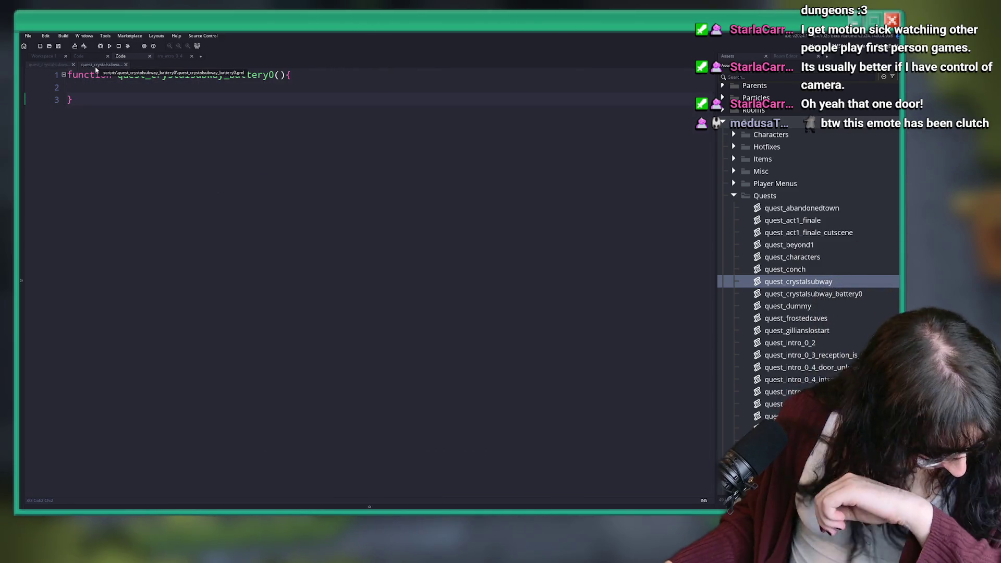
Paste the quest code, append _battery0 to the quest name, and un-indent the body one level.
key(ctrl+v)
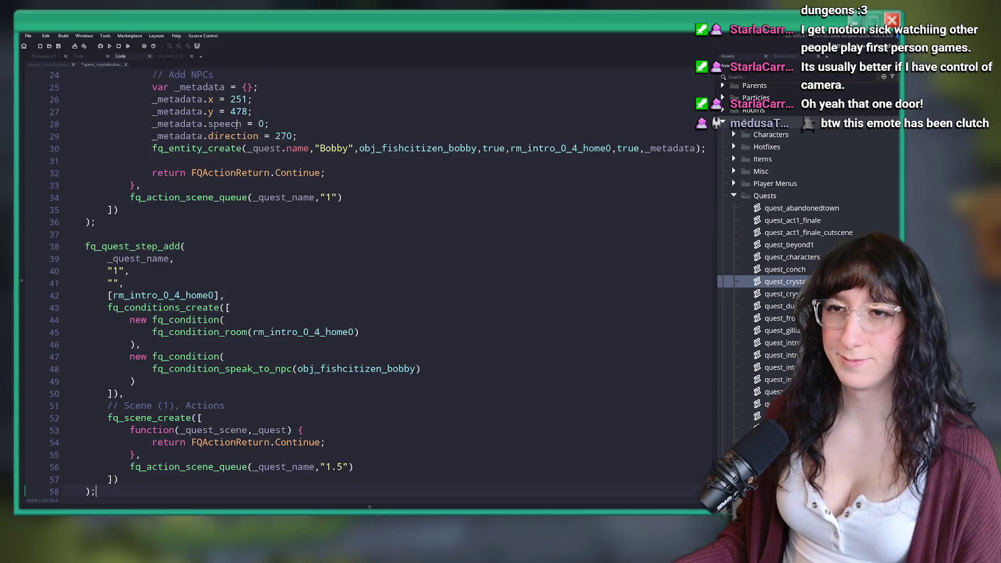
scroll(237, 125, up, 8)
click(299, 99)
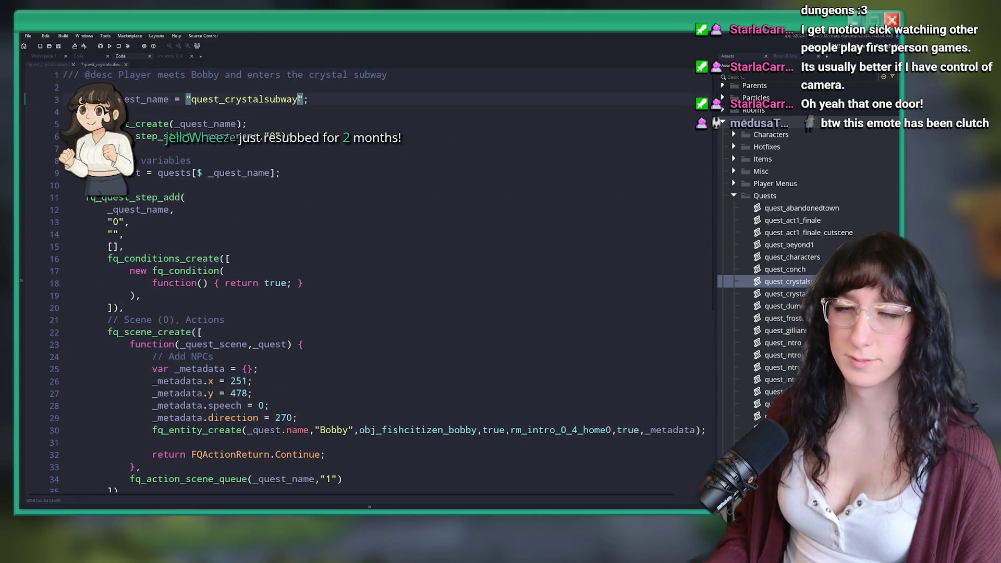
text(_battery0)
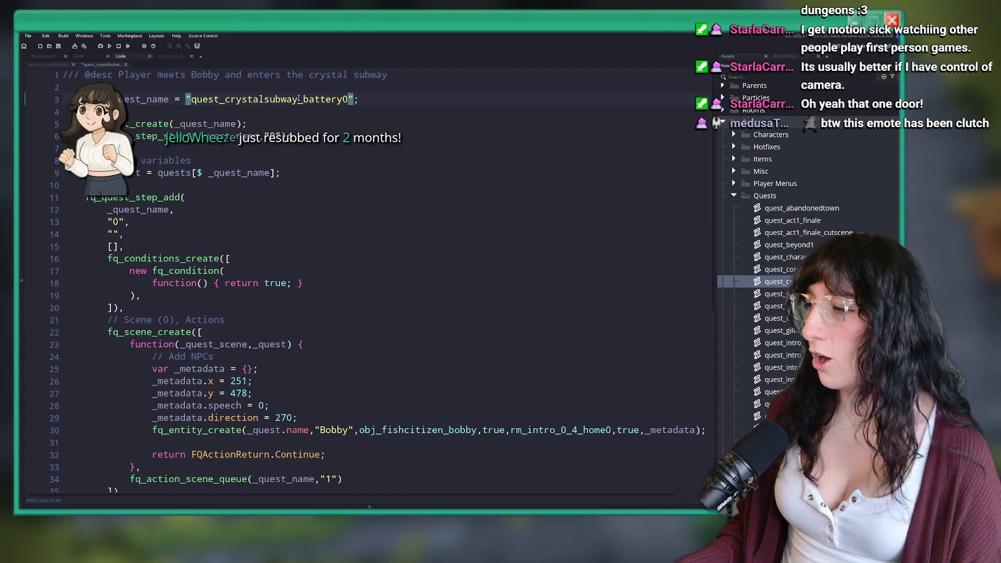
click(230, 258)
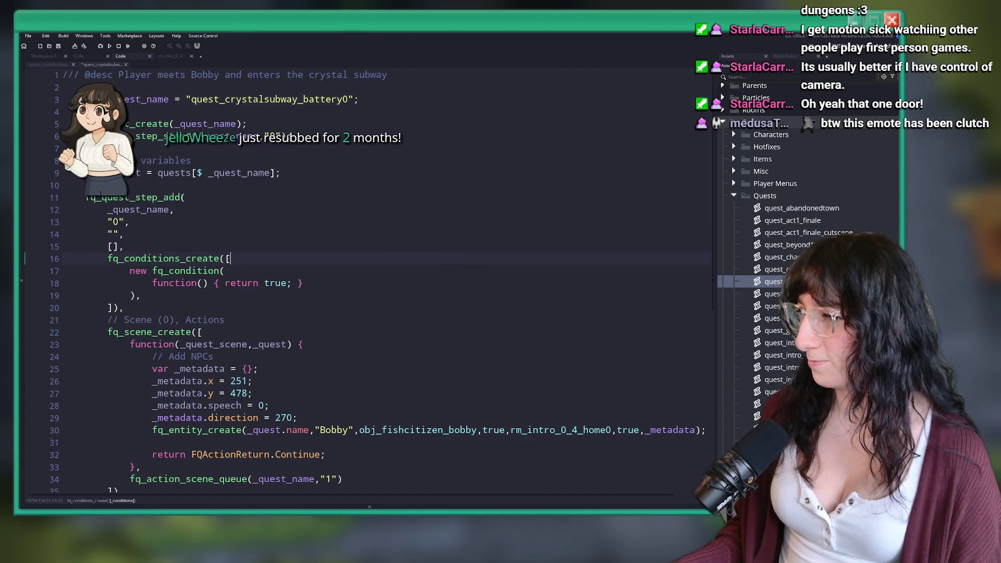
click(365, 100)
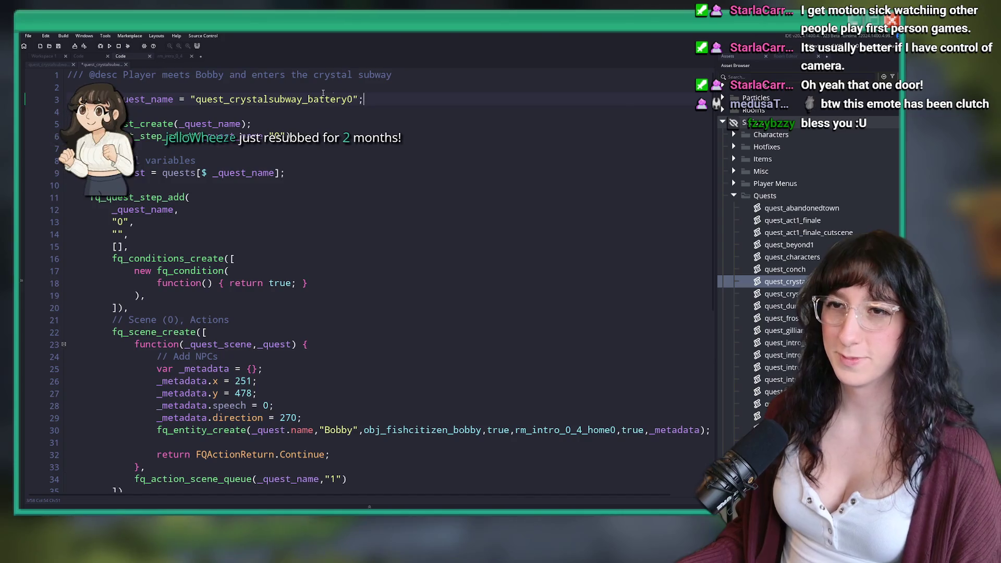
key(ctrl+shift+End)
shift+click(361, 438)
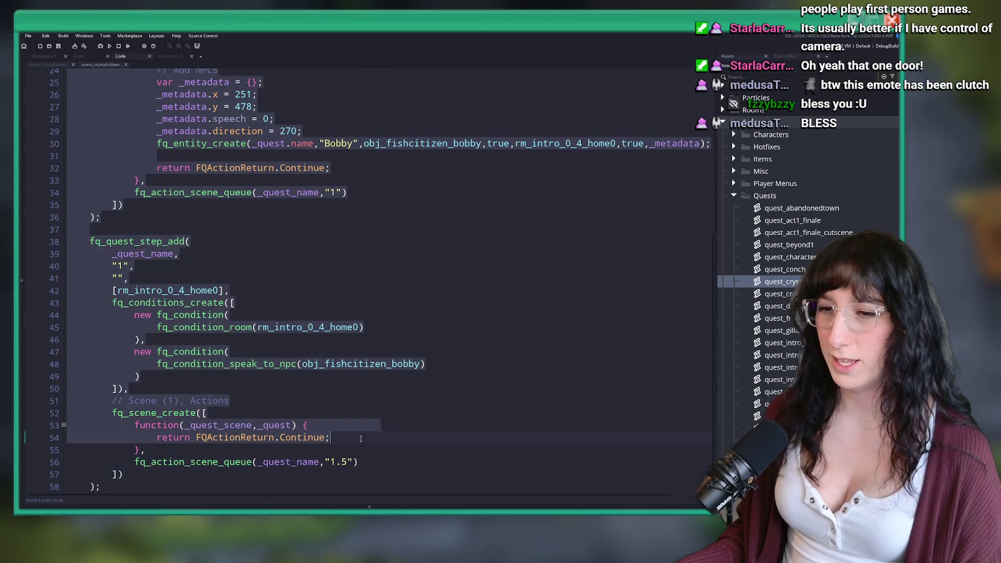
key(shift+Tab)
scroll(361, 313, up, 8)
click(106, 173)
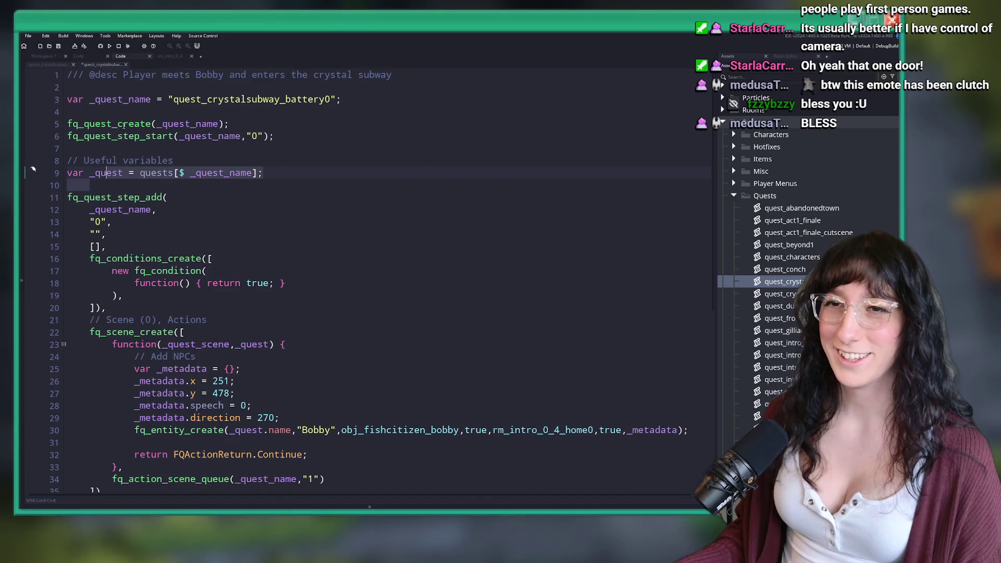
Change the description to 'Player must find the batteries' and save the script.
drag(120, 74, 440, 72)
text(Player must find )
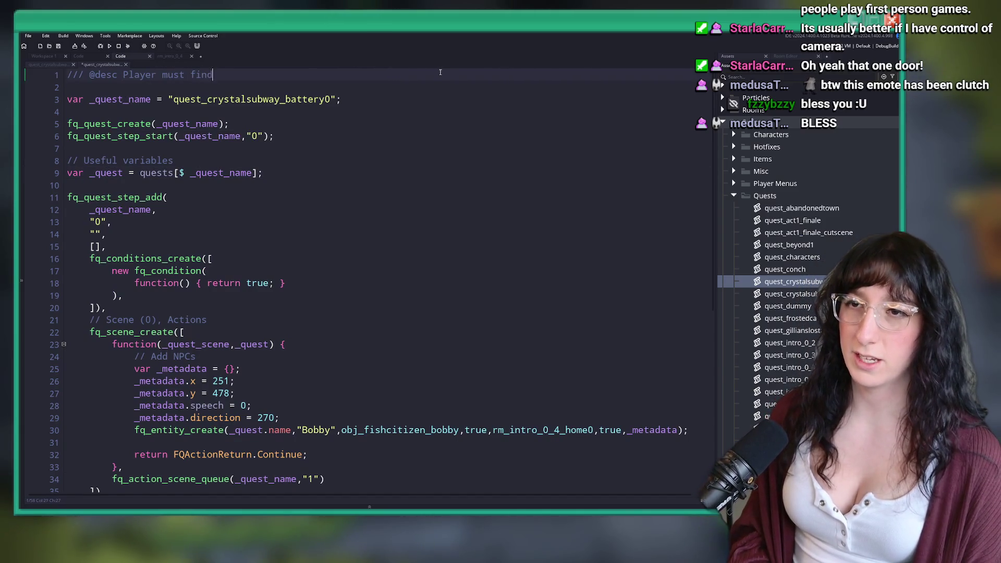
text(the batteries)
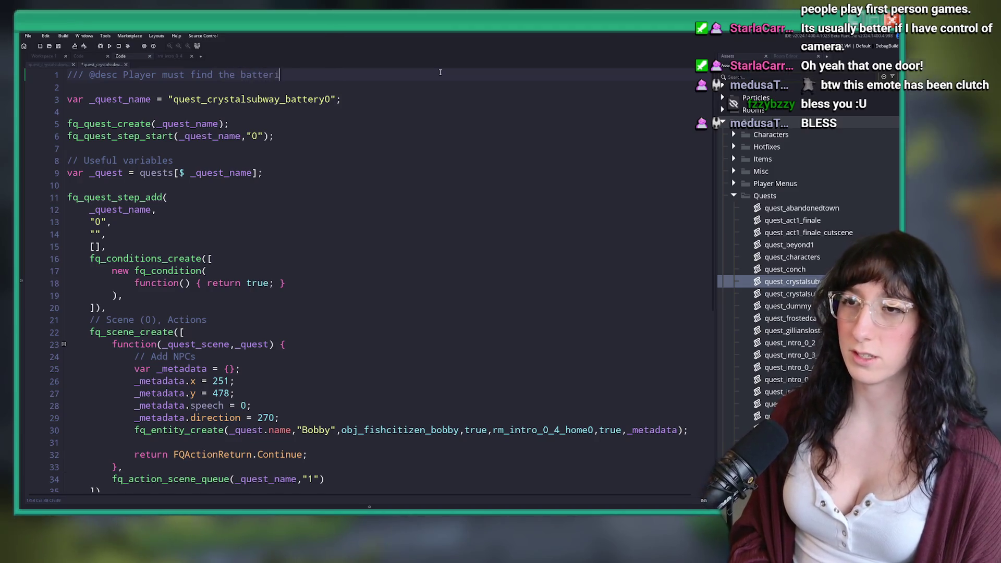
key(ctrl+s)
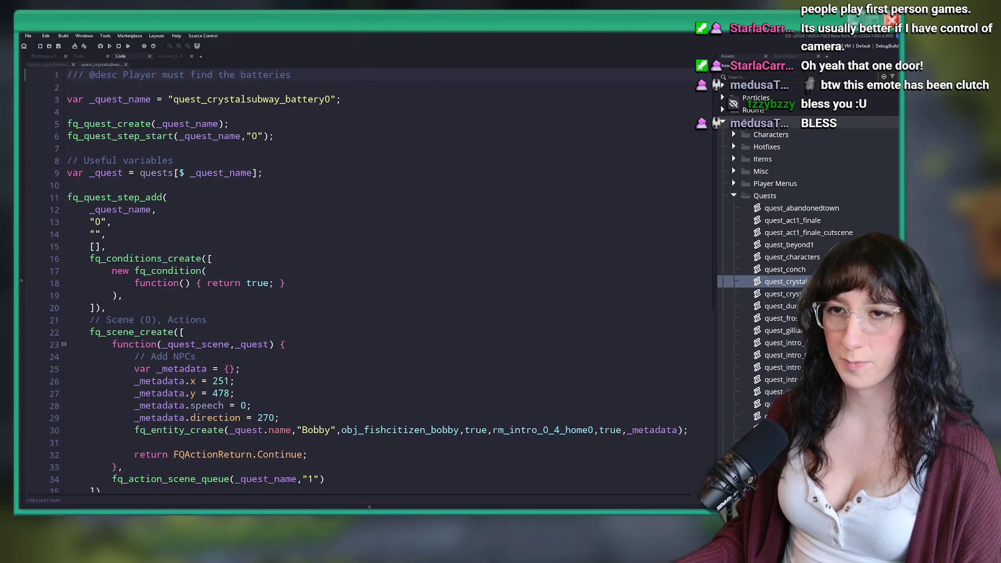
Make step 0's condition return quest_get_status() instead of true.
scroll(308, 132, down, 3)
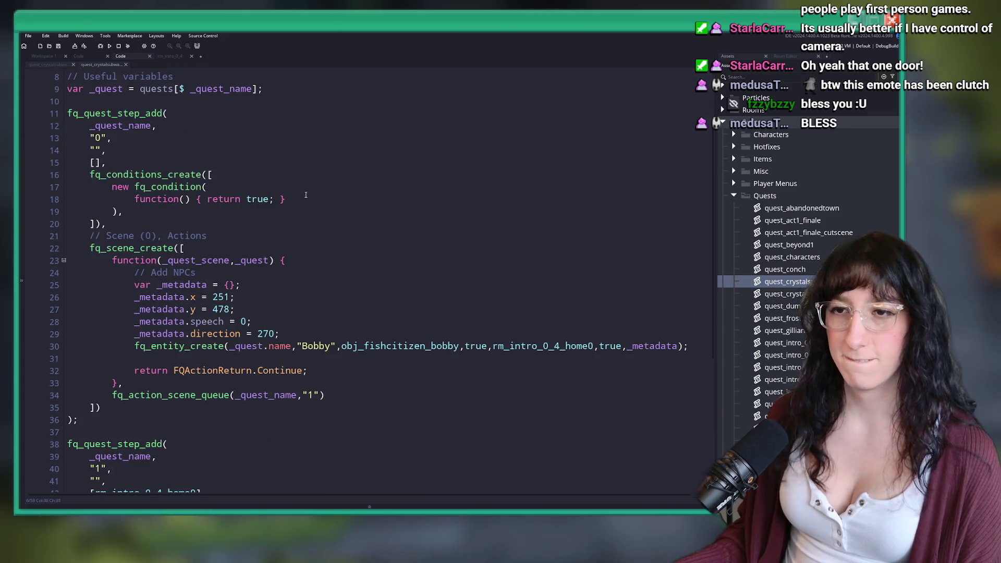
click(242, 200)
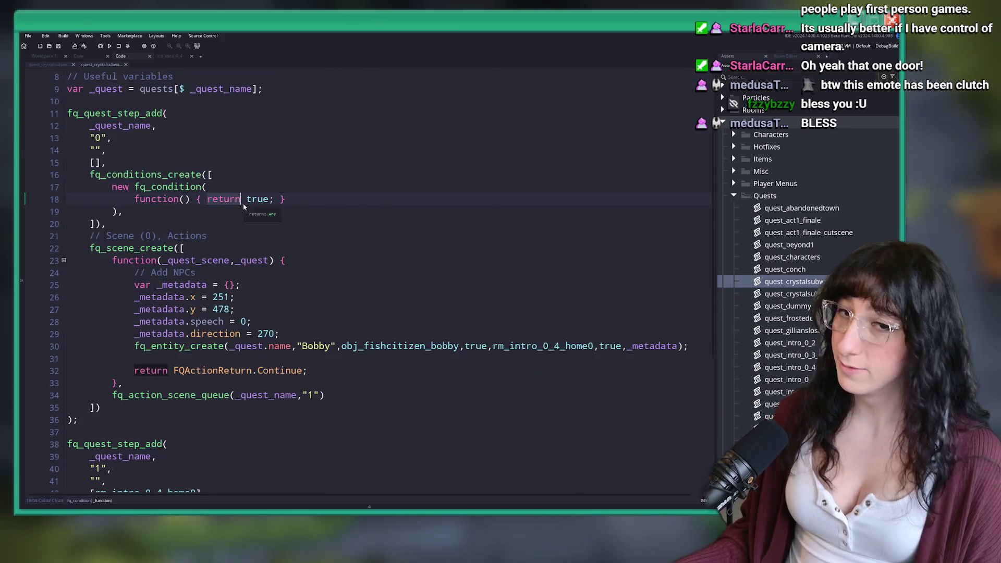
click(273, 199)
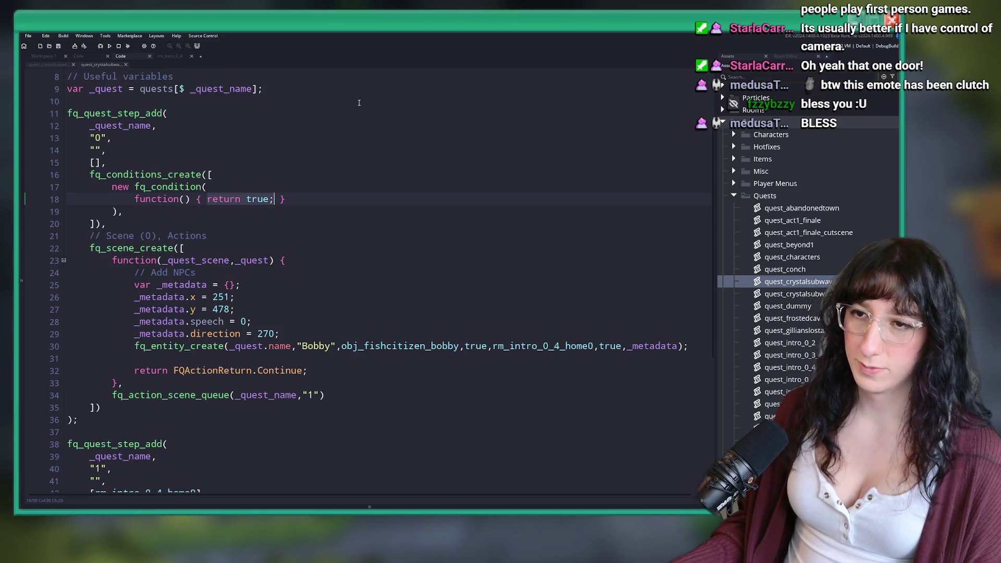
text(qiuest)
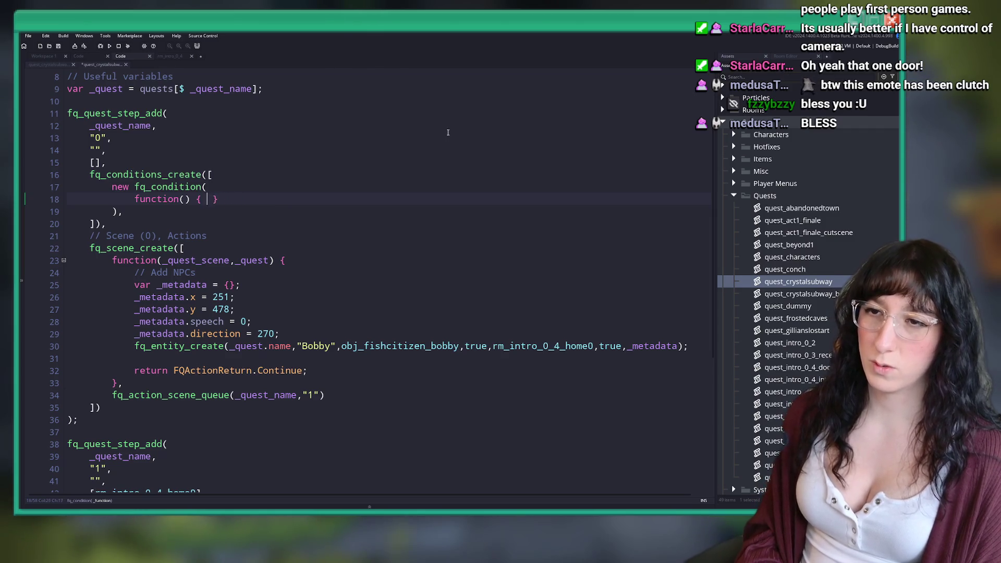
text(rn)
key(BackSpace)
key(BackSpace)
key(BackSpace)
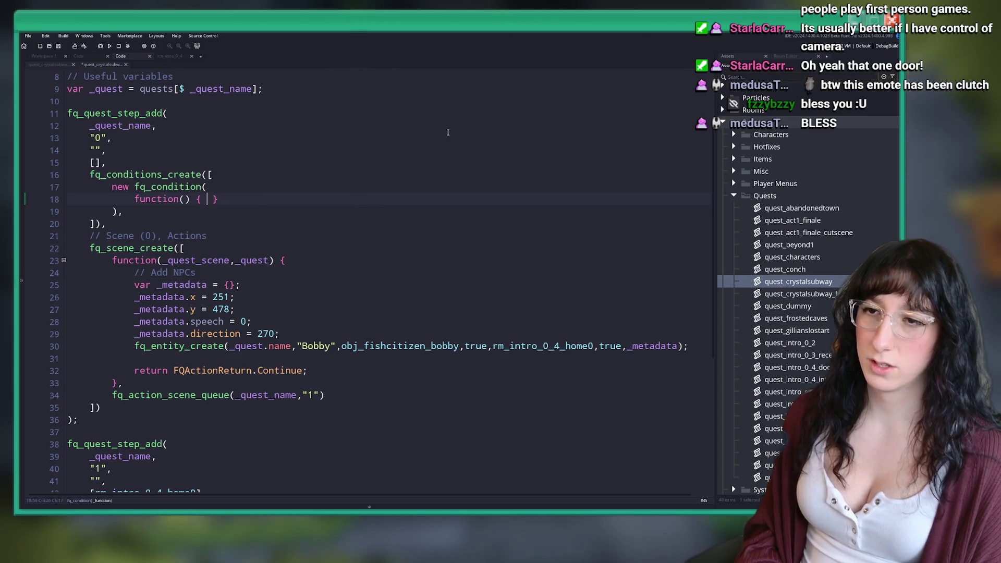
text(qest)
key(BackSpace)
key(BackSpace)
key(BackSpace)
key(BackSpace)
text(return true;)
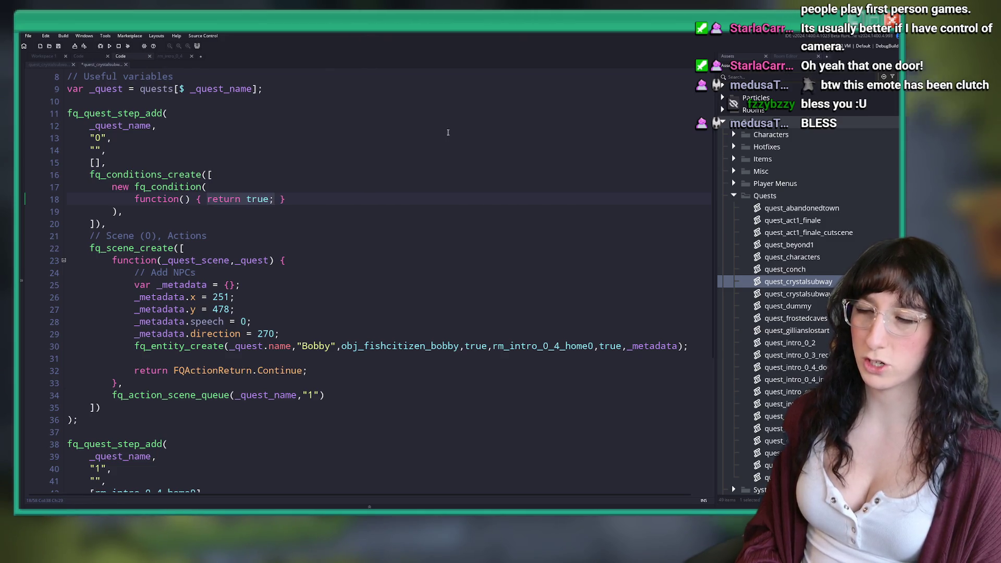
key(BackSpace)
key(BackSpace)
key(BackSpace)
text(questk)
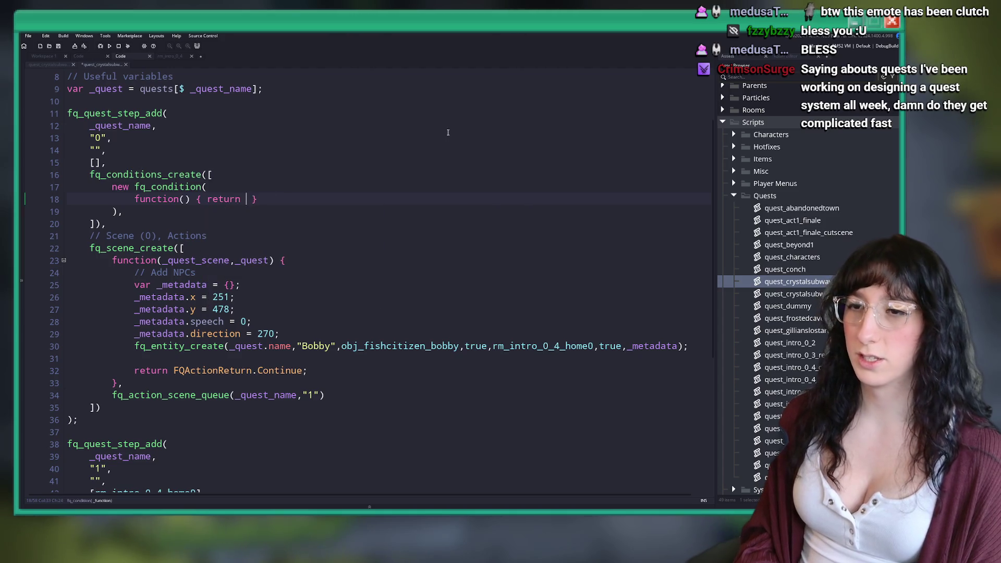
text(_get_)
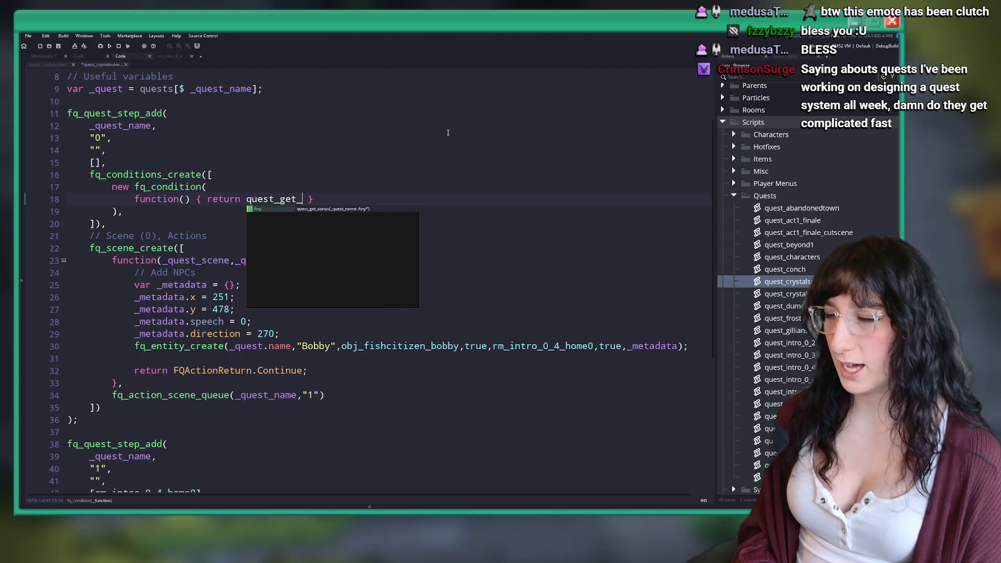
key(Return)
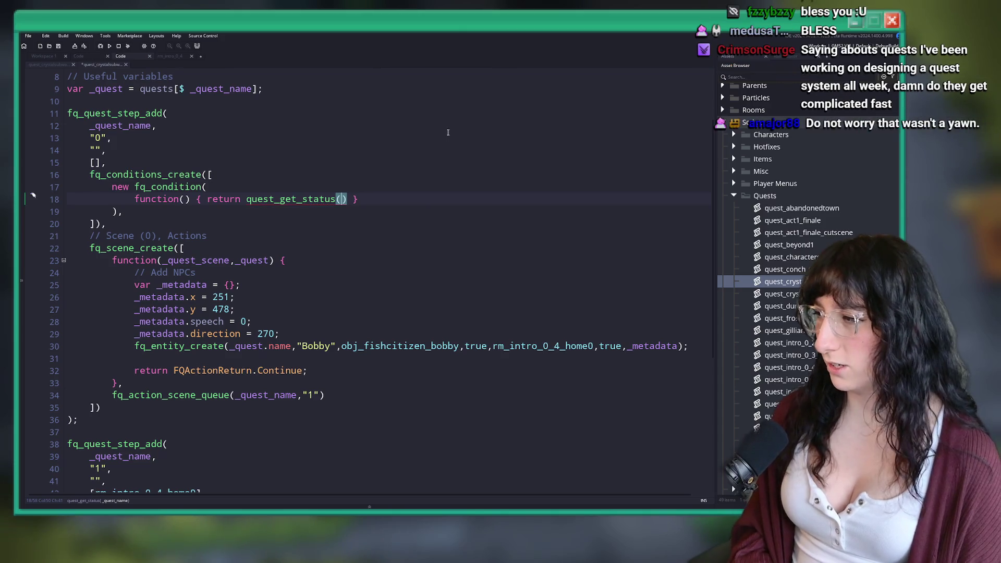
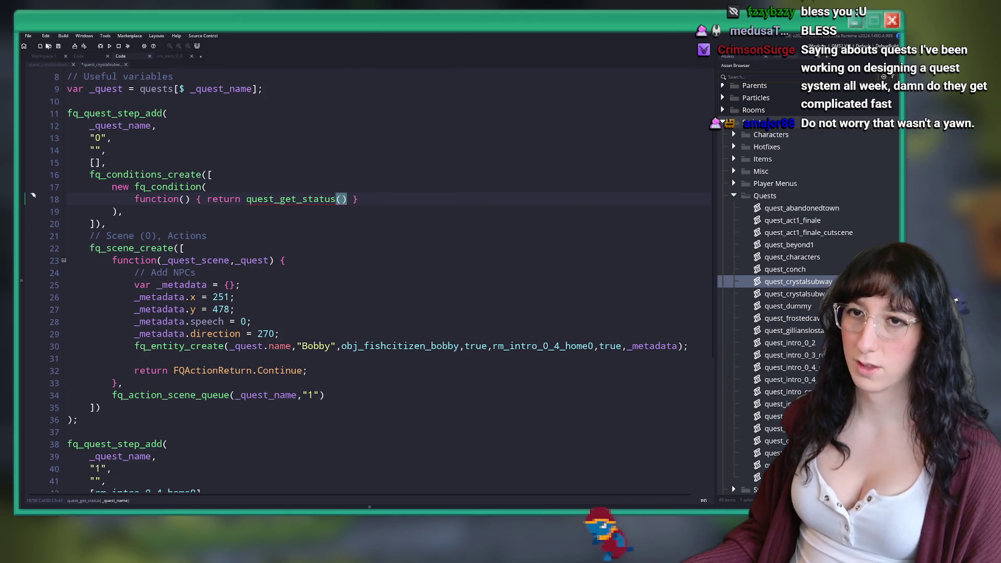
Lowercase 'The' and 'Batteries' in step 3's title of the quest_crystalsubway script.
click(50, 63)
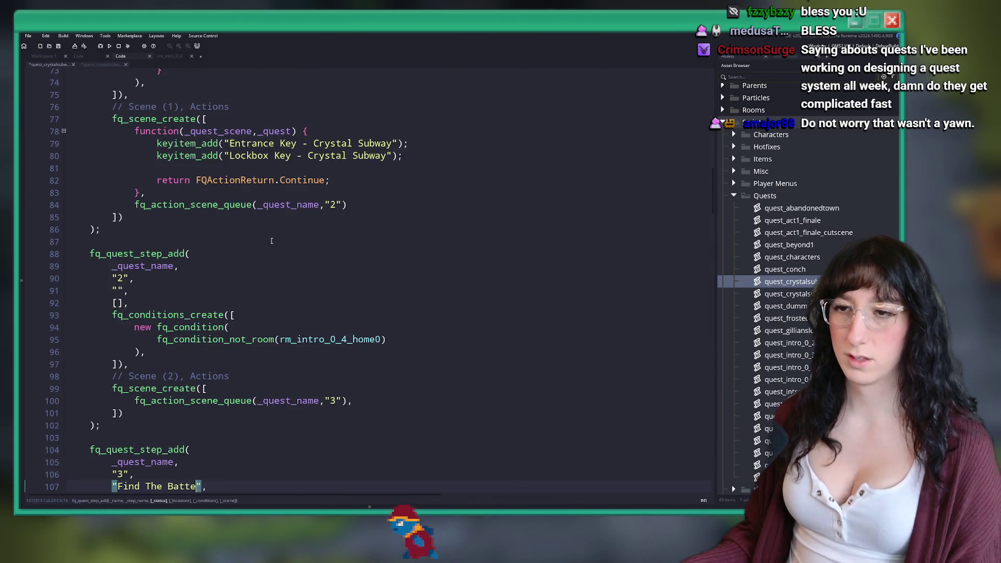
scroll(249, 282, down, 2)
text(ries)
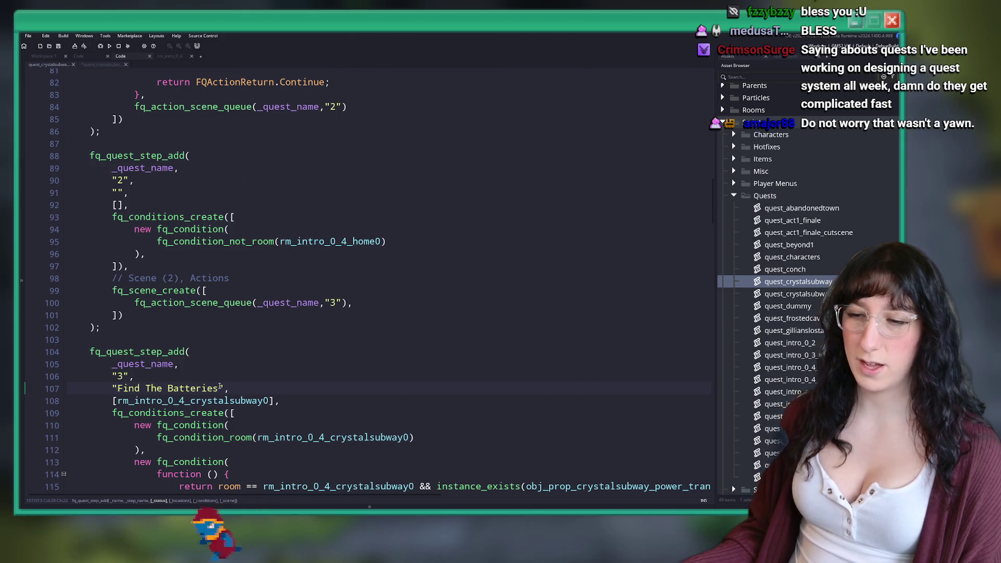
click(173, 388)
key(BackSpace)
text(b)
click(151, 389)
key(BackSpace)
text(t)
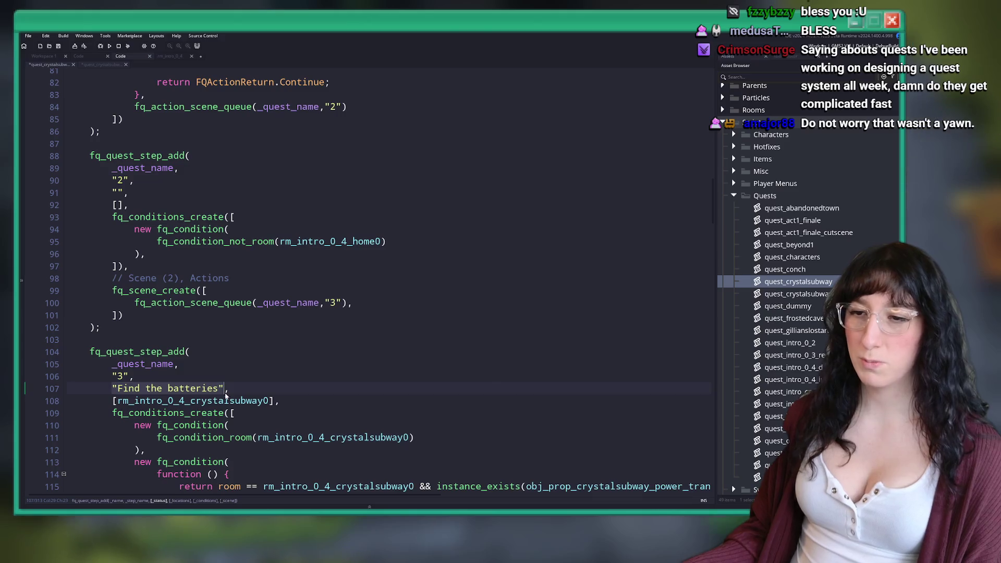
Set step 0's condition to quest_get_status("quest_crystalsubway") == "Find the batteries" and save.
key(ctrl+Tab)
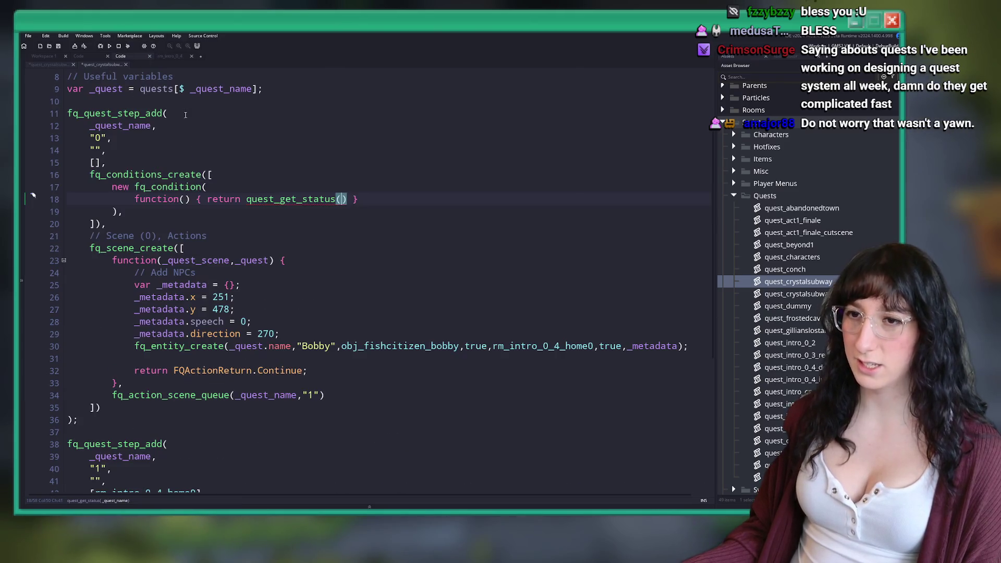
key(ctrl+v)
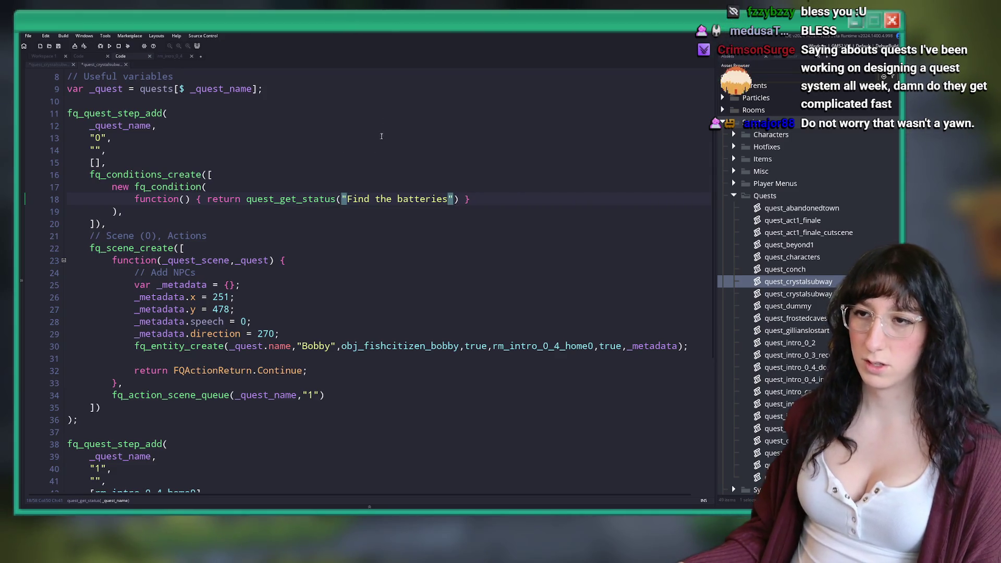
key(ctrl+z)
text("quest_cryl)
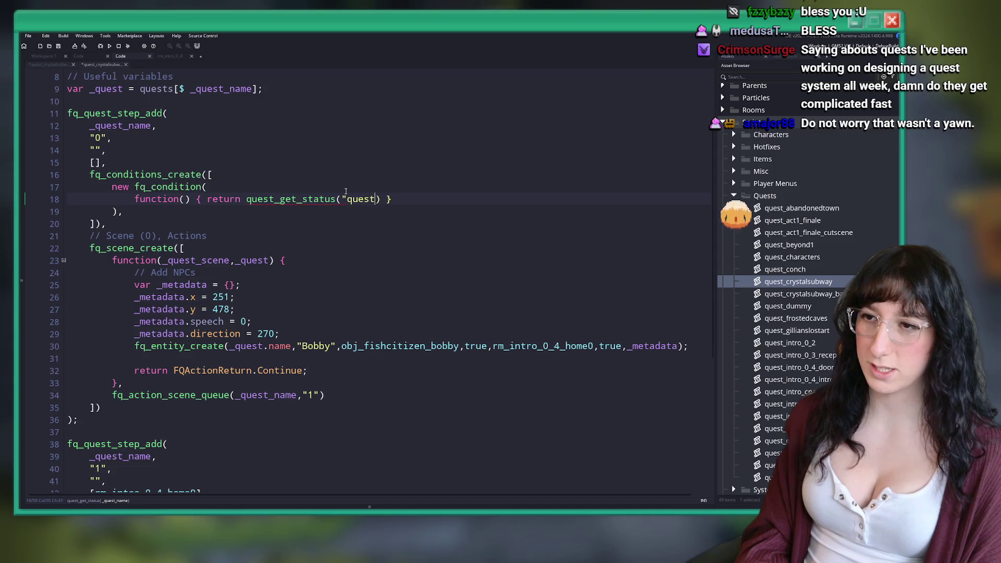
key(BackSpace)
text(stalsubw)
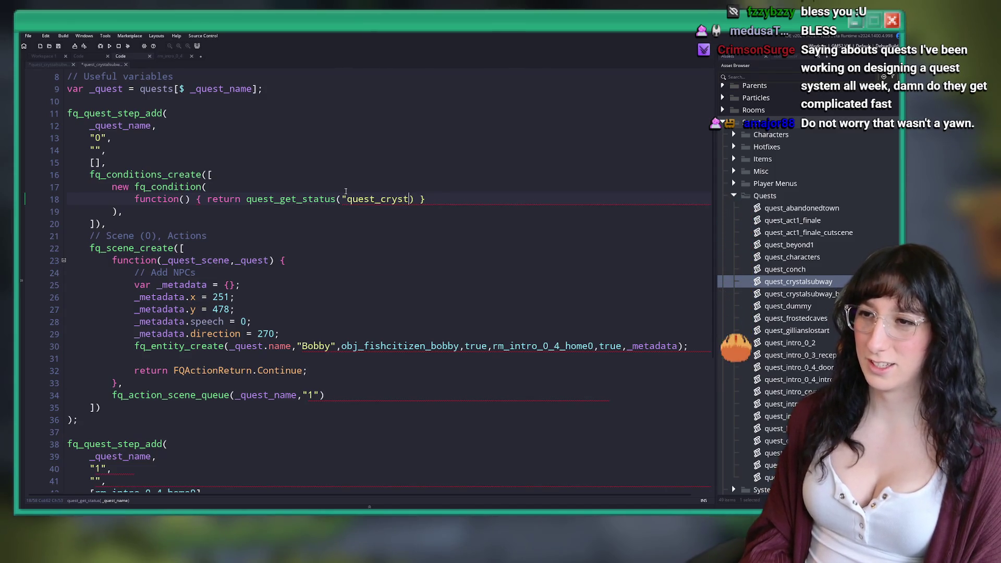
text(ay")
key(Right)
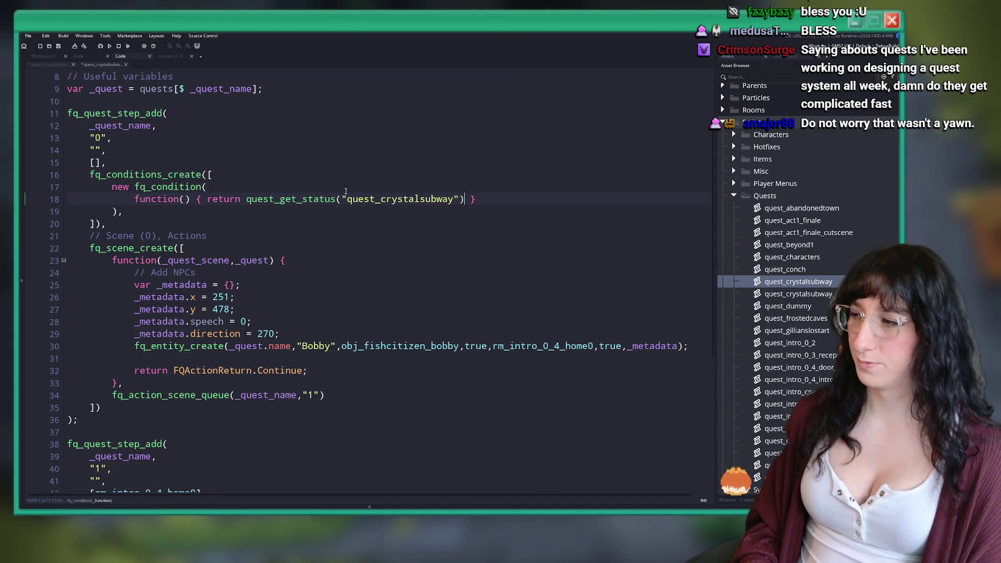
key(Right)
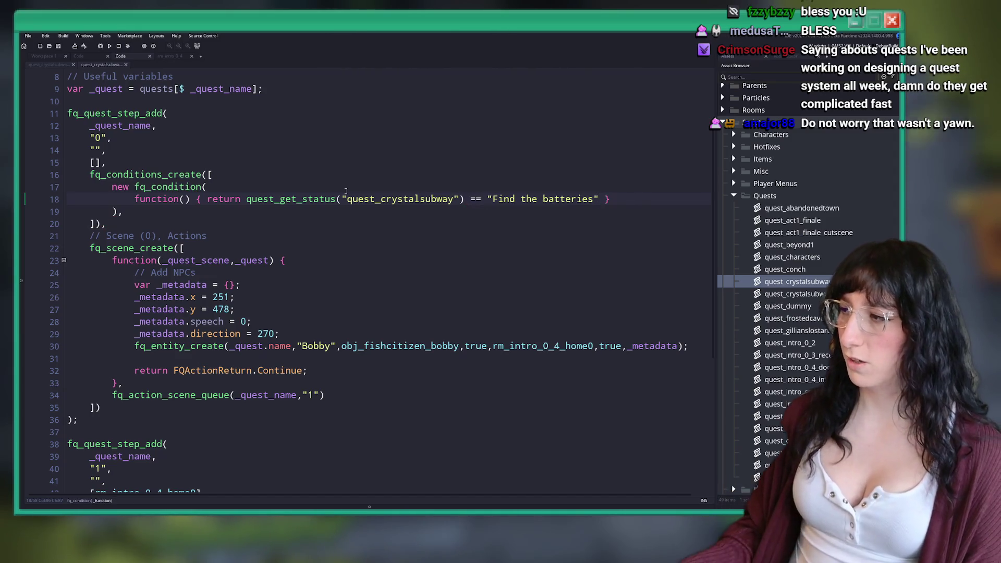
key(ctrl+s)
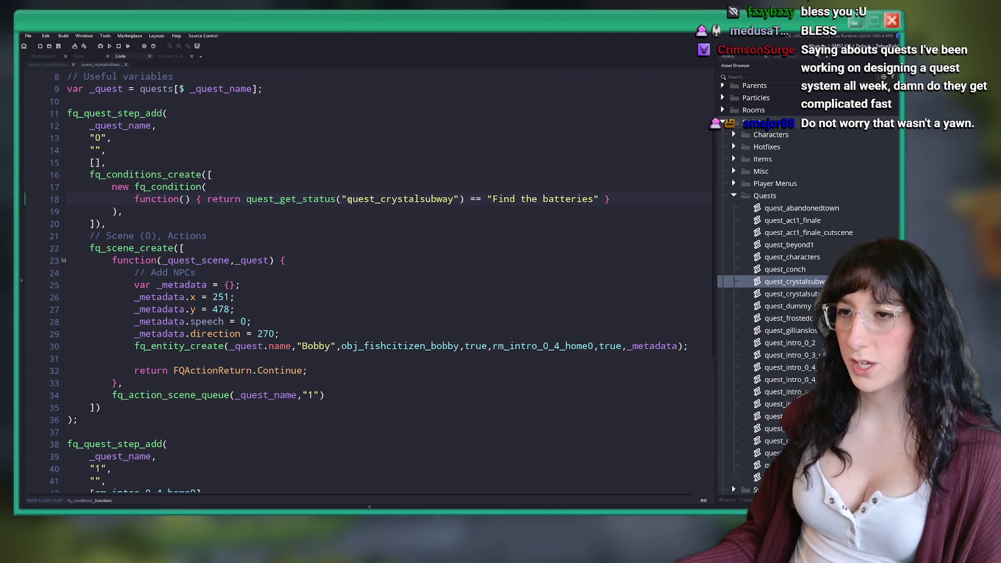
Delete the NPC-spawning scene function from the battery quest script.
scroll(208, 201, down, 1)
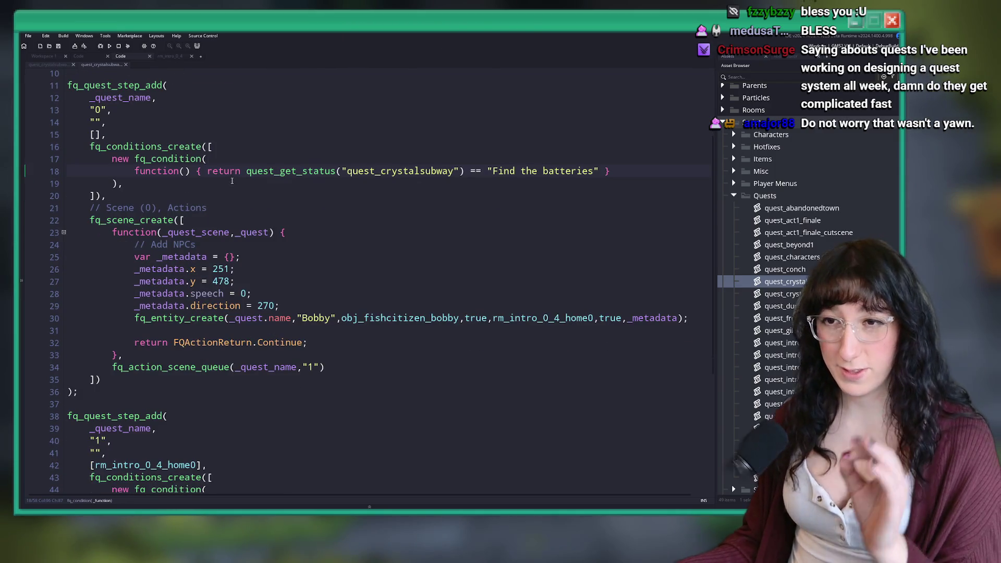
scroll(185, 138, down, 1)
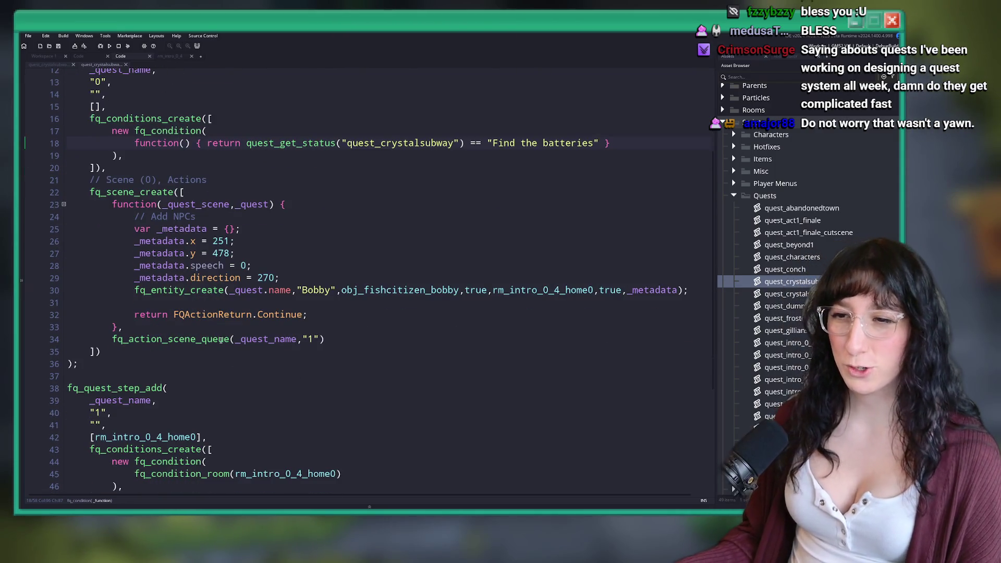
mouse_move(123, 327)
mouse_down()
mouse_move(47, 265)
mouse_move(22, 204)
mouse_up()
key(BackSpace)
key(BackSpace)
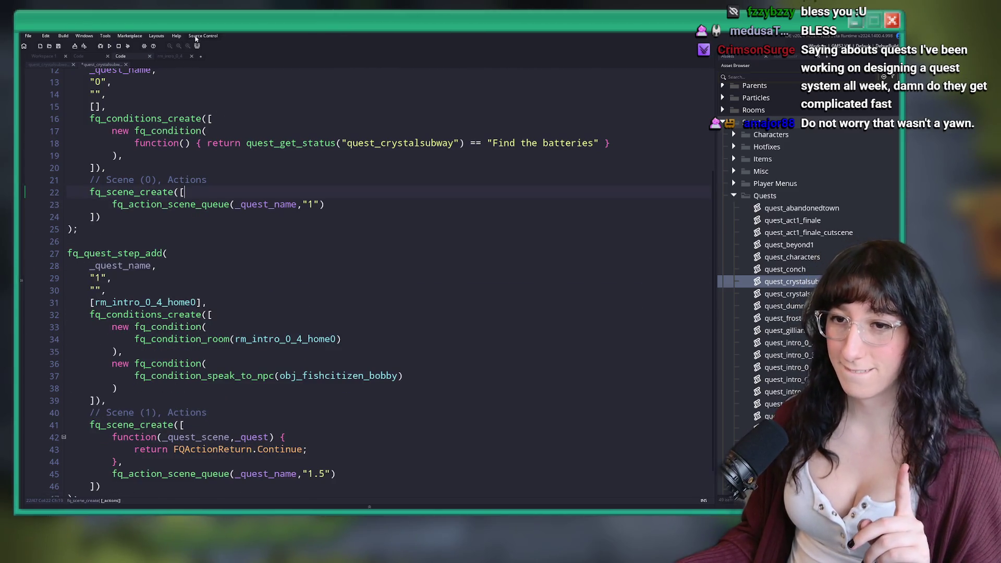
Change step 1's room to rm_intro_0_4_crystalsubway0.
click(375, 204)
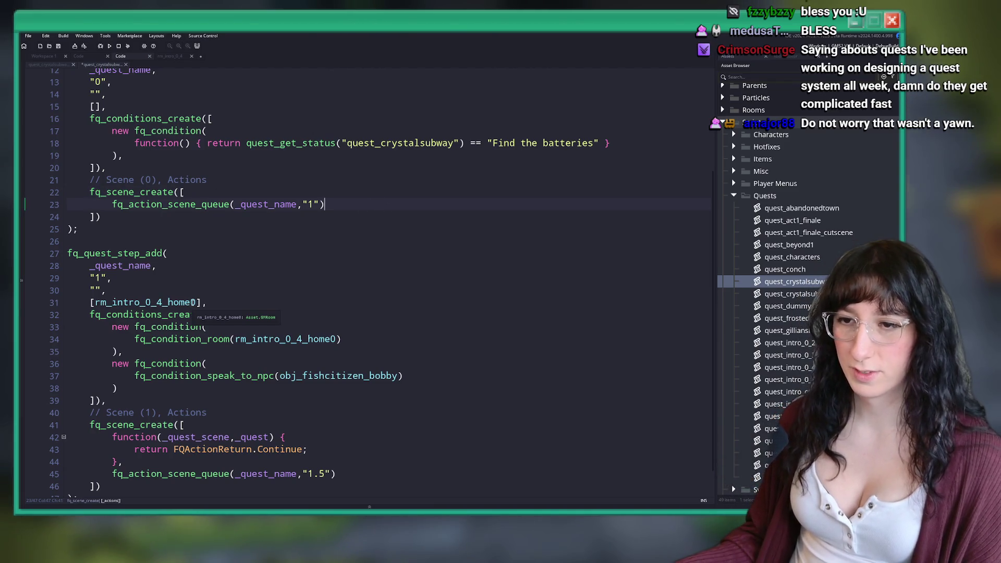
click(194, 302)
click(113, 302)
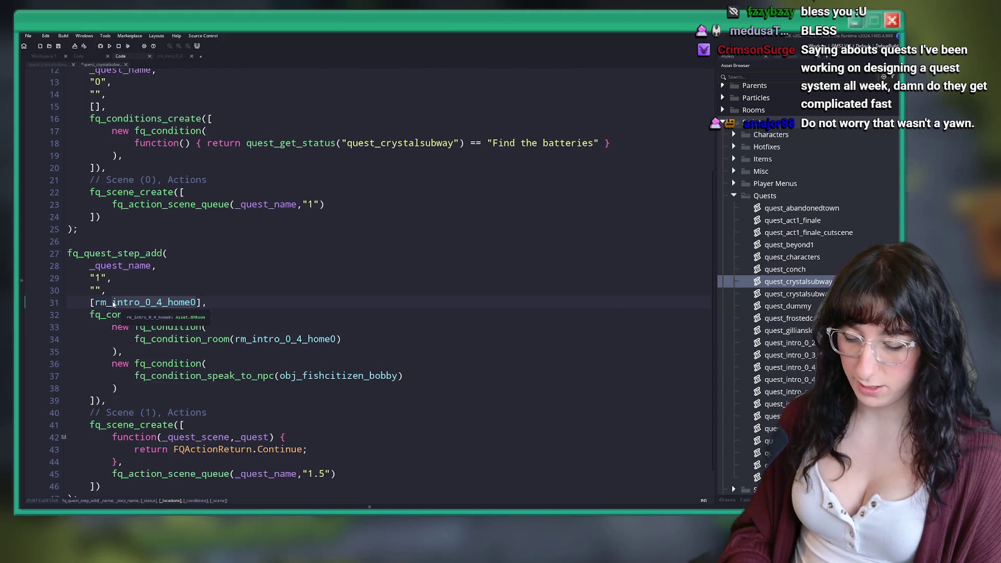
key(ctrl+Delete)
text(intro_0_4_)
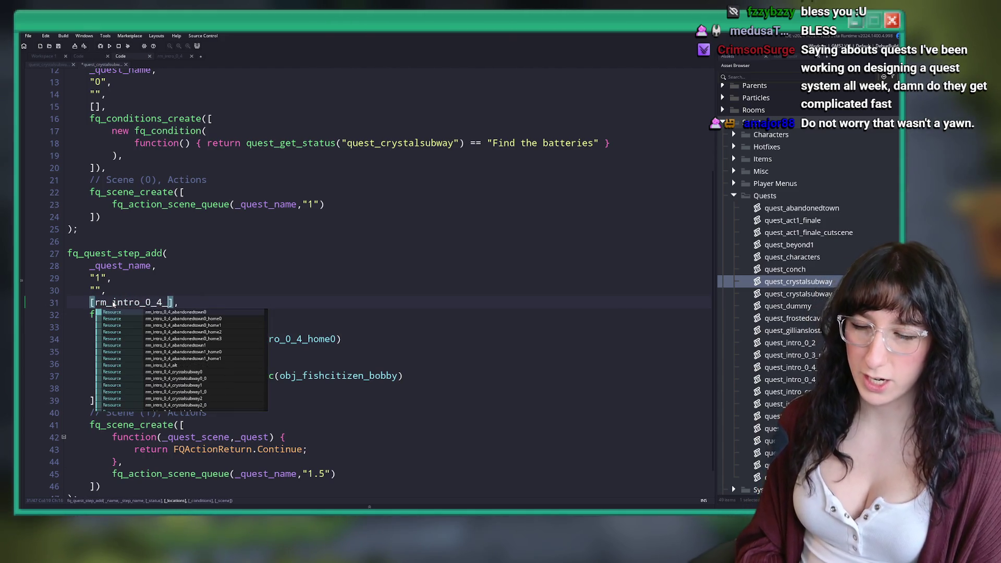
text(cry)
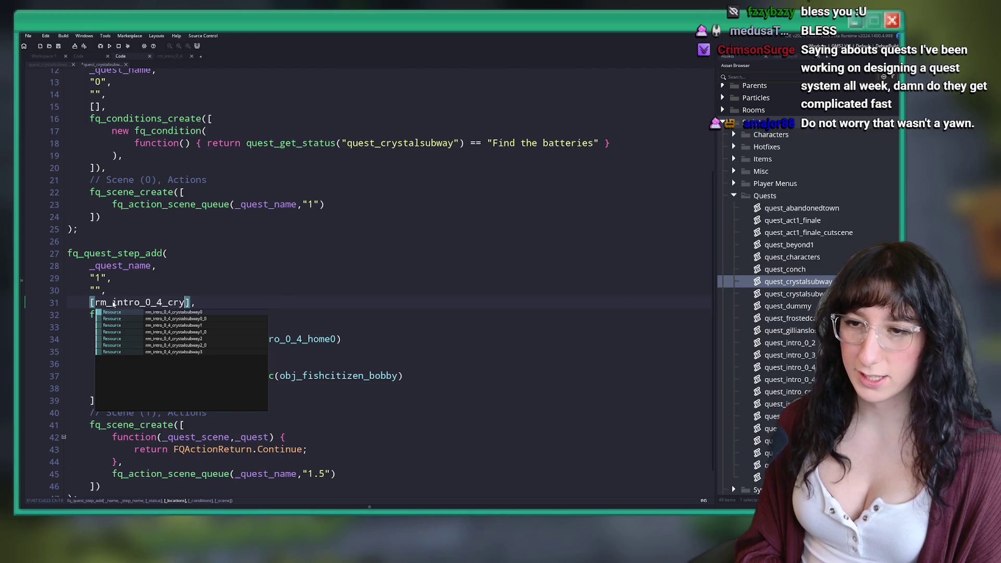
key(Return)
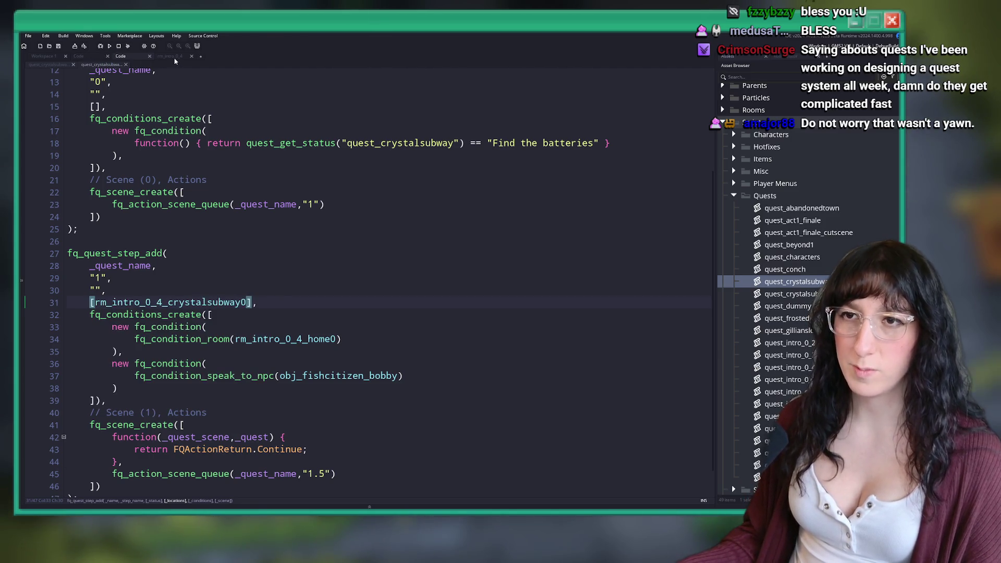
click(172, 57)
key(ctrl+t)
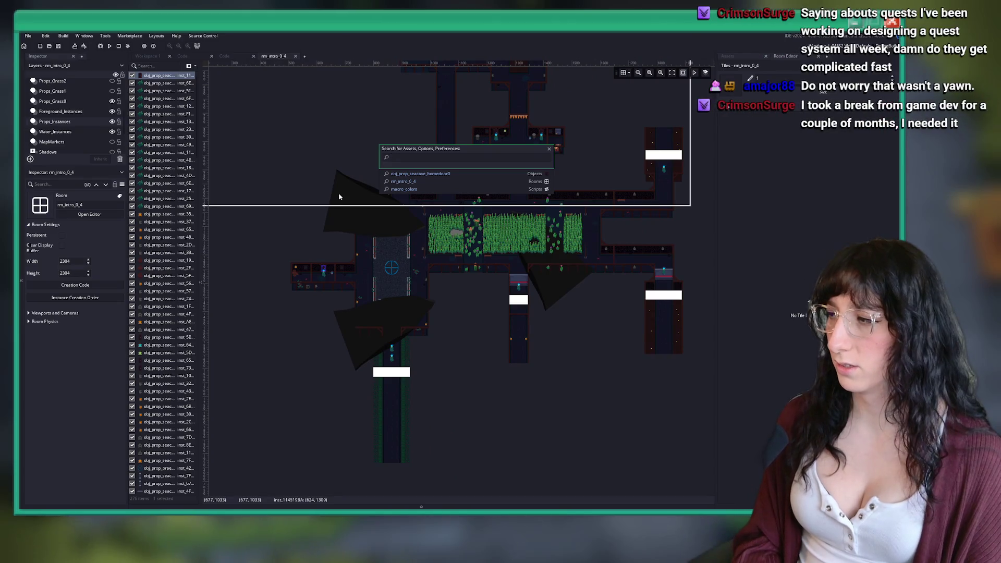
Open room rm_intro_0_4_crystalsubway0 to inspect its layout, then go back to the quest code.
text(stalsubway0)
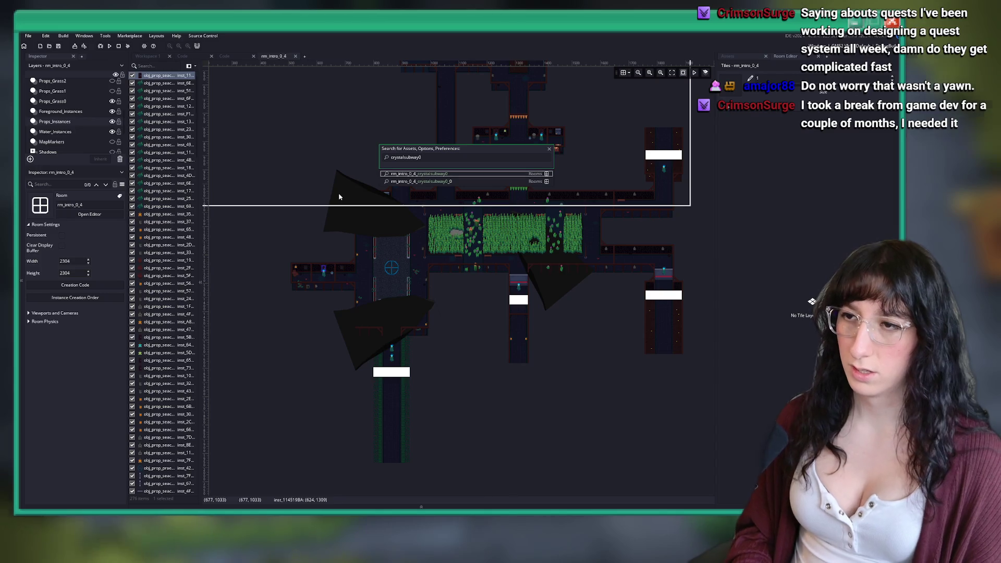
key(Return)
scroll(504, 207, up, 5)
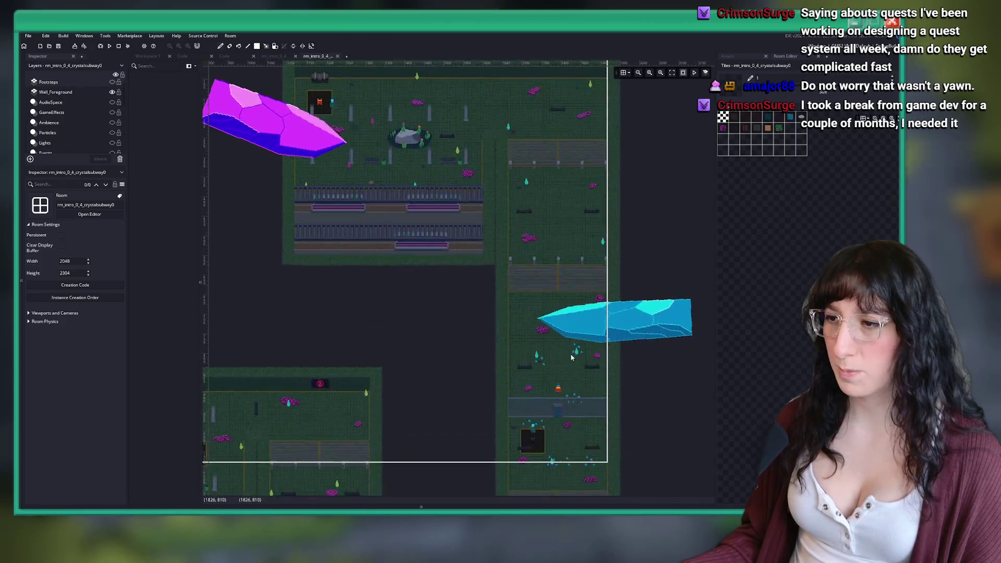
scroll(490, 276, down, 4)
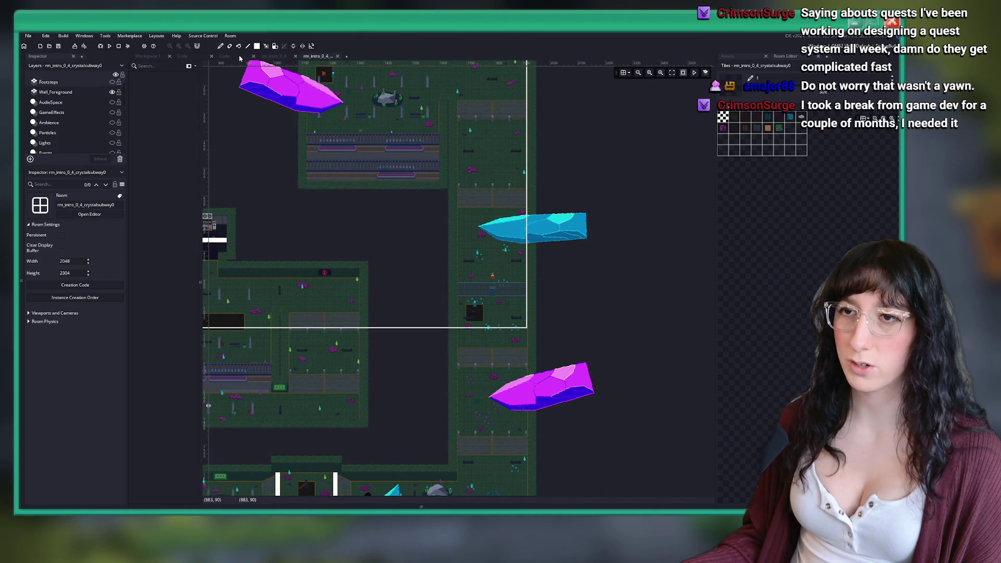
key(ctrl+Tab)
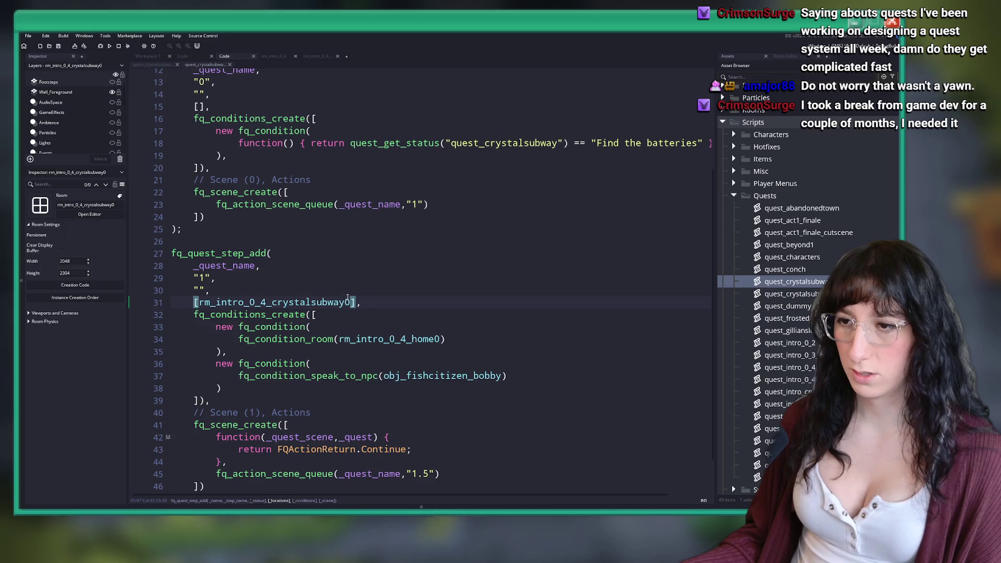
click(399, 305)
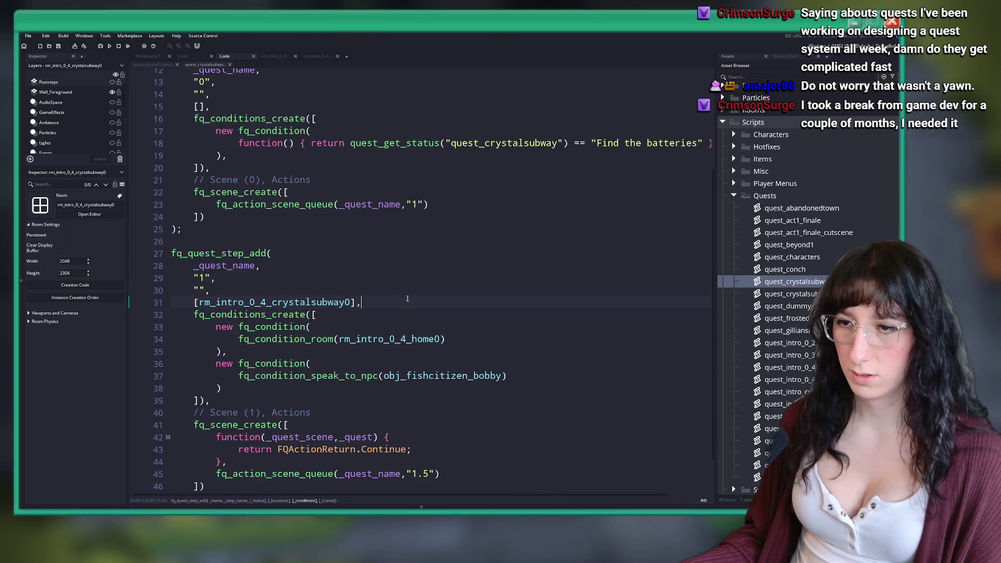
Change step 1's room to rm_intro_0_4_crystalsubway1 and briefly view that room.
scroll(334, 289, up, 2)
scroll(334, 290, up, 2)
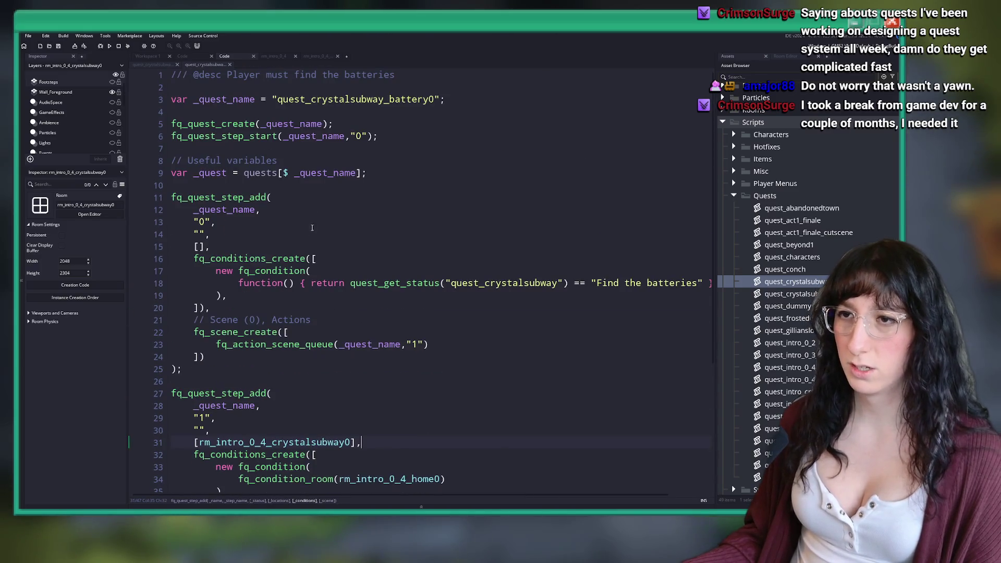
click(396, 74)
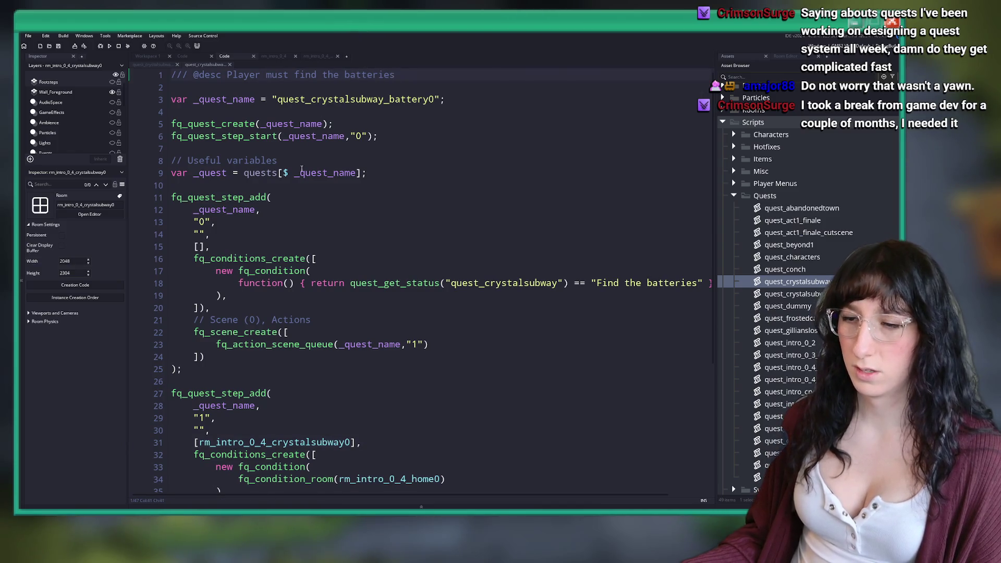
scroll(348, 316, down, 3)
click(348, 316)
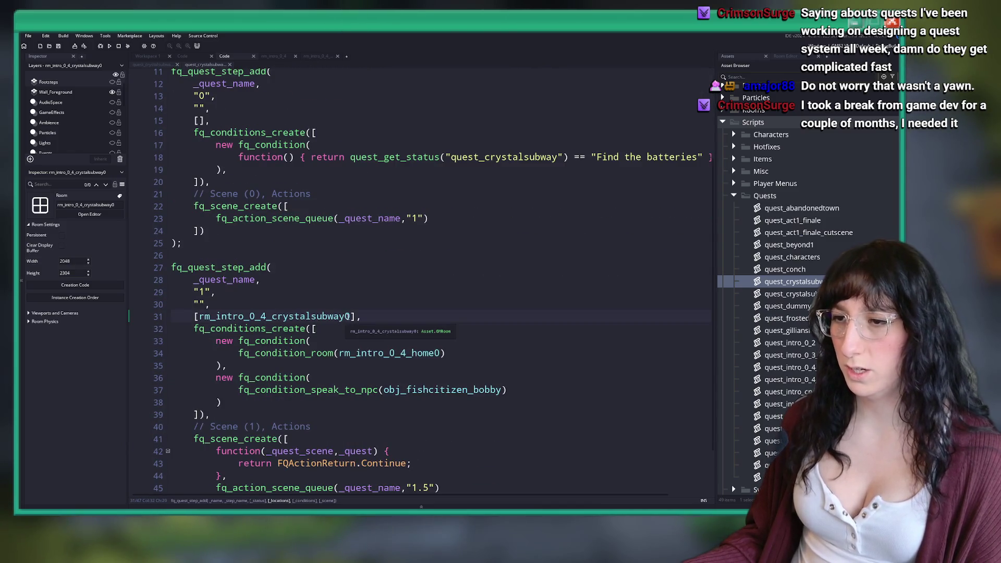
key(Right)
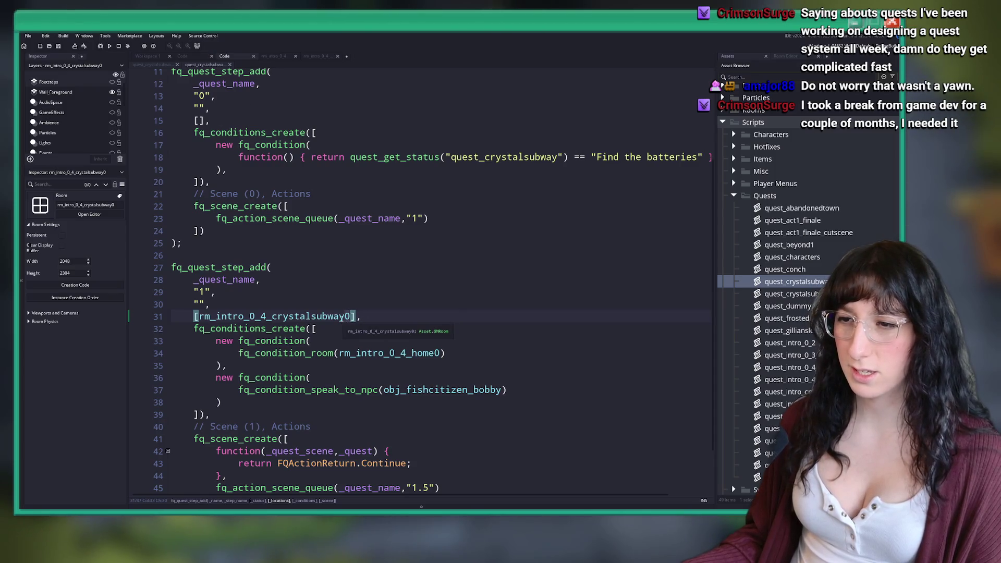
key(BackSpace)
text(1)
key(F12)
click(380, 56)
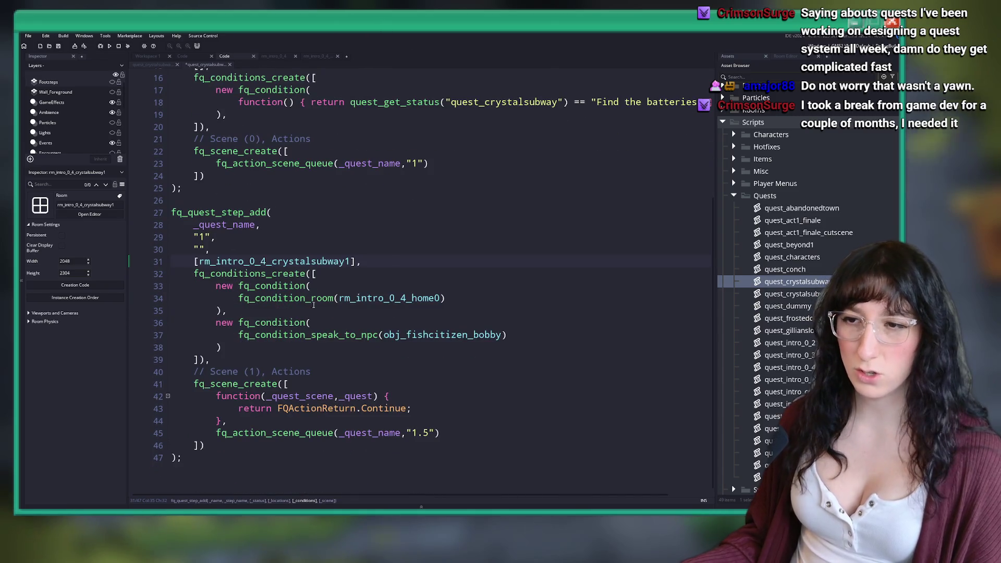
Remove the room condition and replace speak_to_npc with fq_condition_keyitem_quantity_equals.
drag(227, 324, 167, 299)
key(BackSpace)
key(BackSpace)
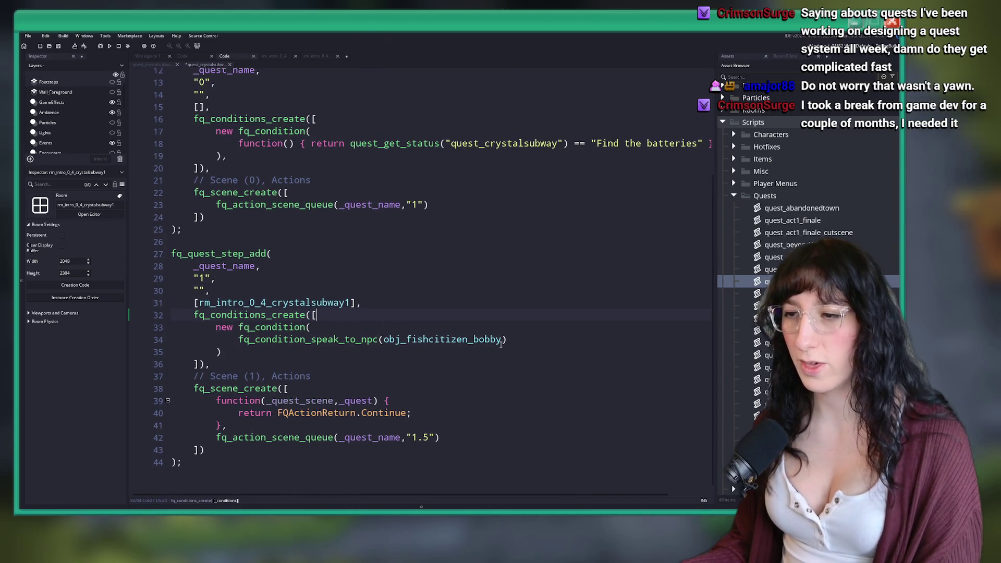
click(308, 339)
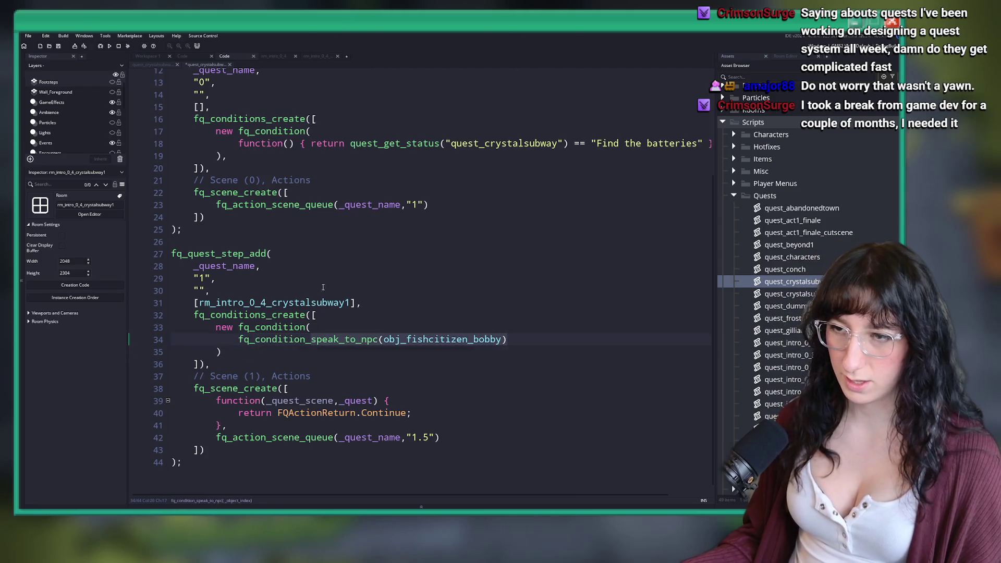
key(shift+End)
key(BackSpace)
text(ke)
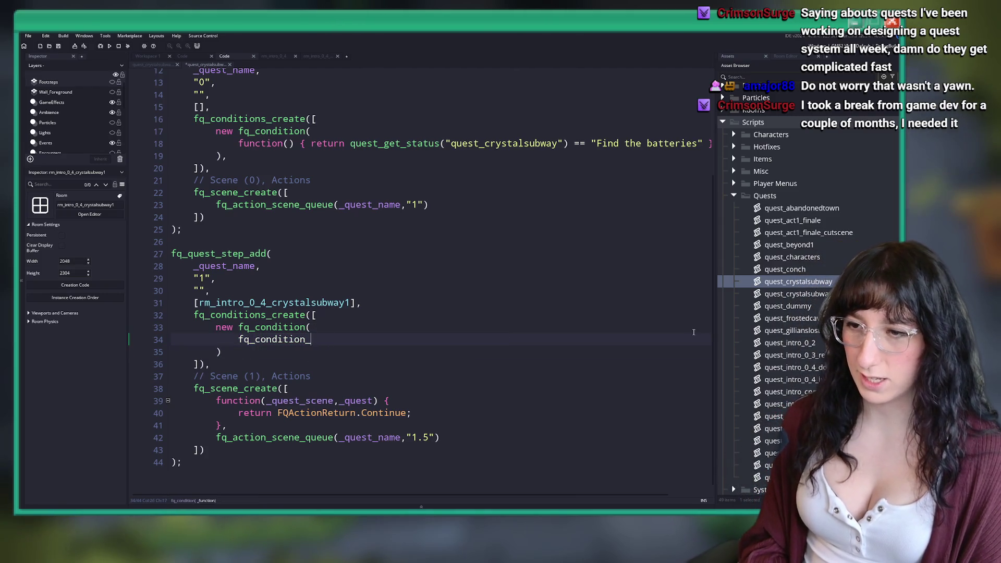
key(Return)
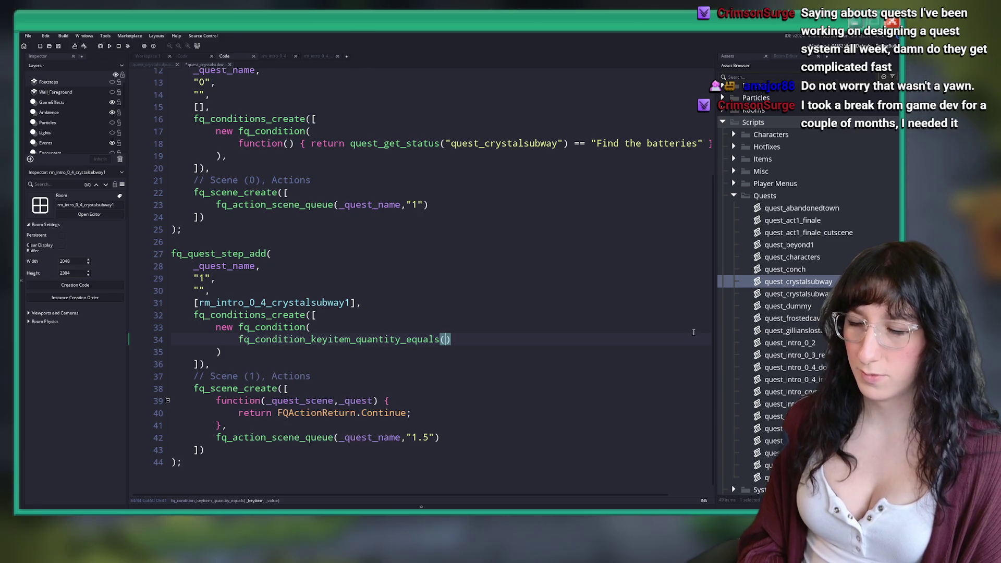
Search the whole project for 'battery ('.
key(ctrl+f)
text(ba)
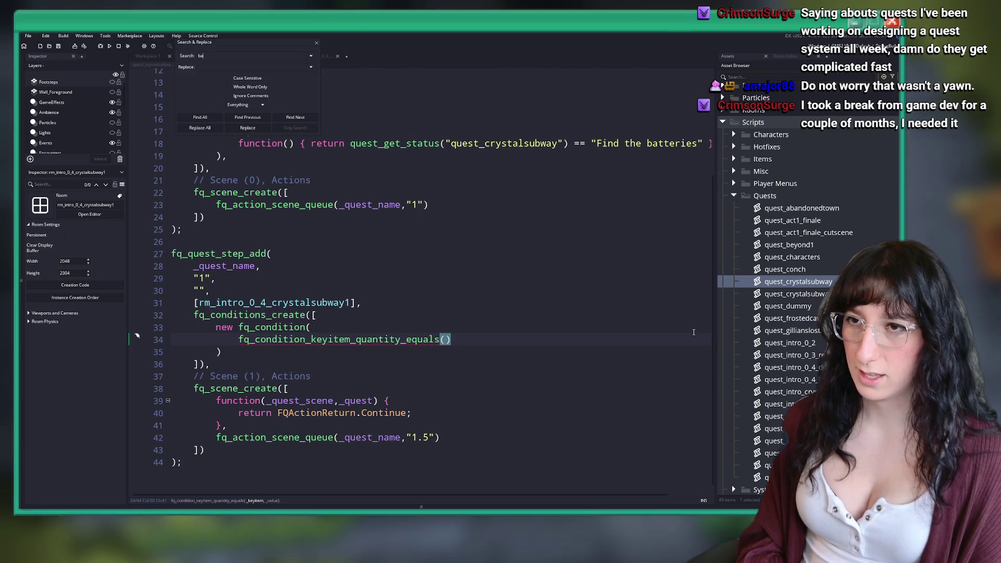
text(ttery ()
key(Return)
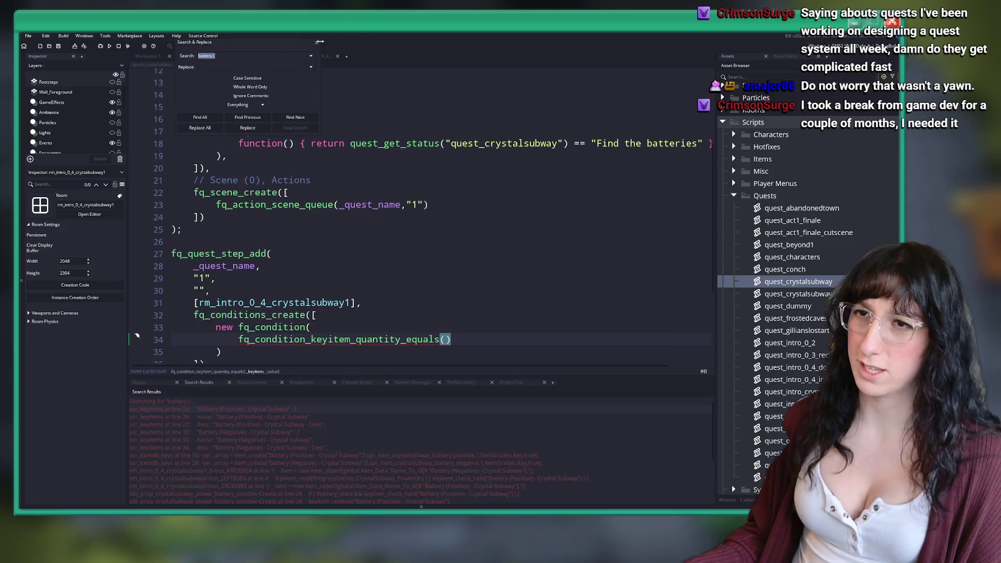
drag(317, 44, 321, 43)
click(321, 43)
click(317, 56)
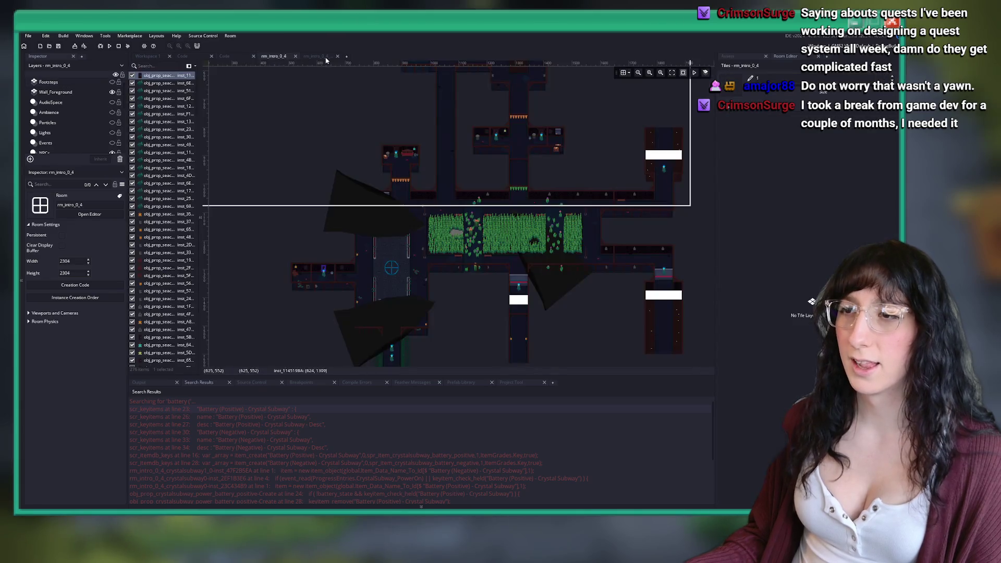
Open room rm_intro_0_4_crystalsubway1_0 through the asset search.
drag(484, 145, 276, 84)
key(ctrl+t)
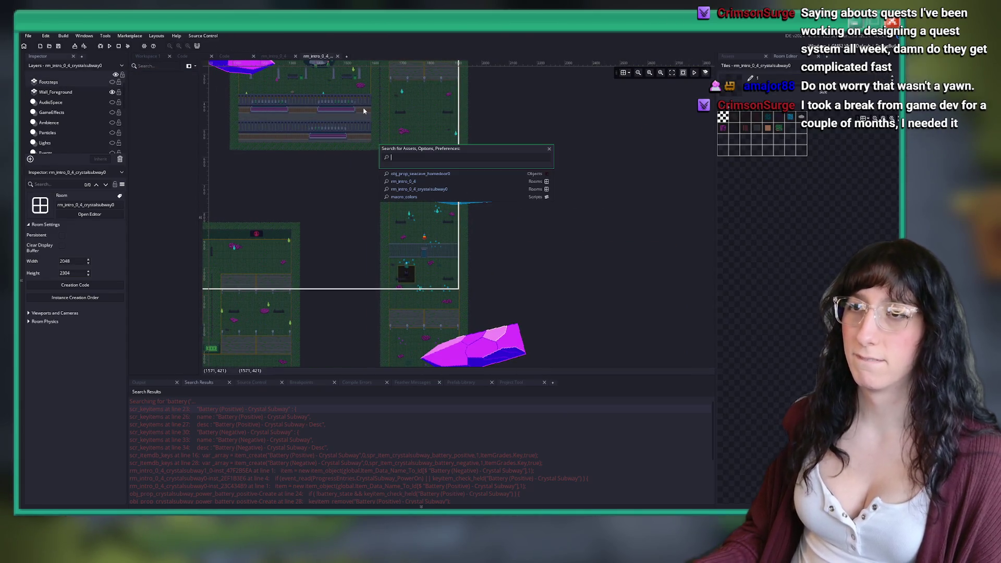
text(crystalsb)
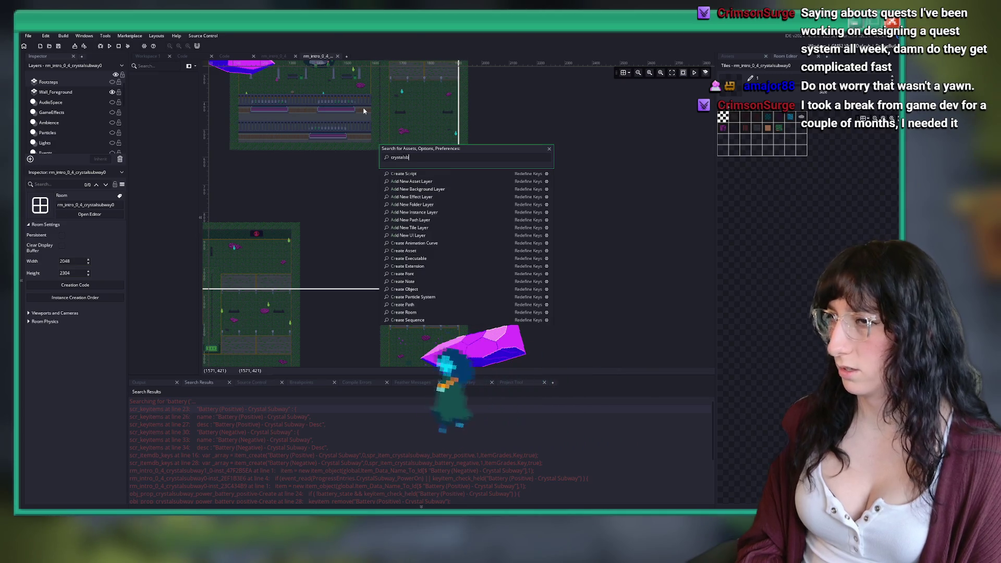
text(uwa)
key(BackSpace)
key(BackSpace)
key(BackSpace)
text(ubway1)
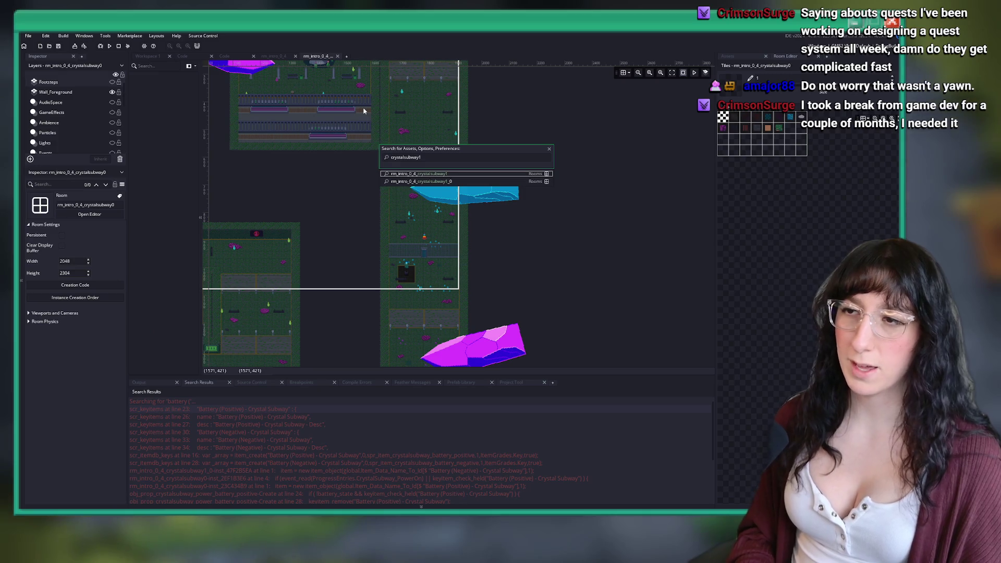
key(Return)
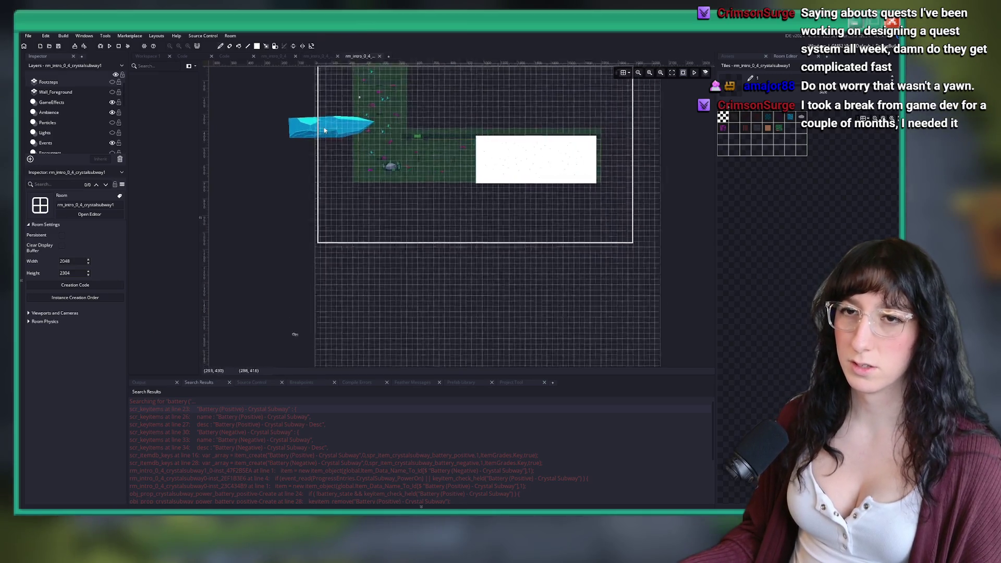
click(379, 56)
key(ctrl+t)
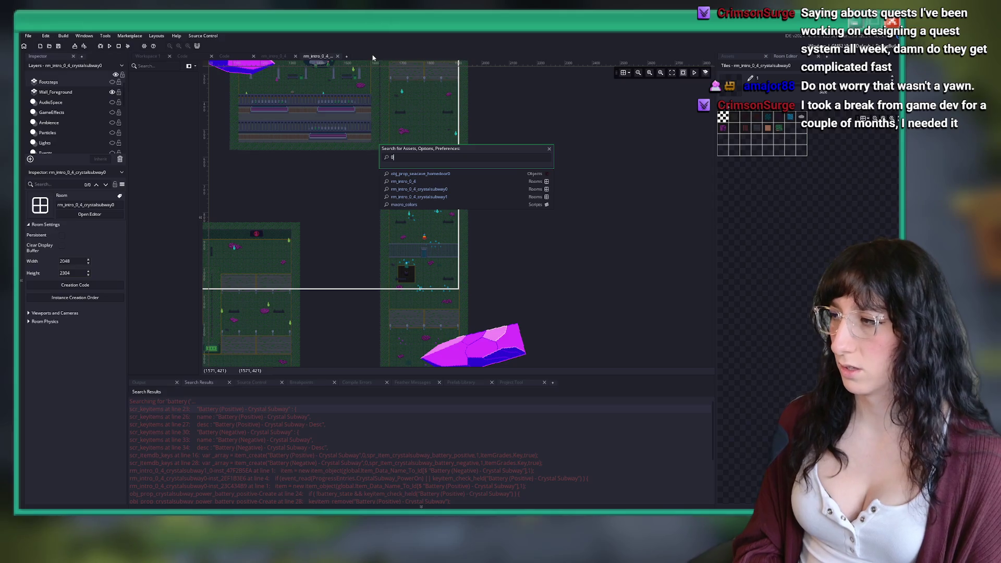
text(044)
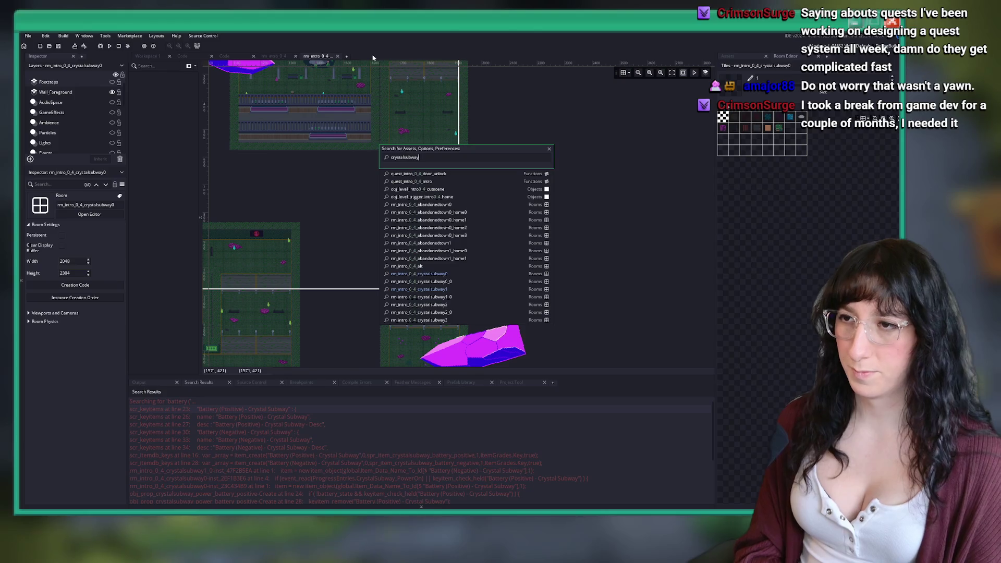
text(1_0)
key(Return)
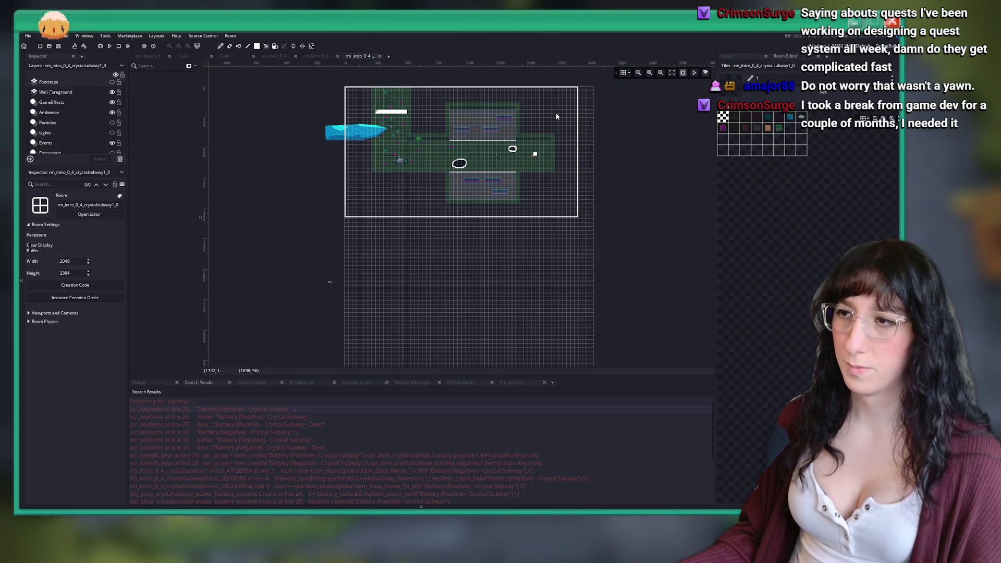
Select the item prop and copy the battery item name from its creation code.
scroll(557, 116, up, 6)
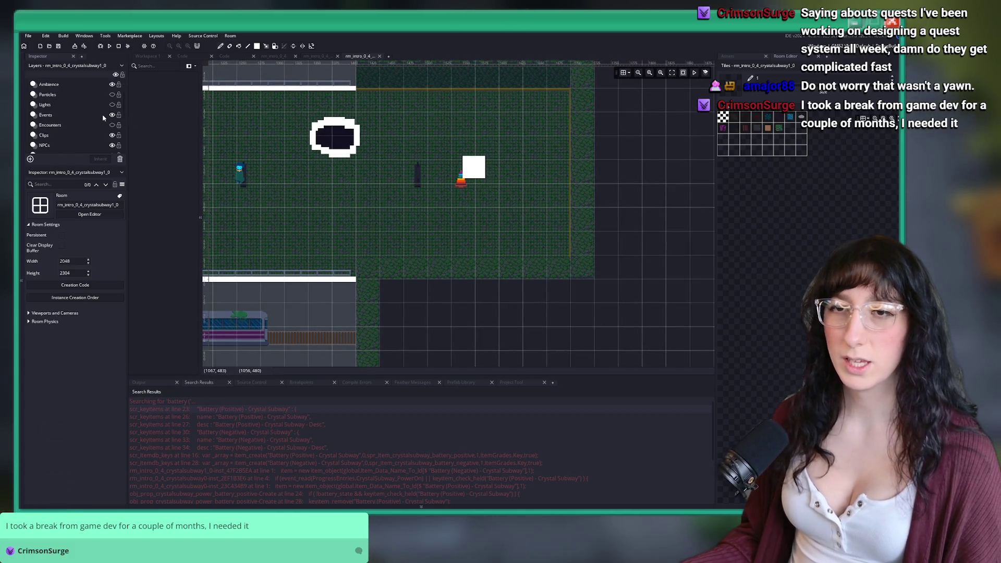
scroll(73, 117, down, 2)
click(55, 123)
scroll(482, 233, up, 2)
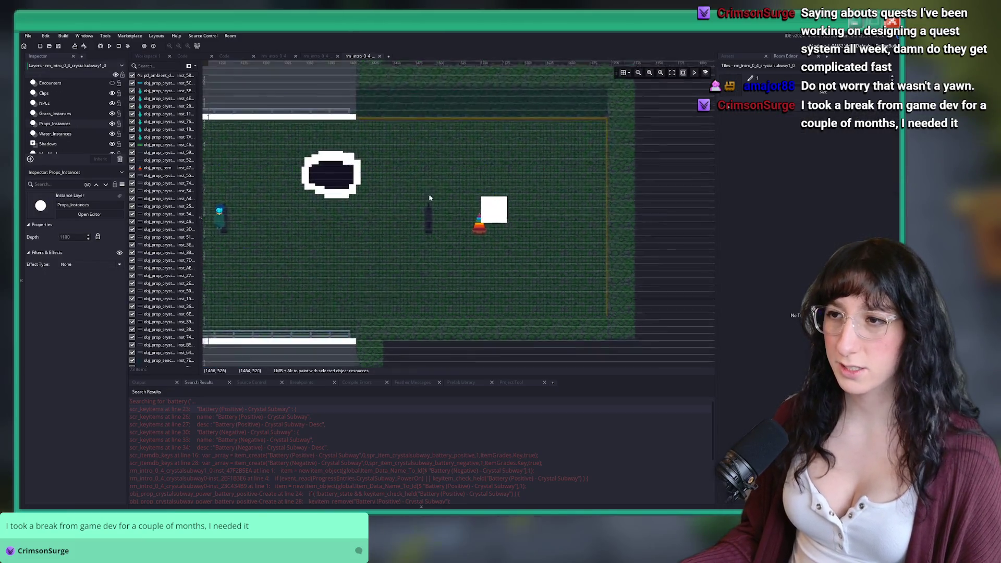
click(488, 234)
click(52, 103)
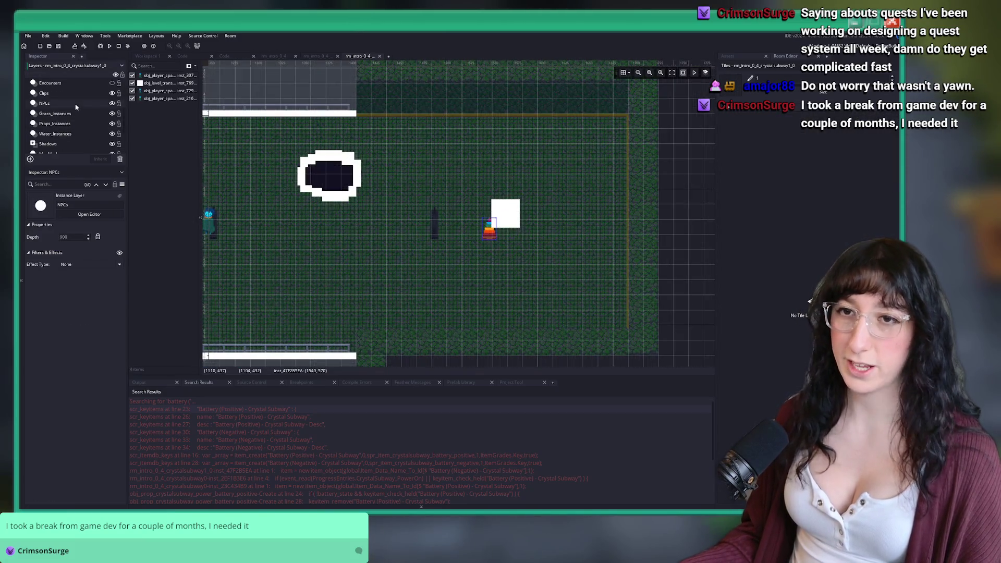
scroll(487, 227, up, 2)
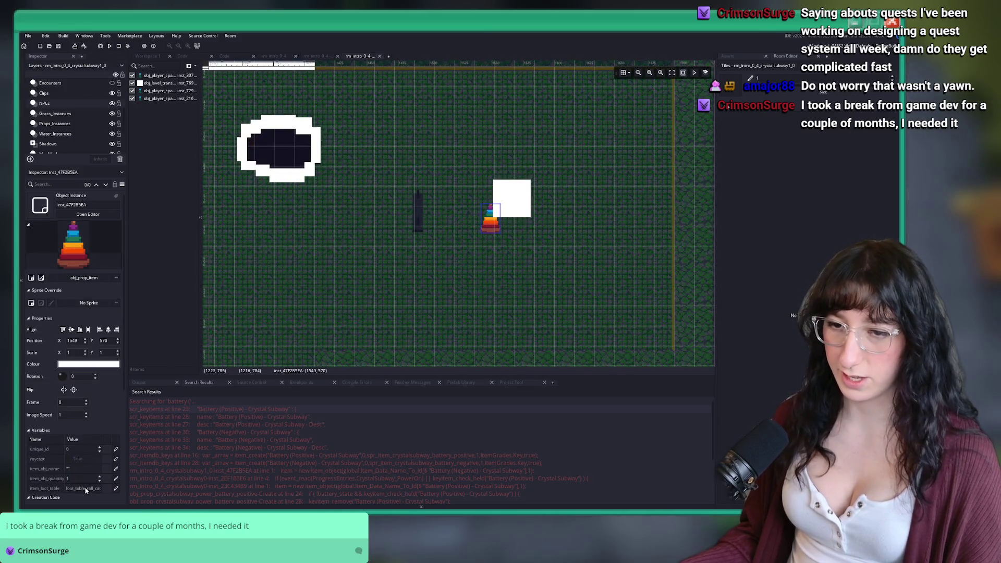
scroll(86, 490, down, 2)
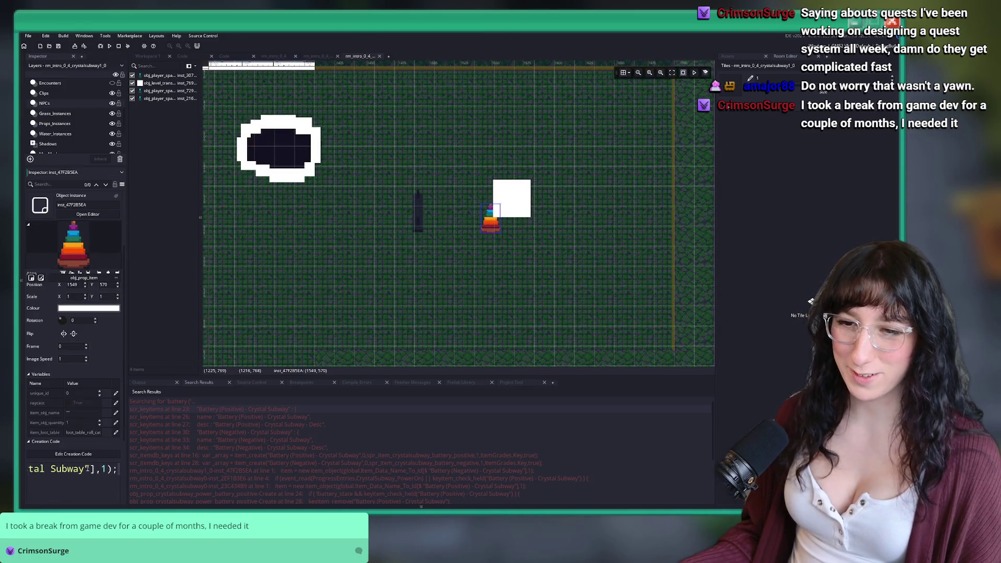
drag(66, 469, 154, 479)
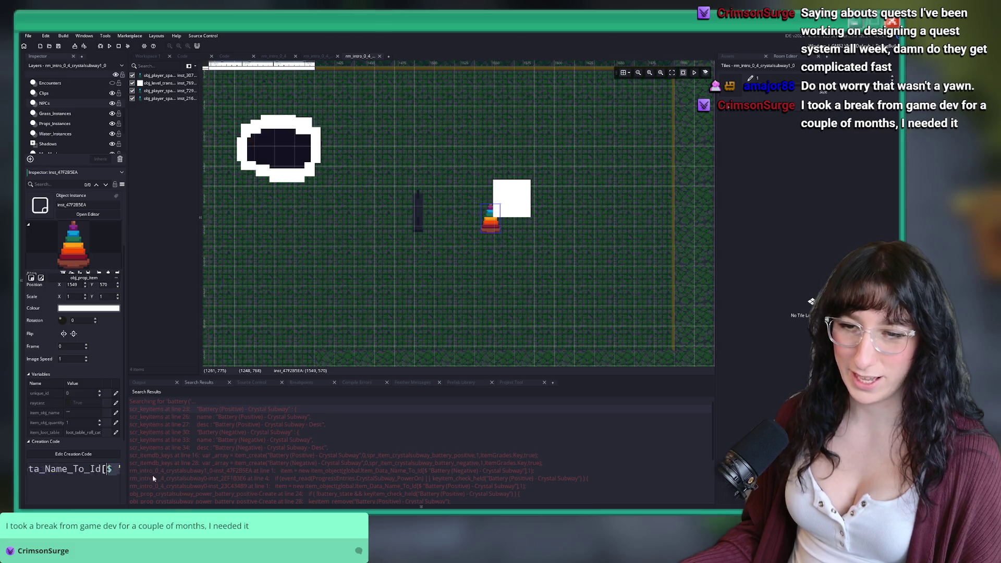
click(103, 456)
click(392, 337)
scroll(385, 335, right, 3)
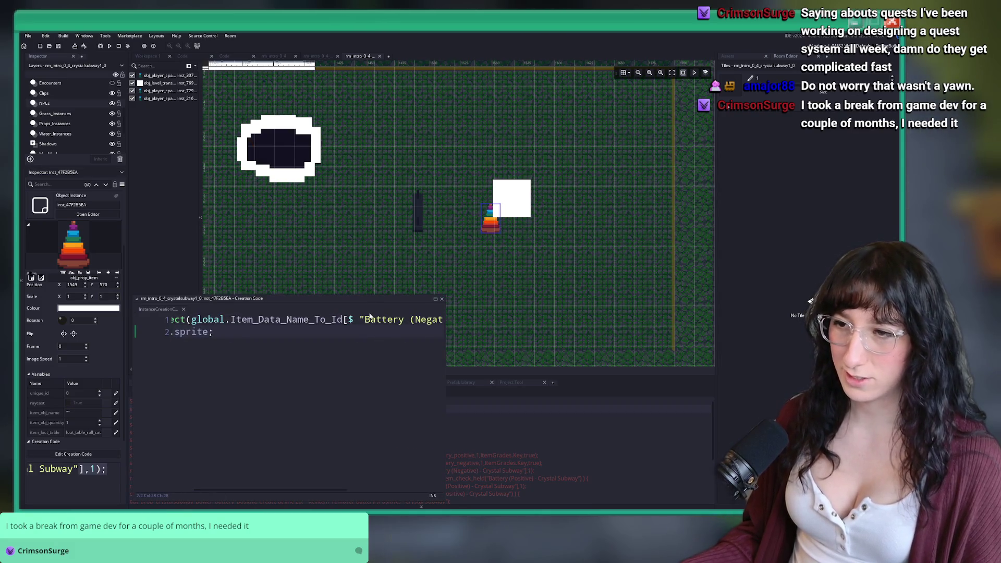
scroll(386, 320, right, 3)
click(405, 322)
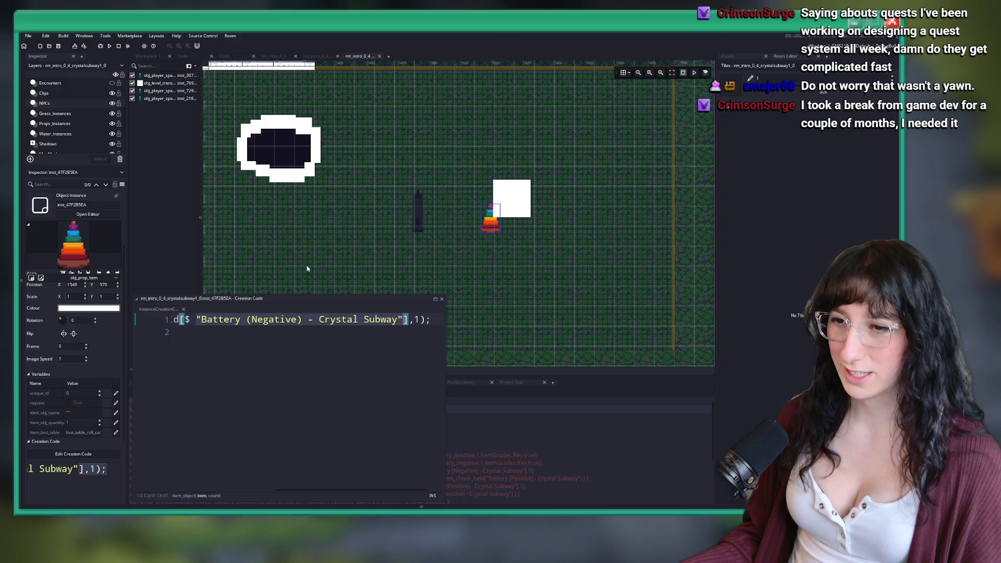
scroll(365, 277, left, 5)
scroll(320, 353, left, 5)
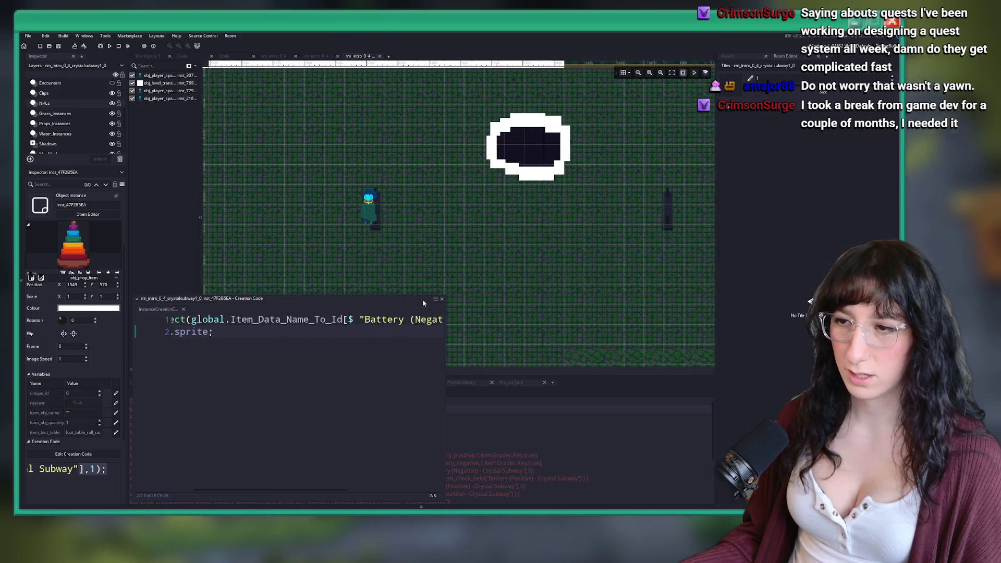
Close the creation code and the crystalsubway1_0 room, returning to the quest script.
click(442, 299)
scroll(437, 261, down, 1)
scroll(437, 260, down, 1)
scroll(313, 261, left, 3)
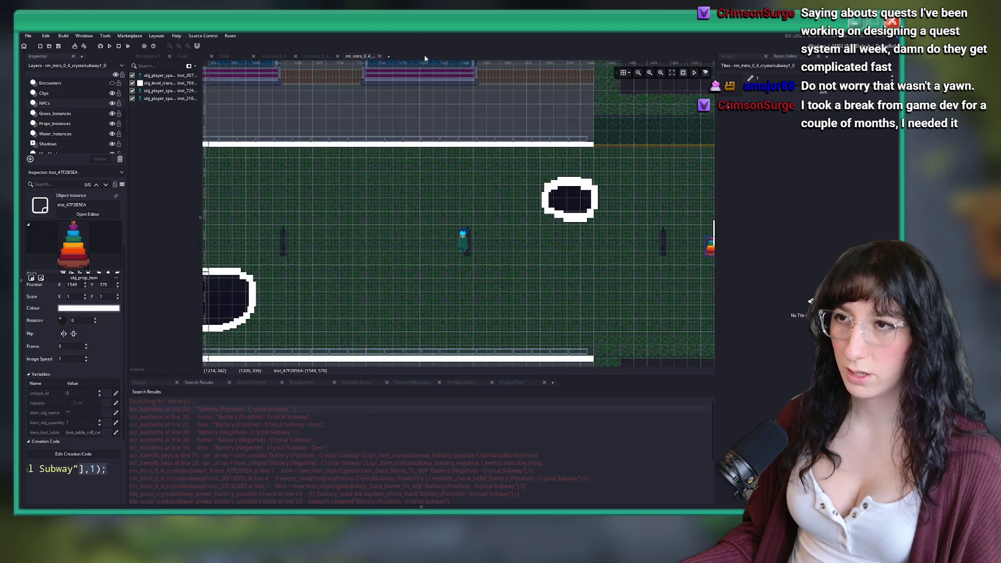
middle_click(369, 57)
click(225, 56)
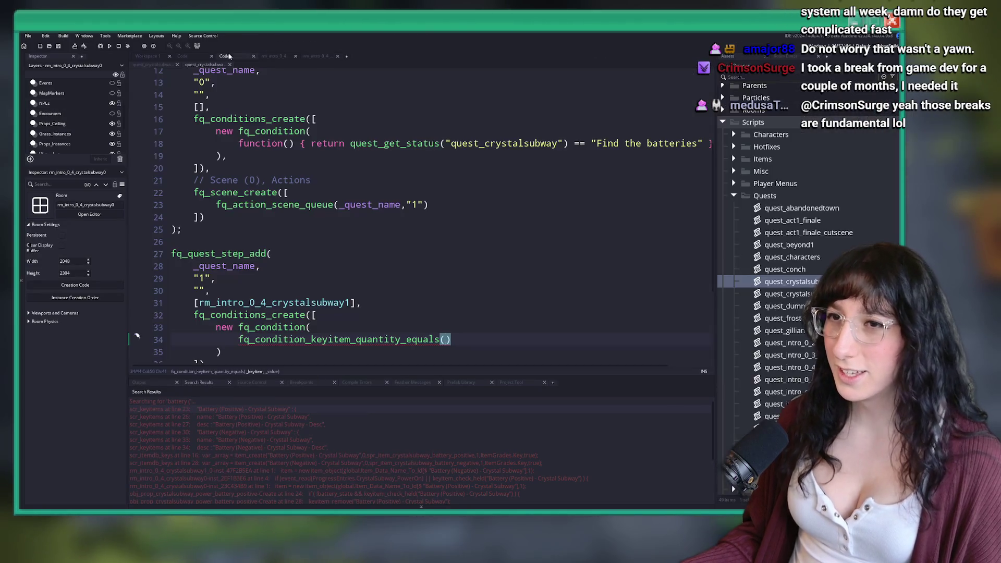
Add rm_intro_0_4_crystalsubway1_0 to step 1's room list.
scroll(355, 186, down, 1)
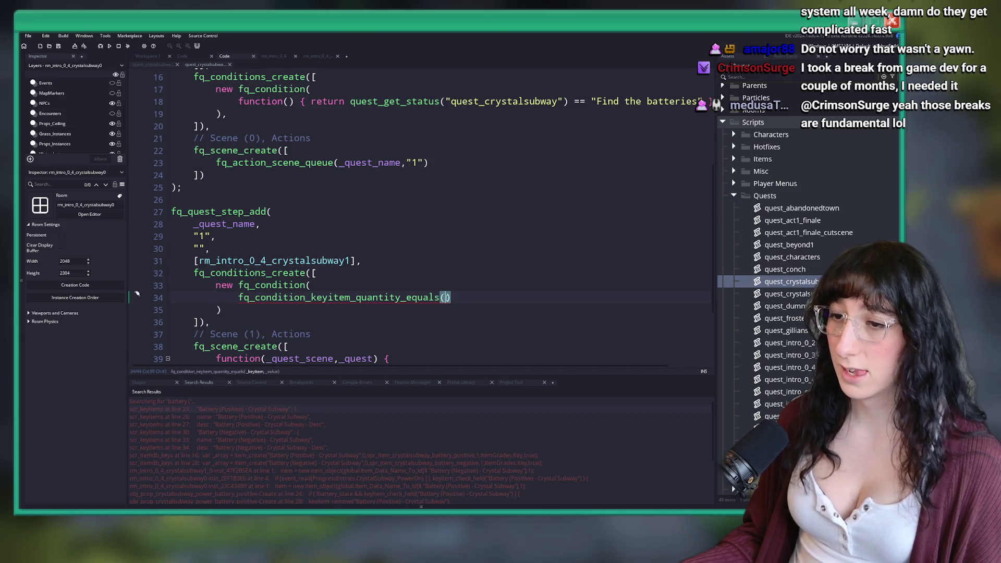
text("Battery (Negative) - Crystal Subway")
key(ctrl+z)
click(349, 261)
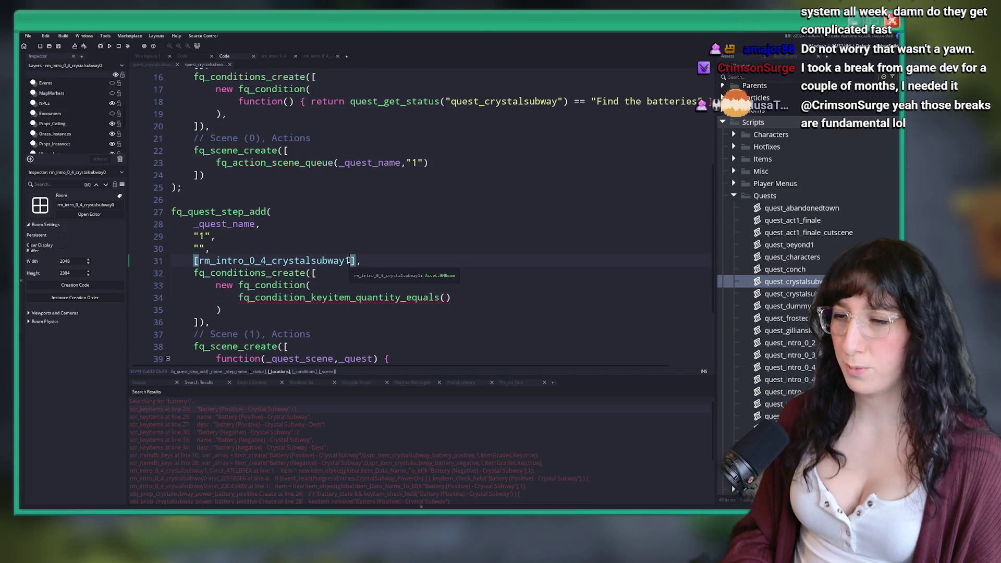
text(,rm_intro_0_4_cry)
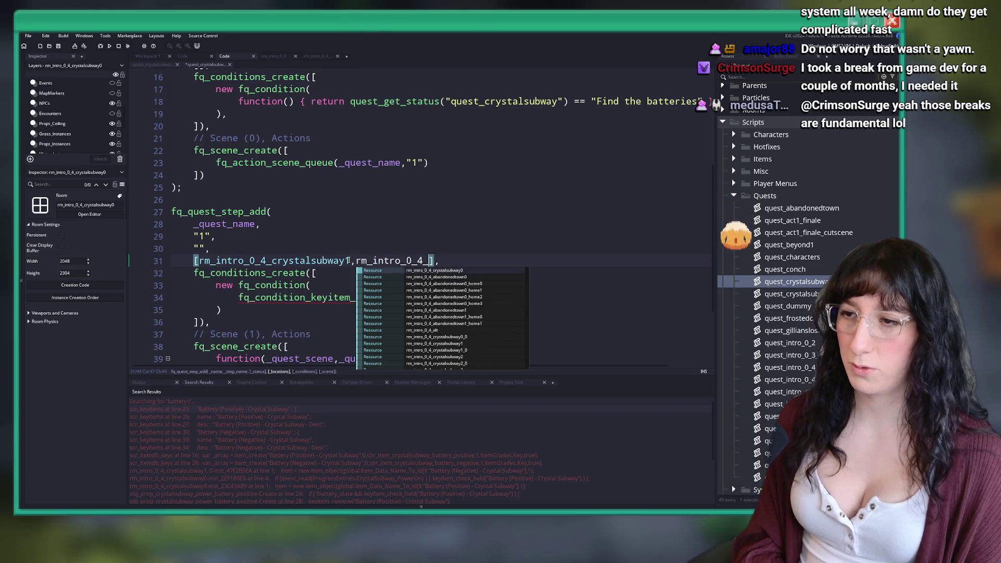
click(462, 291)
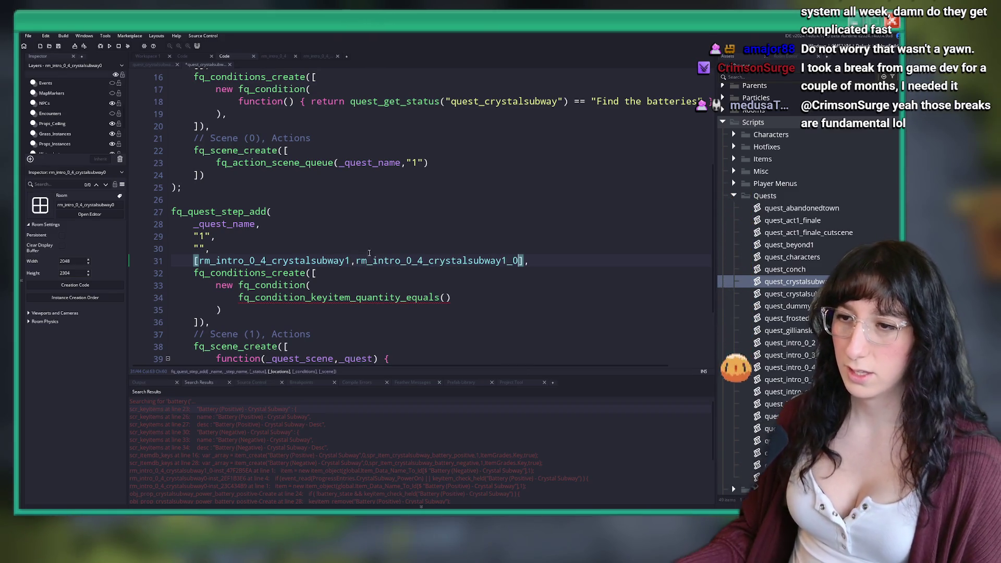
Fill the keyitem condition with the Negative Battery item name and quantity 1.
click(446, 298)
text("Battery (Negative) - Crystal Subway")
scroll(481, 288, down, 1)
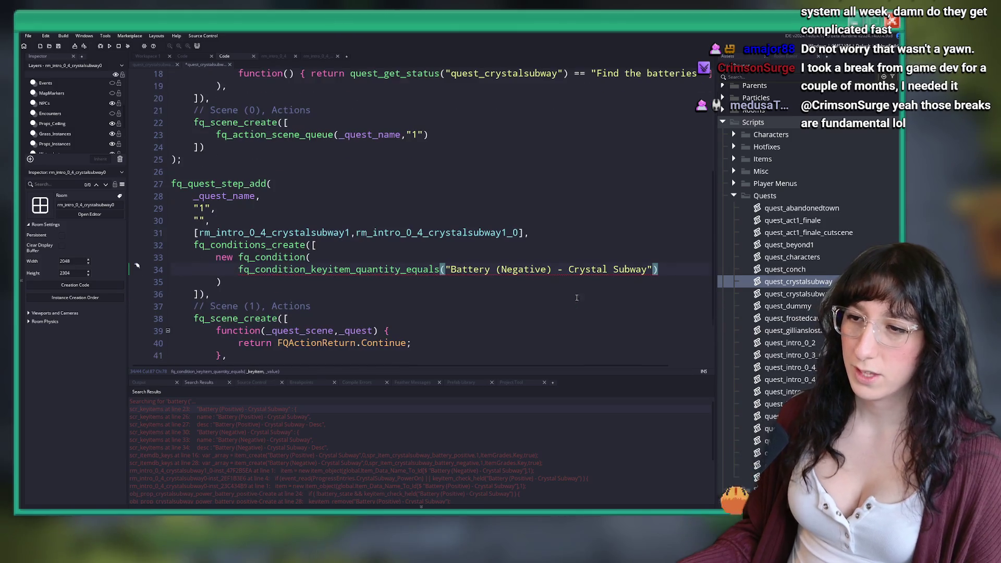
text(,1)
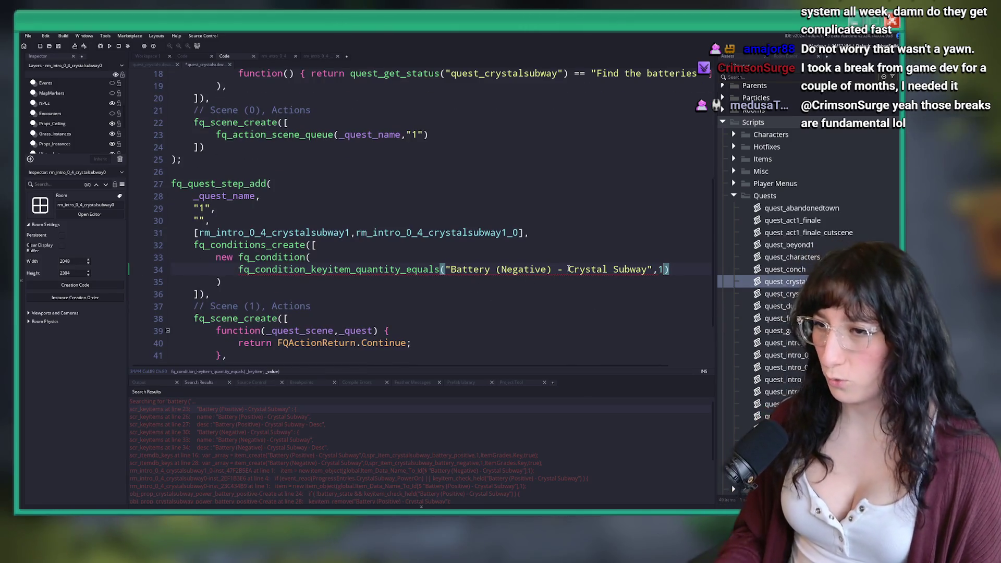
Replace the scene 1 block and 1.5 queue with fq_action_quest_completed(_quest_name).
scroll(482, 289, down, 2)
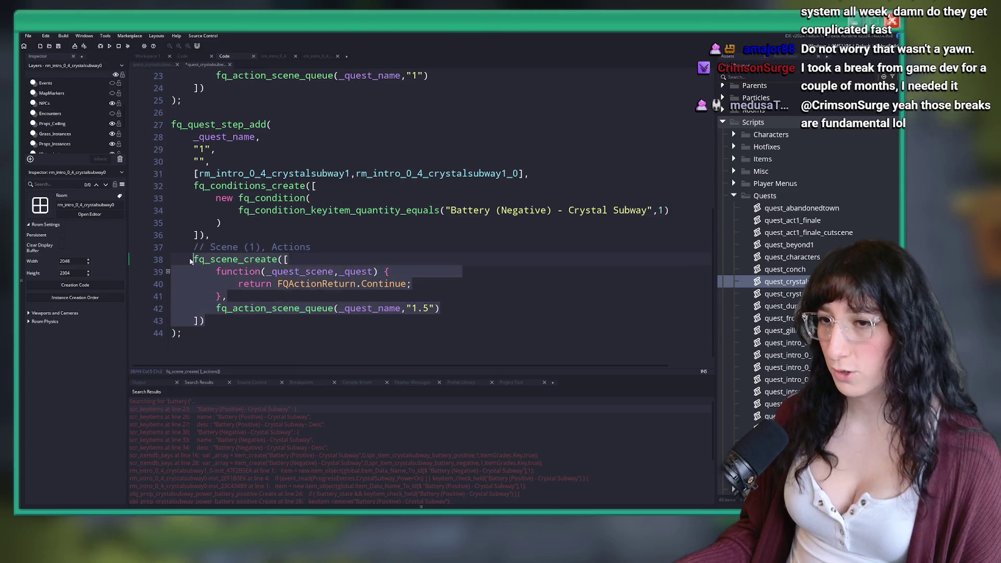
click(255, 284)
mouse_move(441, 309)
mouse_down()
mouse_move(246, 308)
mouse_move(172, 292)
mouse_move(216, 271)
mouse_up()
key(BackSpace)
text(fq_a)
text(ction_quest)
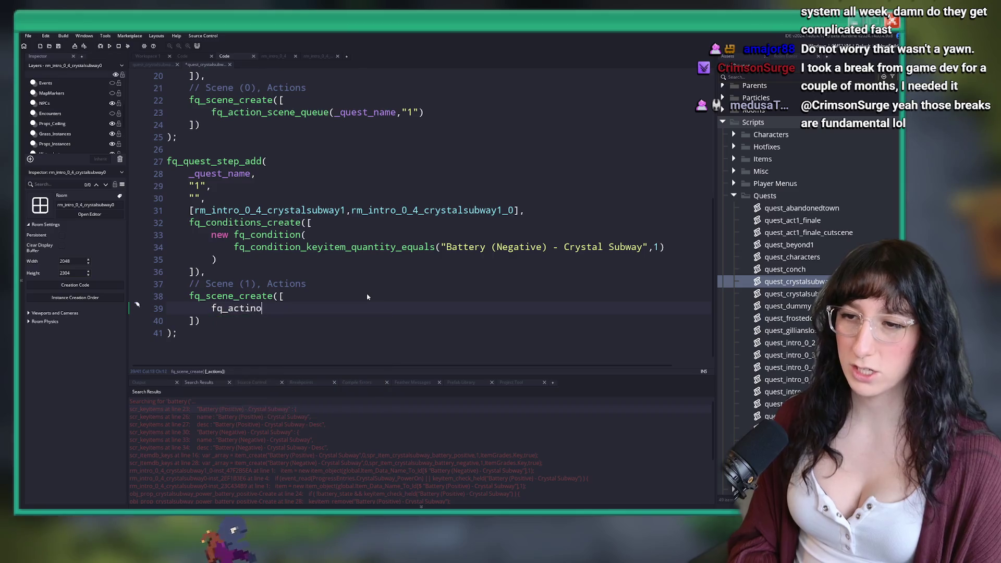
key(Tab)
text(()
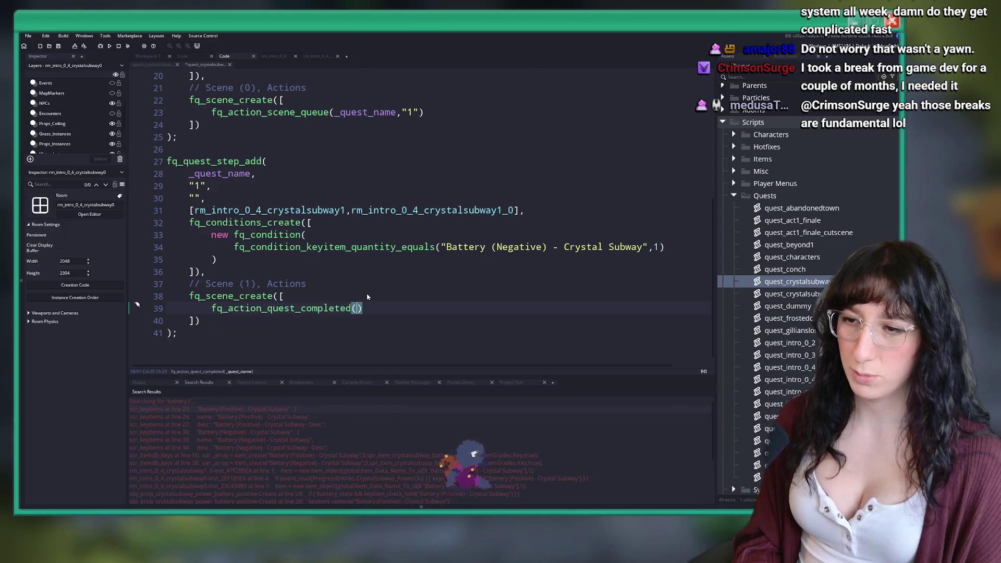
text(_quest_name)
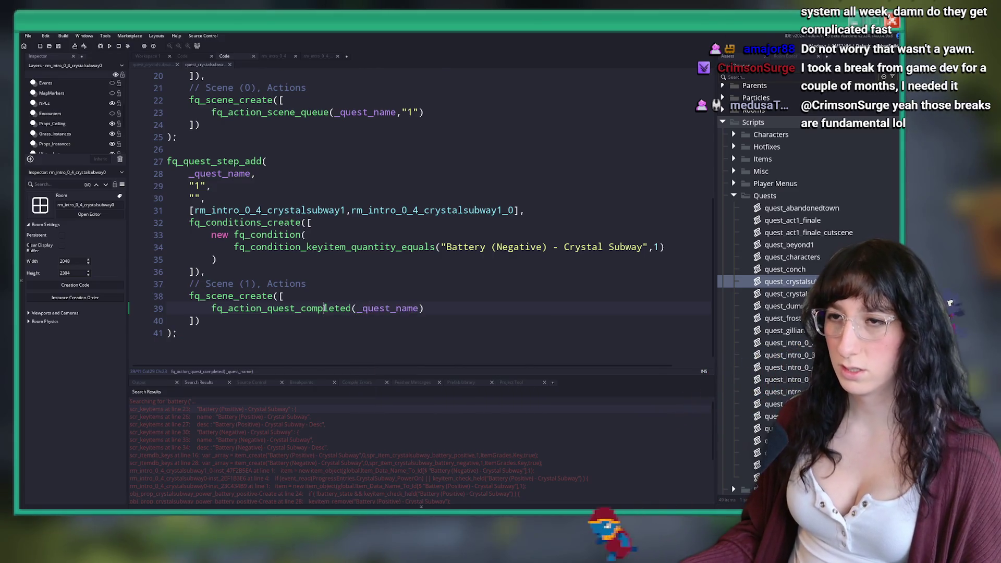
Review the fq_action_quest_completed definition and the quest name, then close the script.
middle_click(328, 307)
click(172, 107)
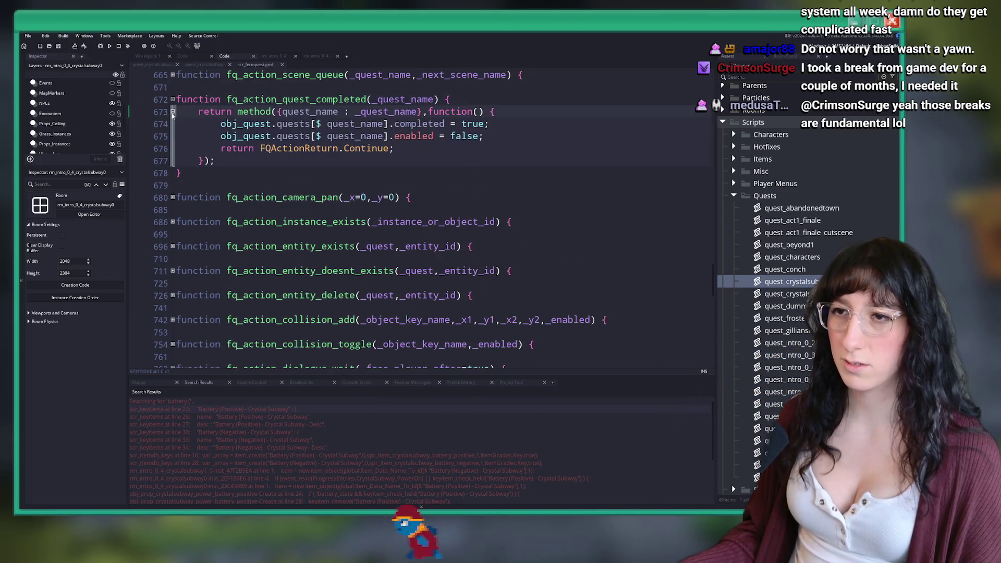
key(ctrl+w)
scroll(292, 102, up, 6)
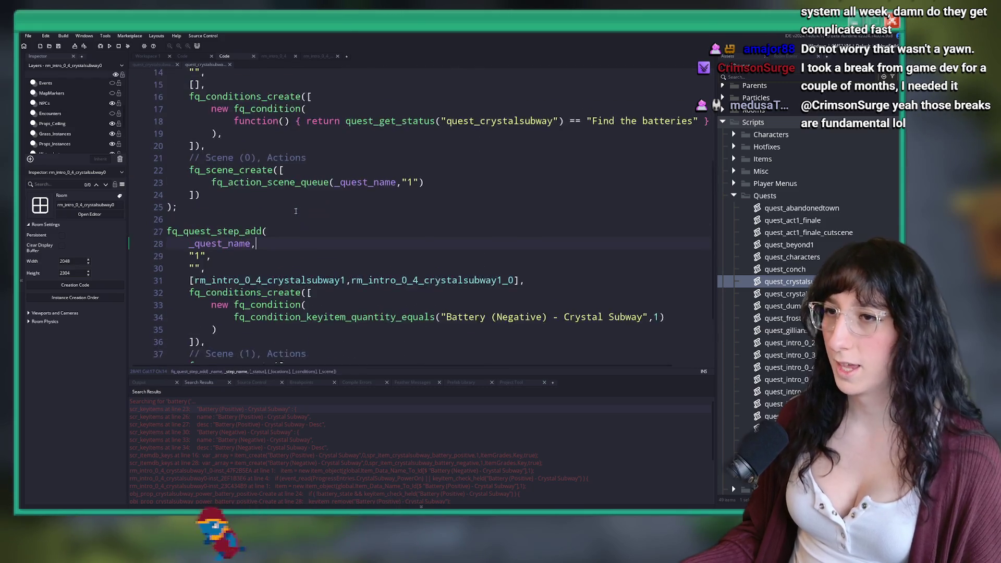
click(291, 137)
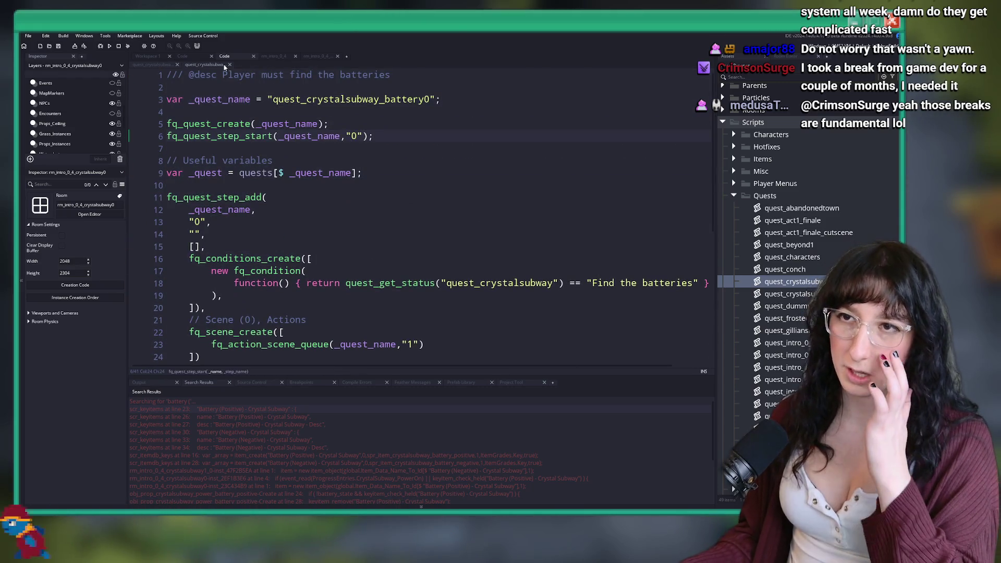
click(230, 64)
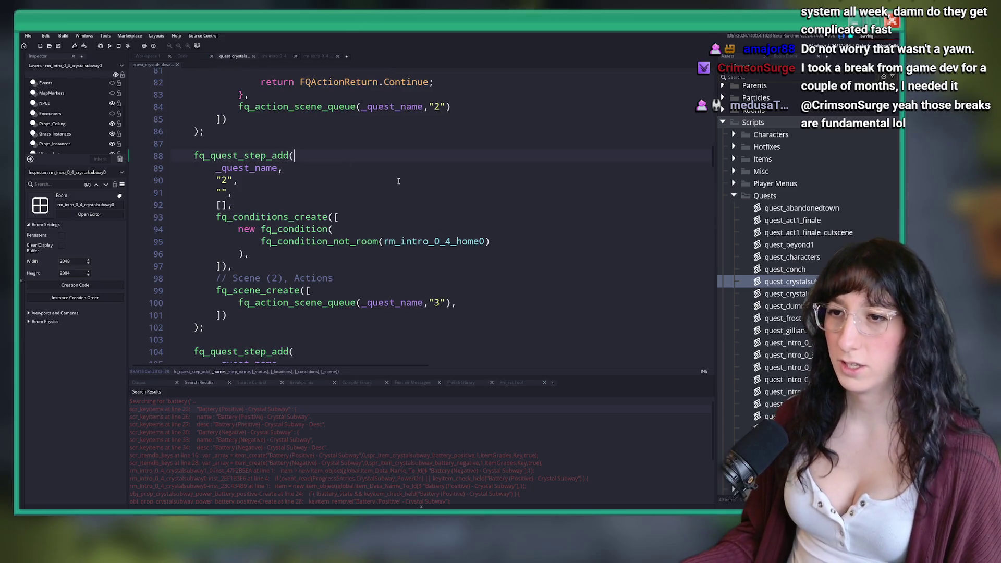
Build and run the game, select quest_crystalsubway_battery0, and close the code editors.
key(F5)
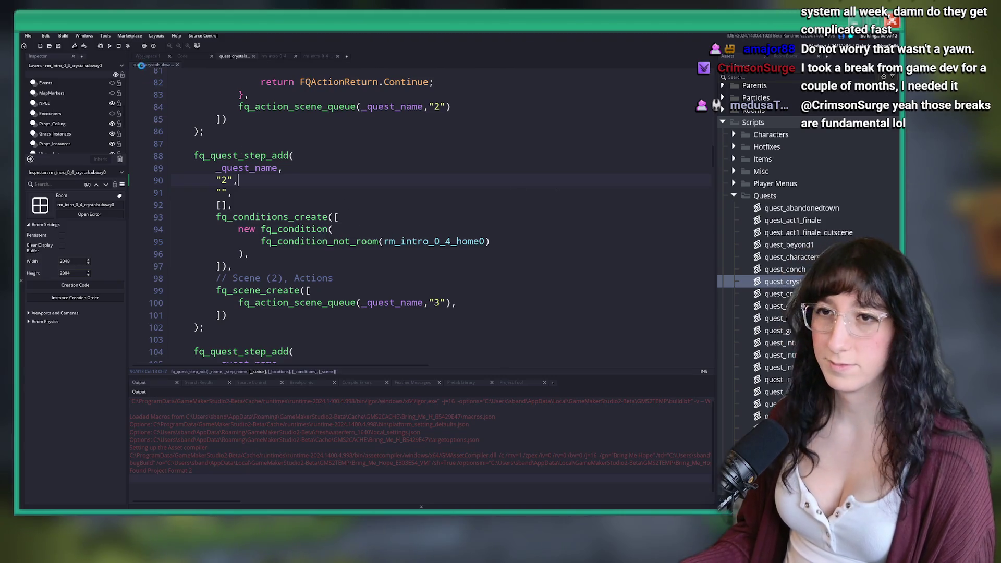
click(787, 294)
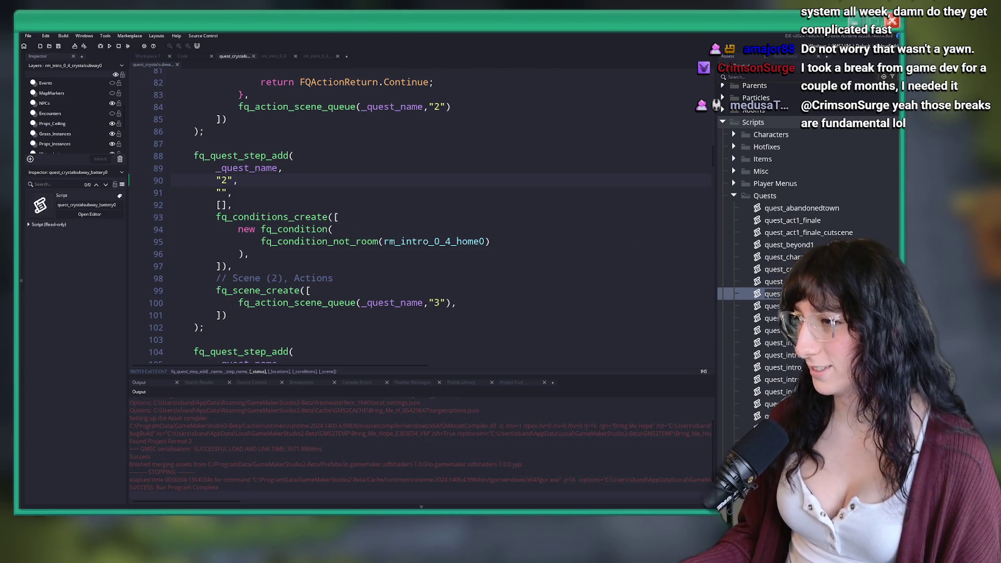
key(ctrl+Tab)
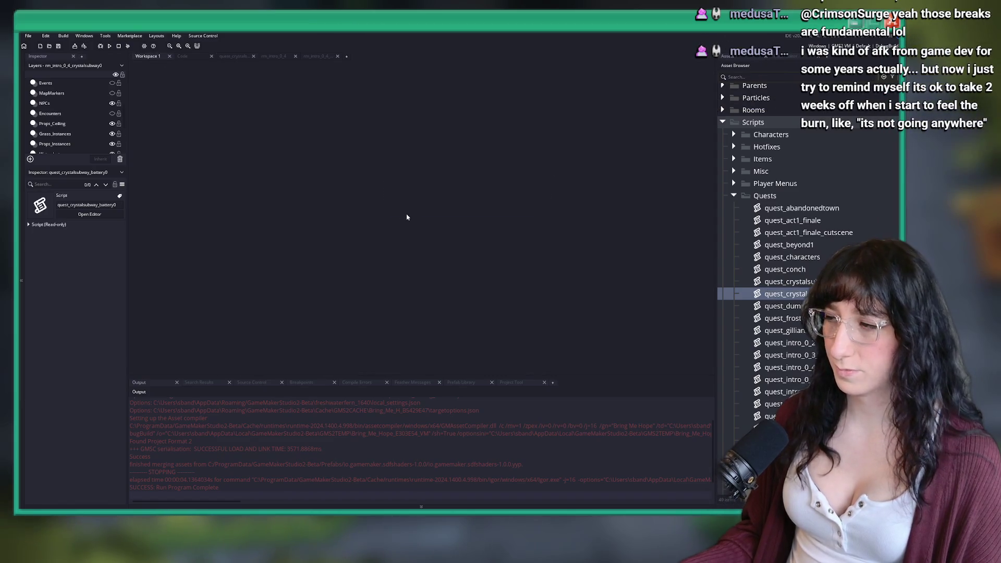
Open obj_quest and bring up its User Event 0 code.
key(ctrl+t)
key(ctrl+a)
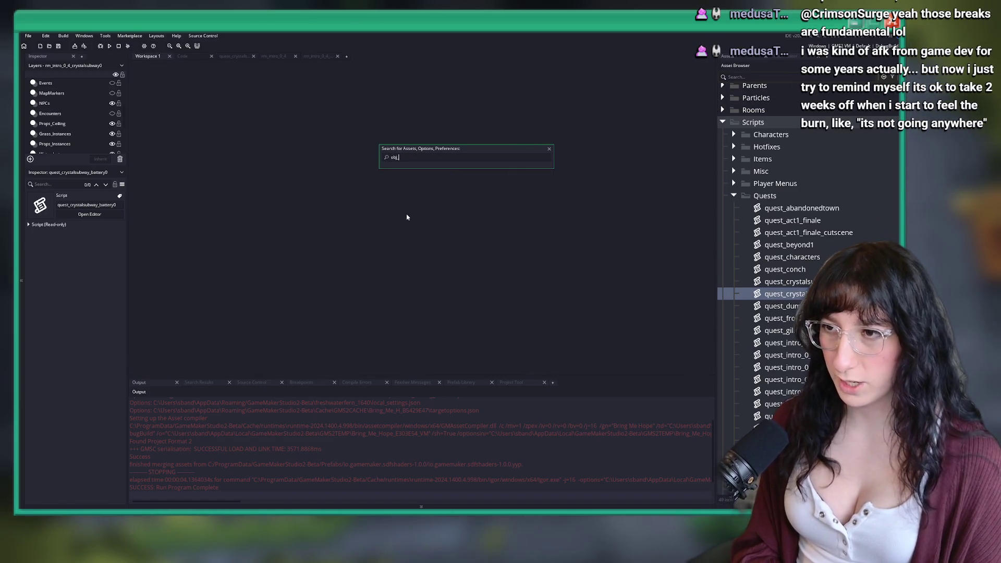
text(obj_quest)
key(Return)
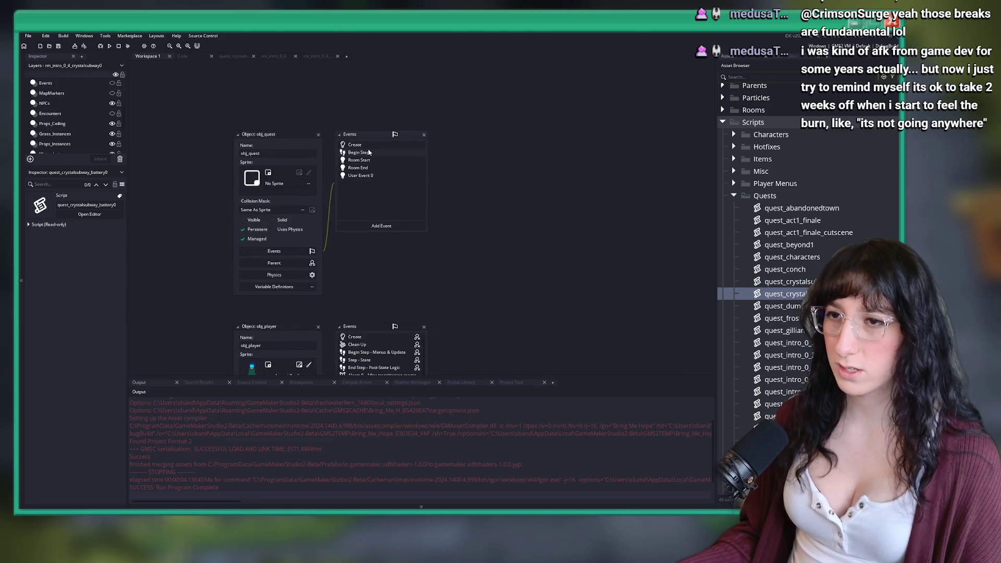
click(359, 152)
click(365, 160)
click(359, 168)
click(360, 175)
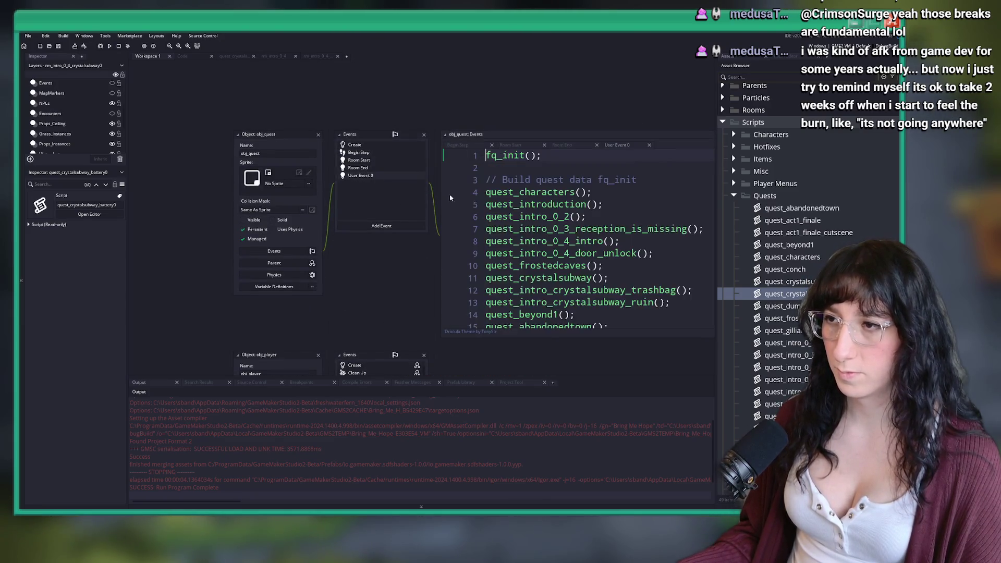
scroll(419, 229, down, 5)
scroll(418, 229, down, 2)
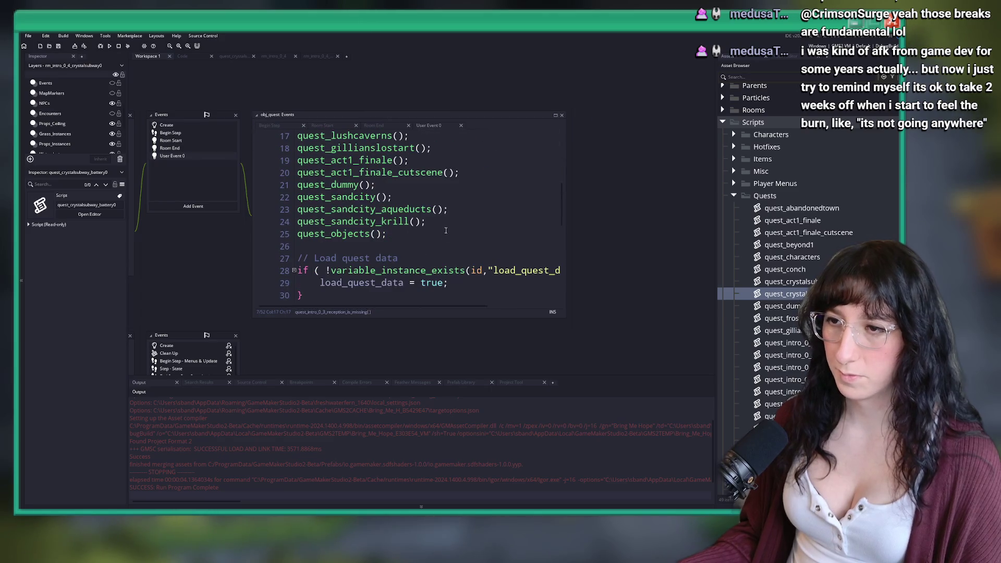
scroll(433, 240, up, 4)
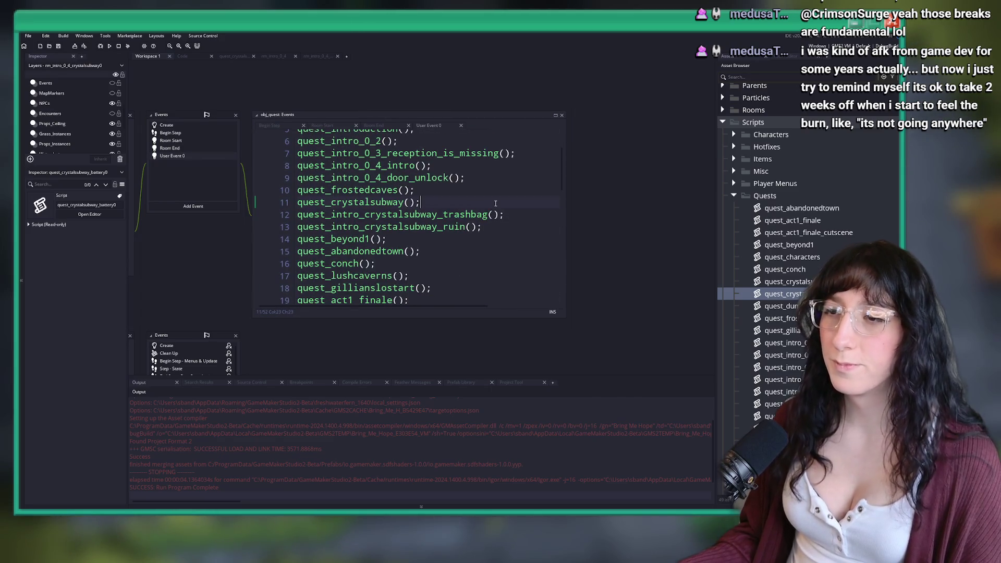
Add quest_crystalsubway_battery0(); after quest_crystalsubway() and open that script.
key(Return)
text(quest_crystalsubway_battery0)
text(();)
click(431, 213)
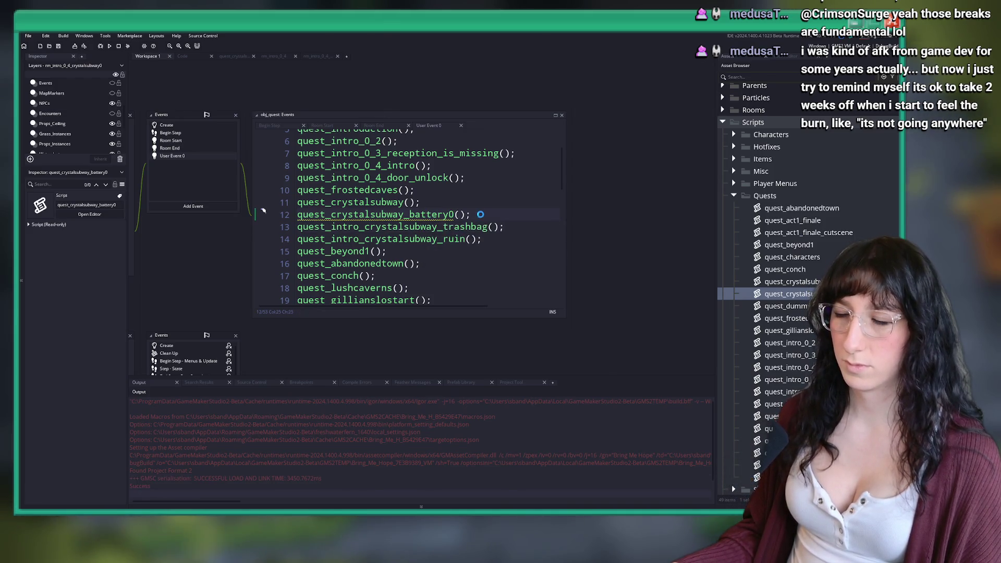
click(444, 214)
middle_click(444, 213)
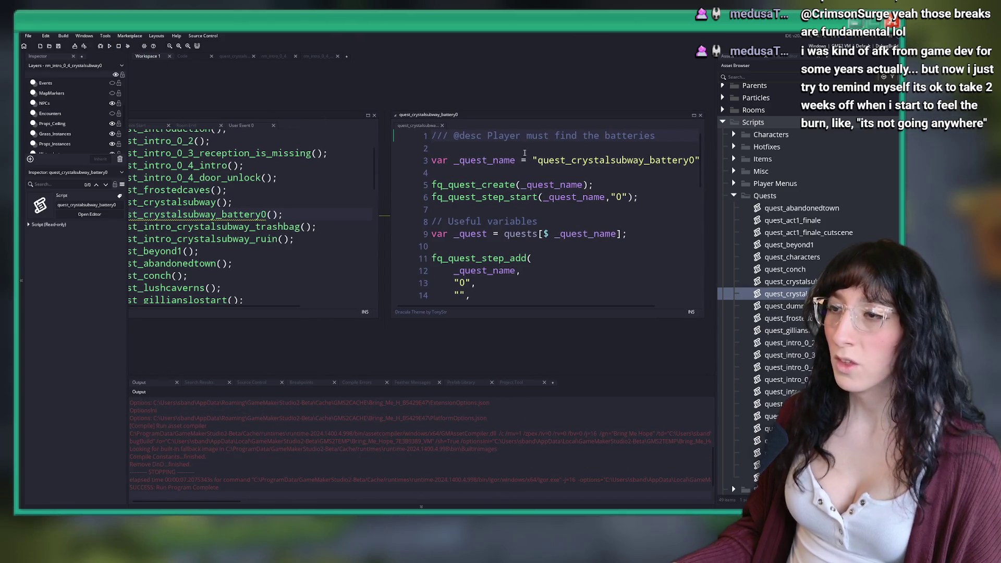
Wrap the battery quest code in 'function quest_crystalsubway_battery0() {' with a closing brace at the end.
middle_click(178, 202)
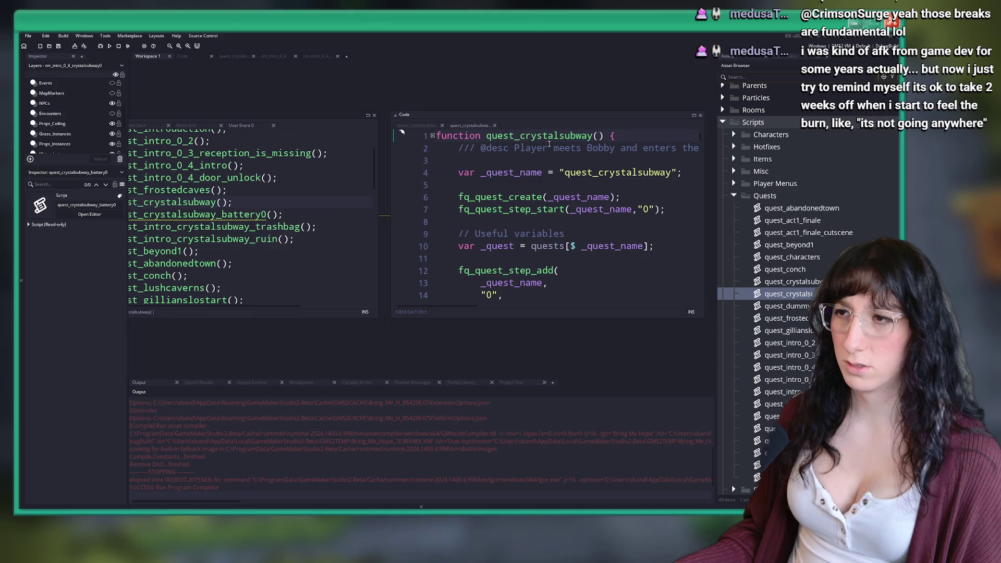
click(494, 126)
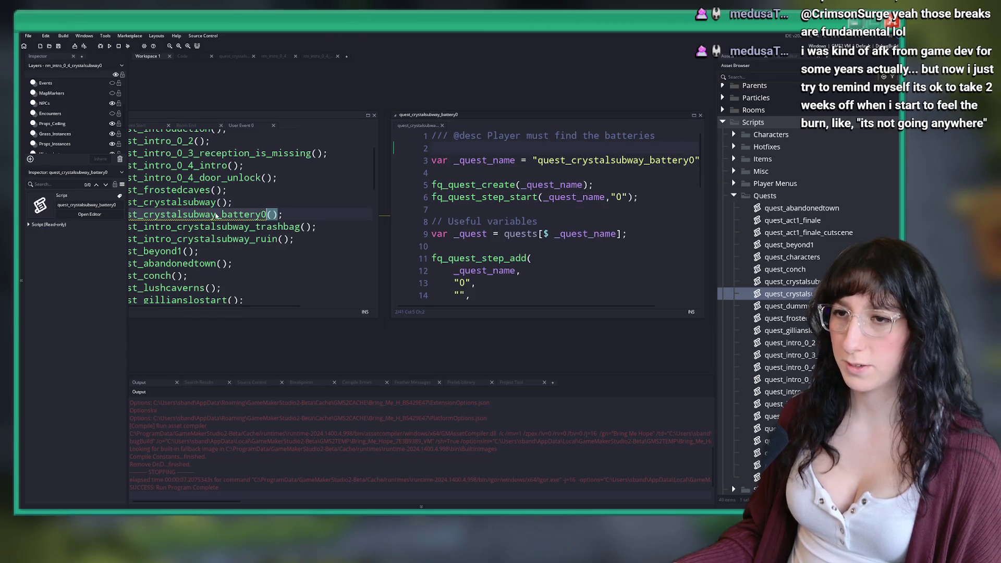
text(function()
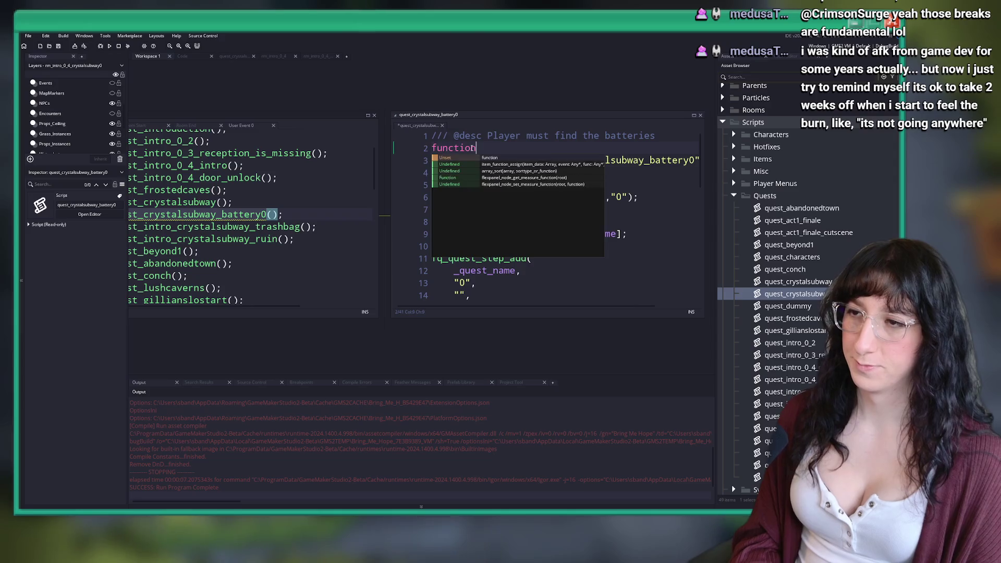
key(BackSpace)
key(BackSpace)
text(quest_crystalsubway_battery0() )
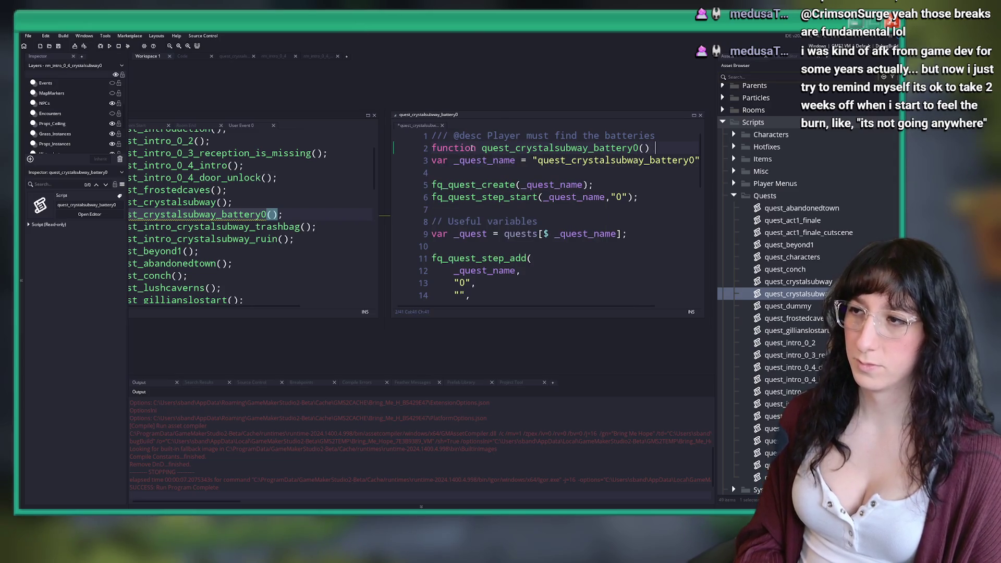
text({)
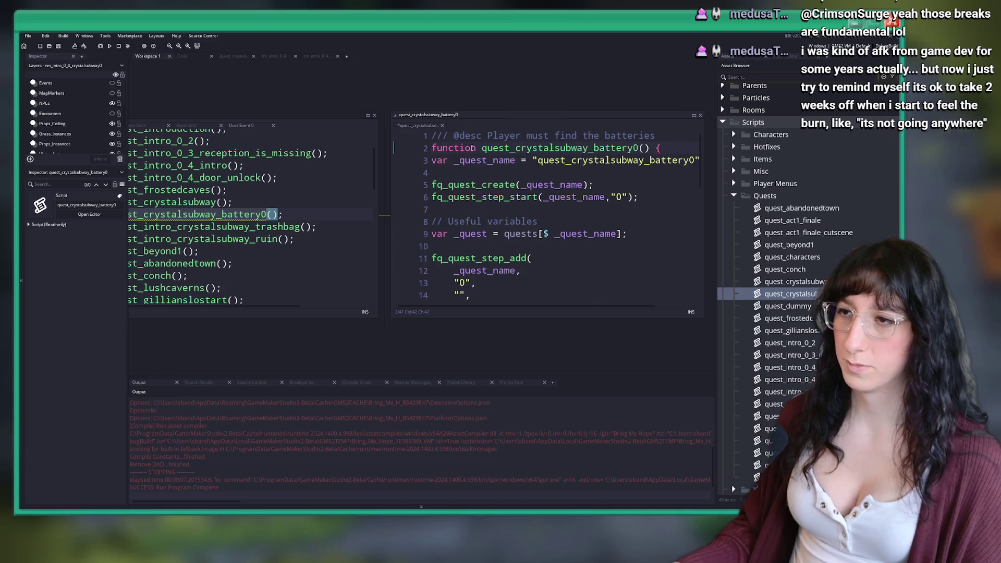
scroll(508, 298, down, 10)
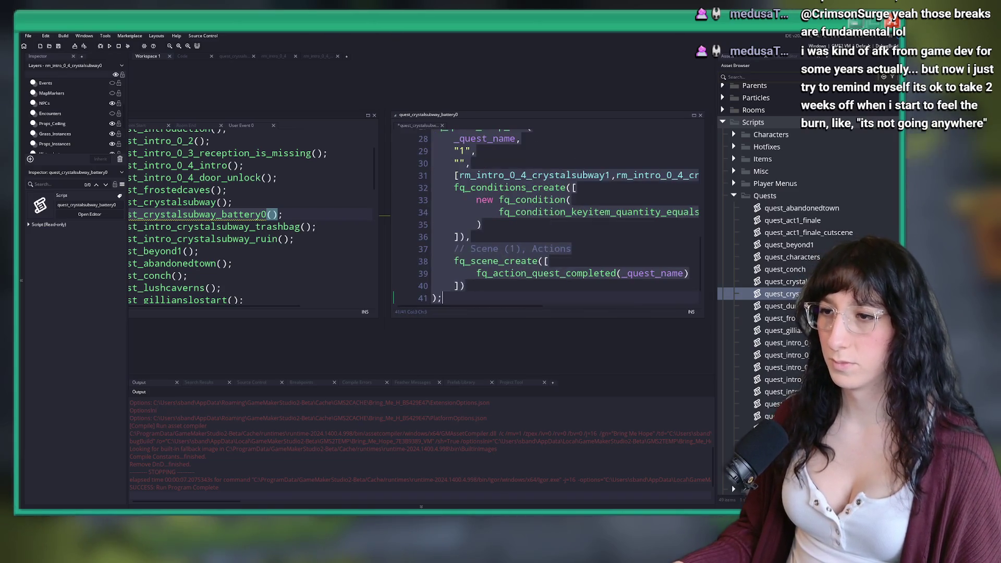
click(508, 298)
scroll(506, 287, up, 1)
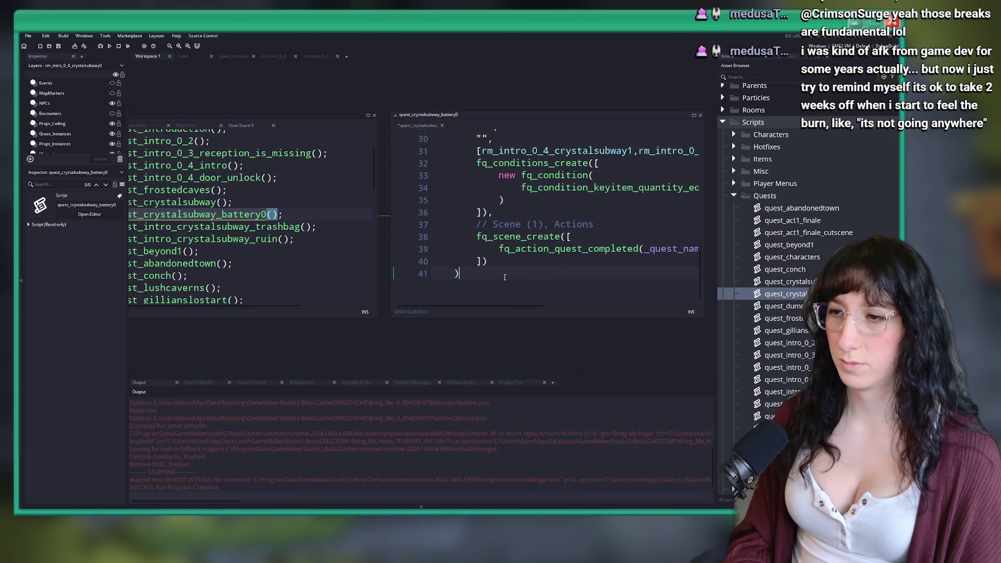
text(;)
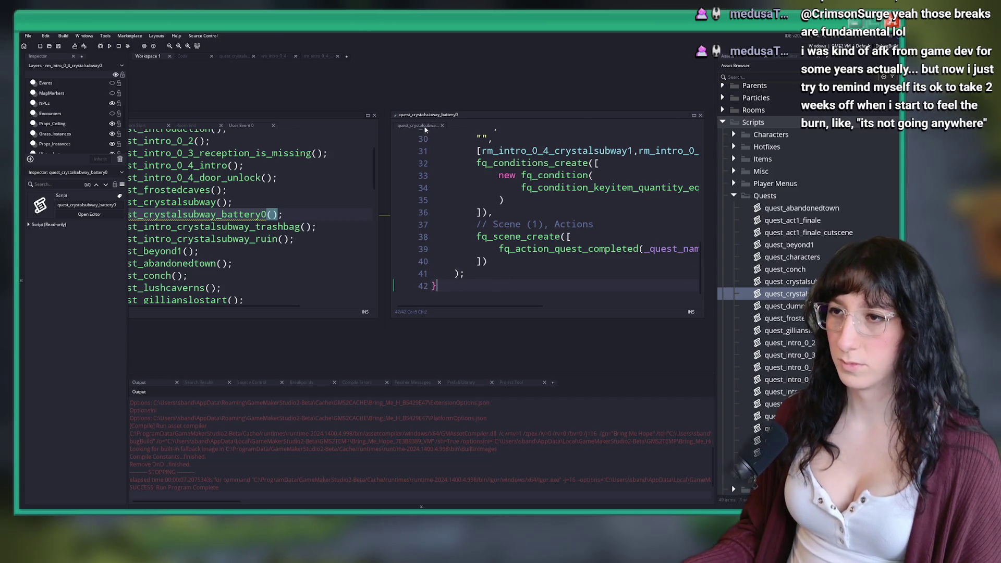
Close the battery script, return to the obj_quest event code, and build and run the game with F5.
click(443, 125)
click(436, 218)
key(F5)
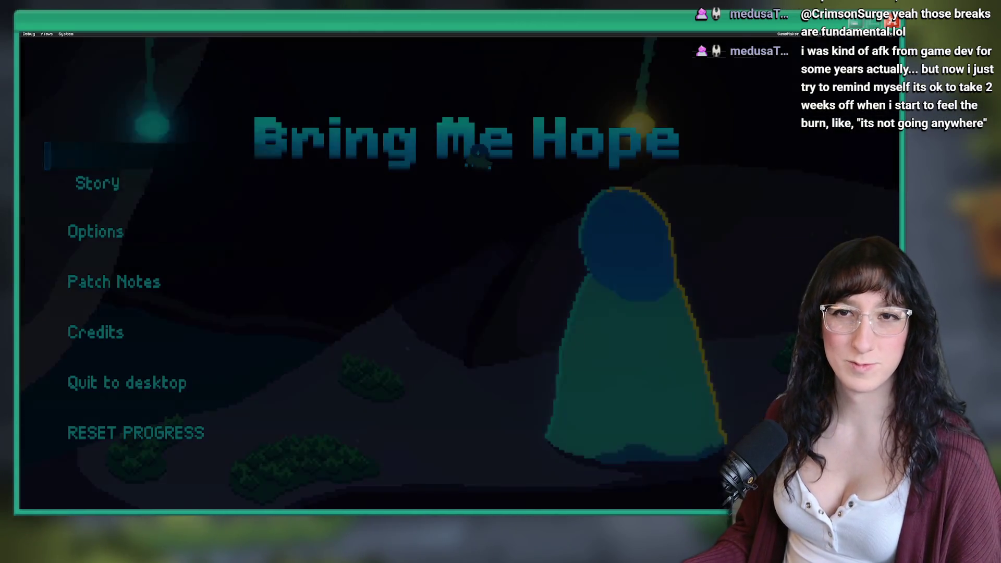
Start the story and walk from the glowing circle through the grass areas and dark brick corridor.
click(107, 182)
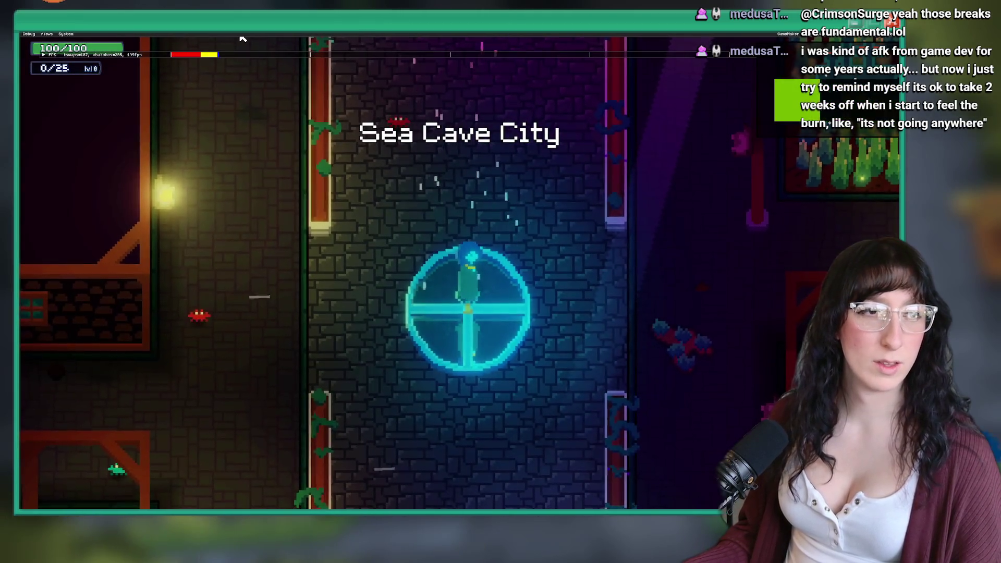
key(a)
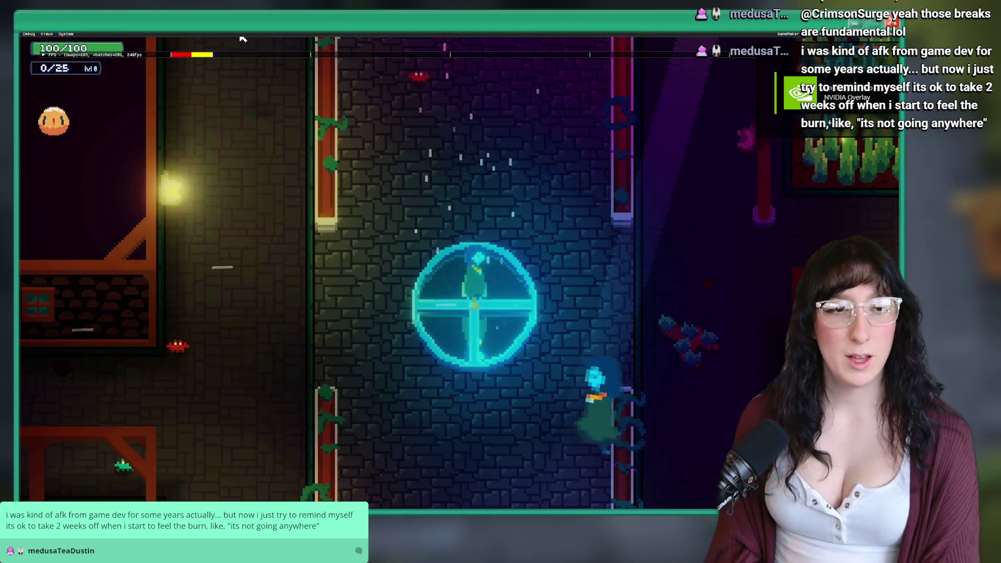
key(a)
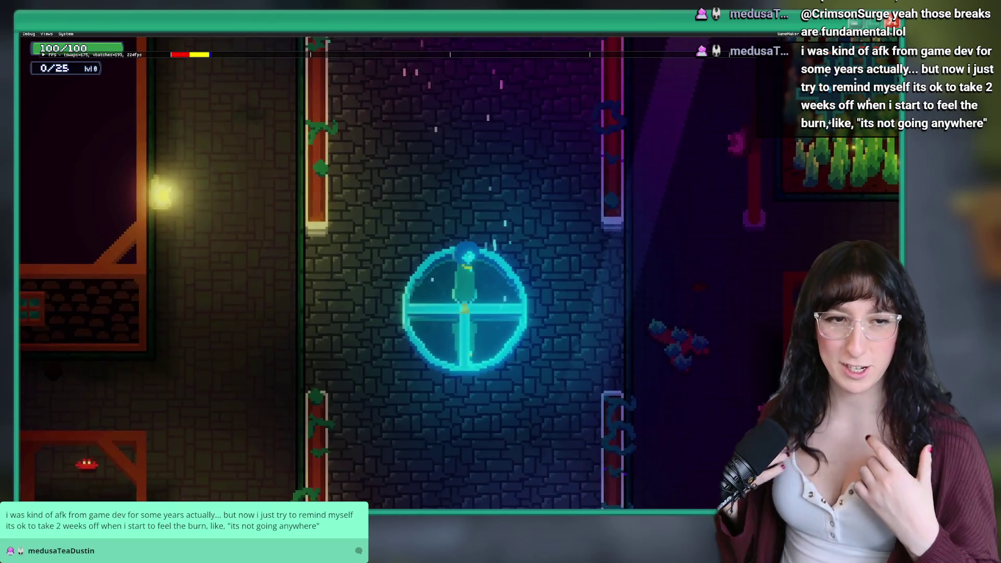
key(d)
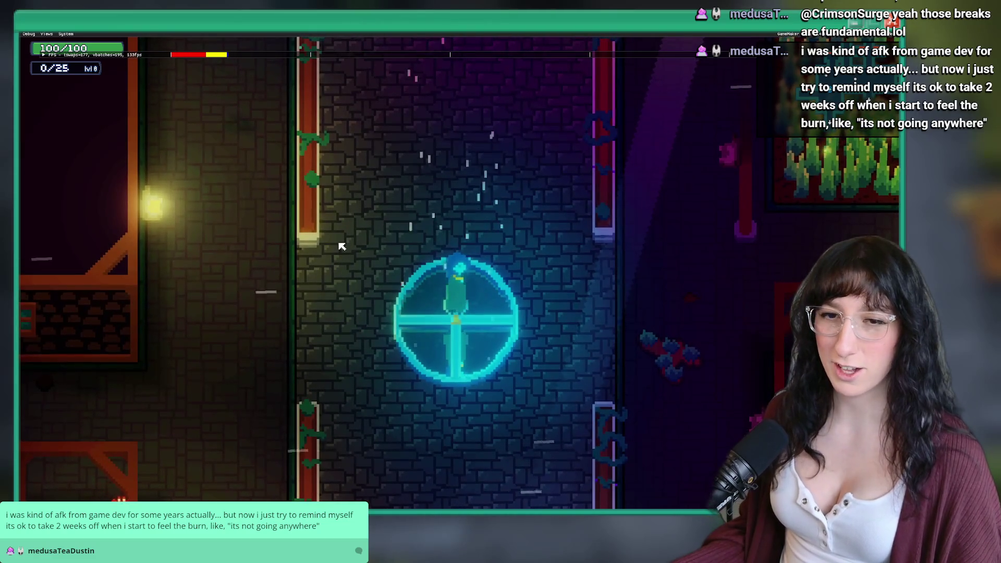
key(d)
key(w)
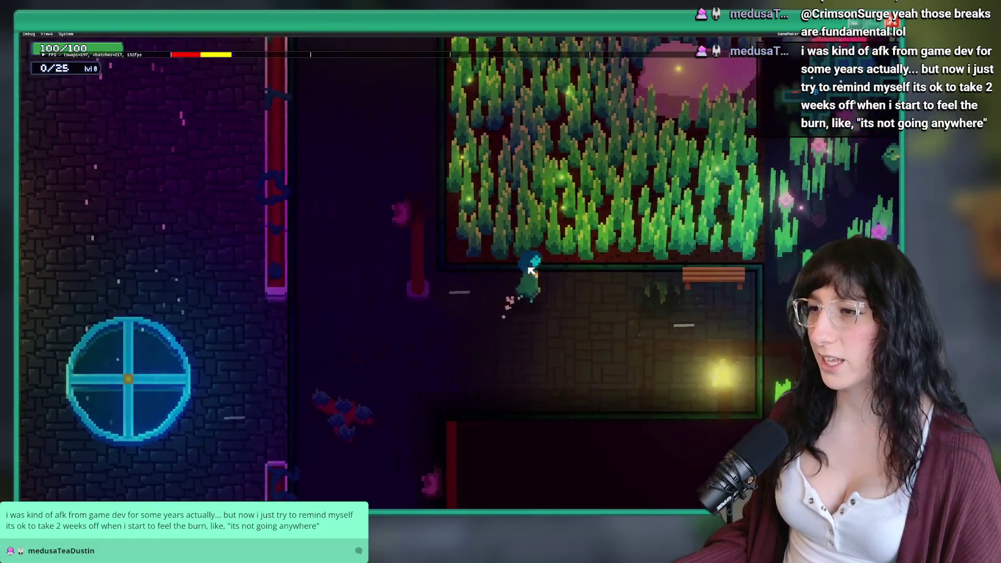
key(d)
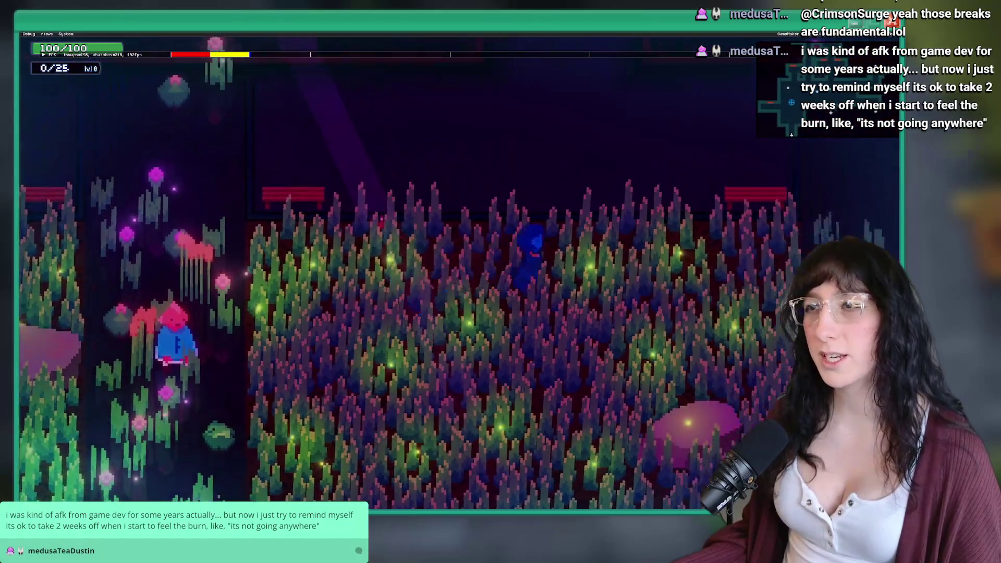
key(d)
key(s)
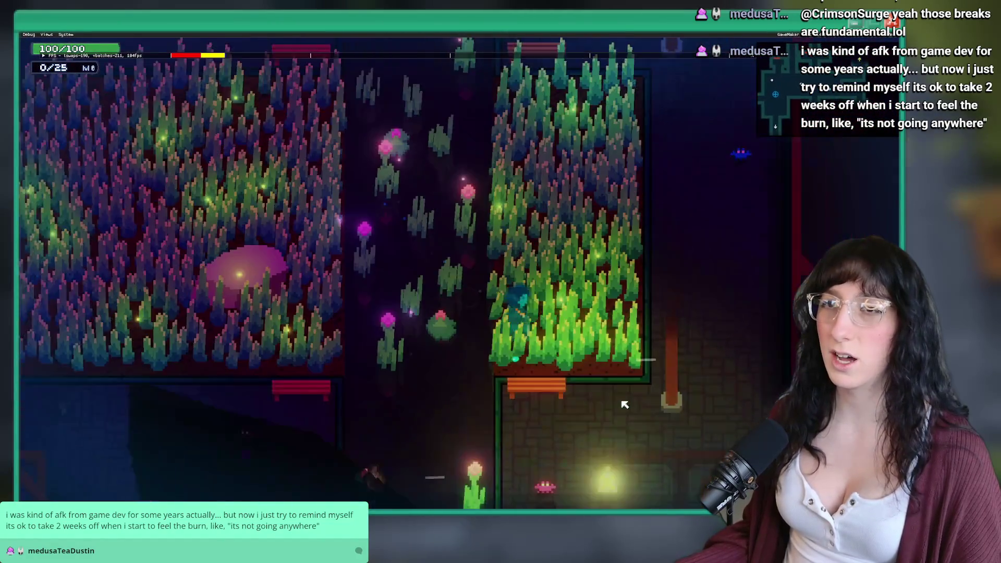
key(a)
key(w)
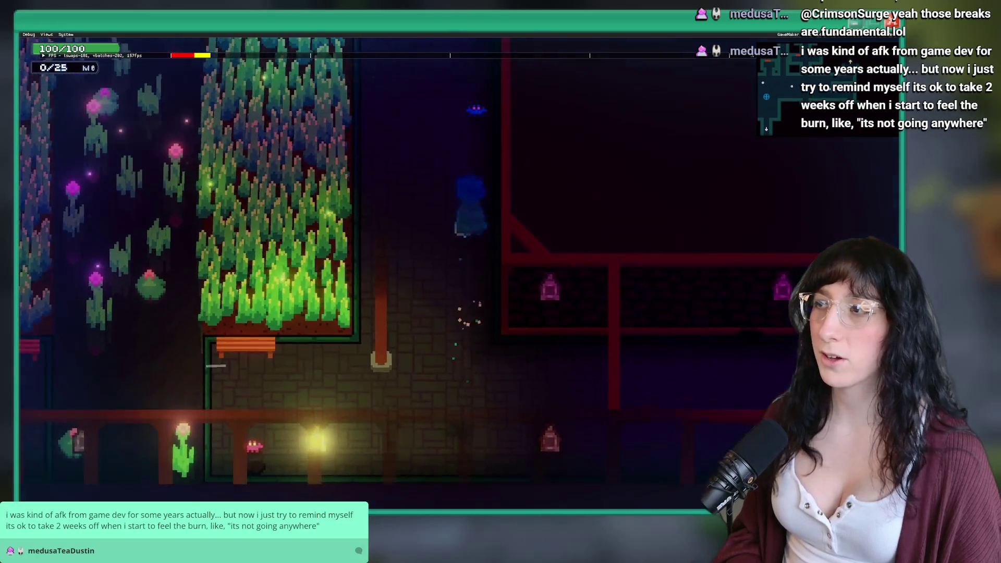
key(w)
key(d)
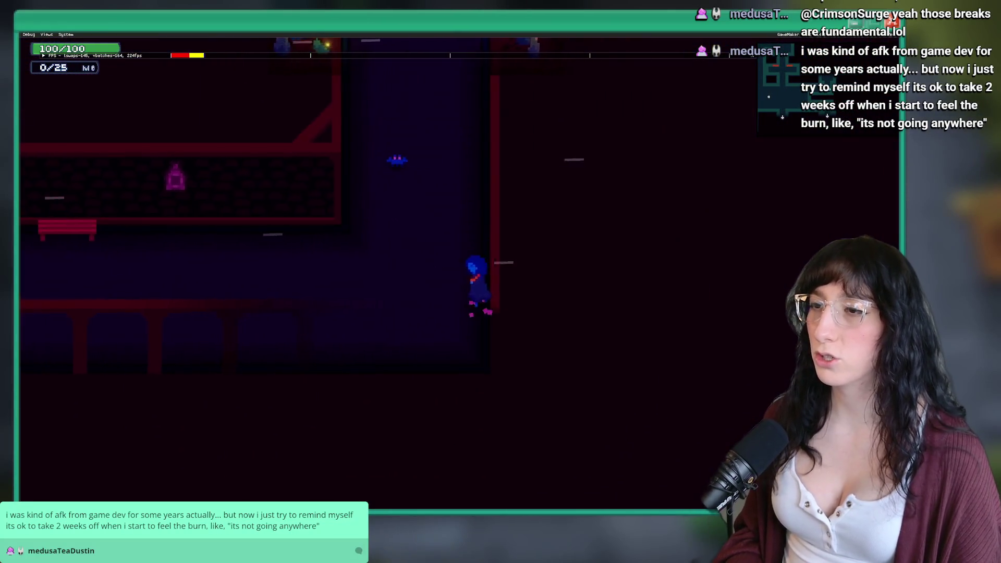
key(w)
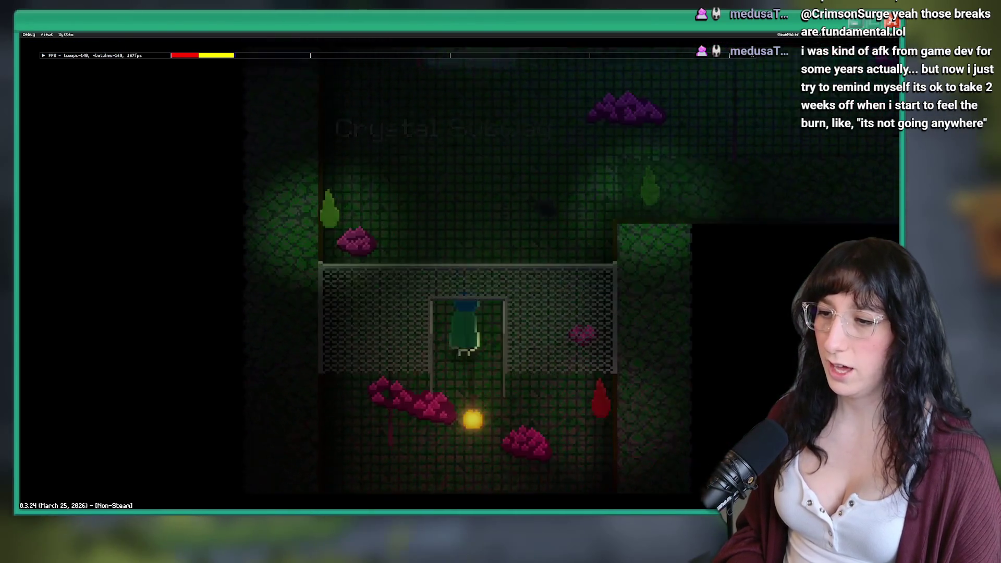
Check the world map, pick up the battery, and head toward the exit of Sea Cave City.
key(m)
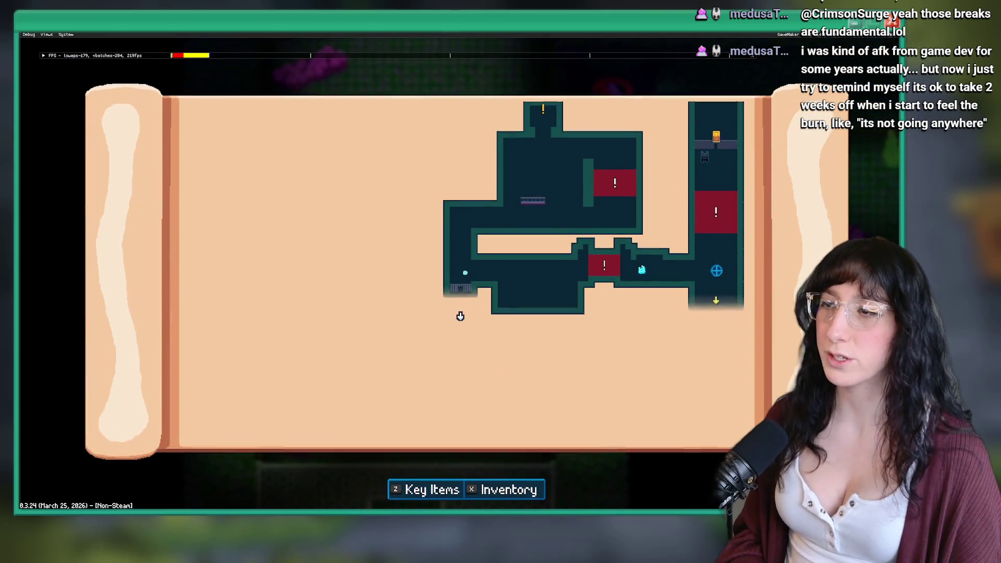
key(Right)
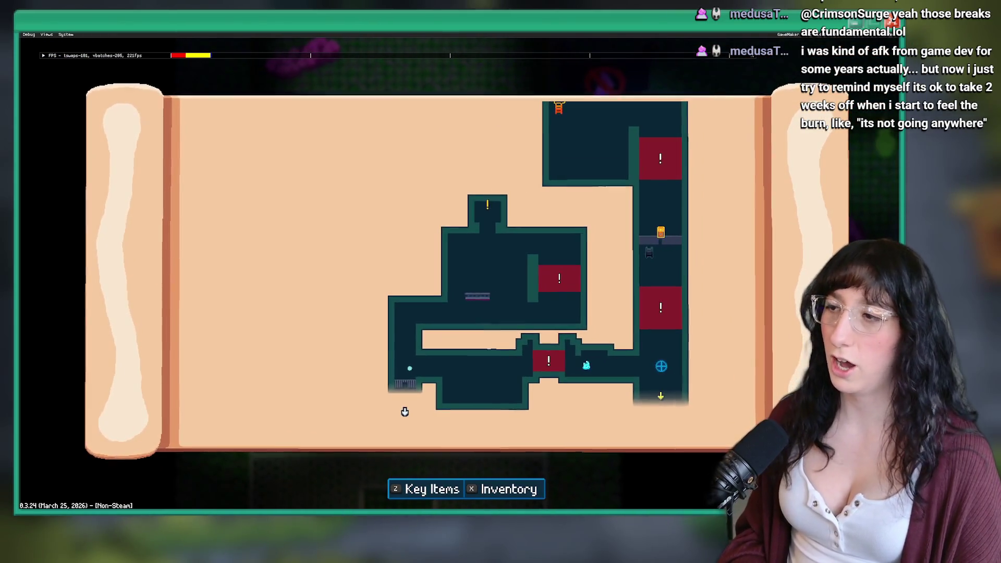
key(m)
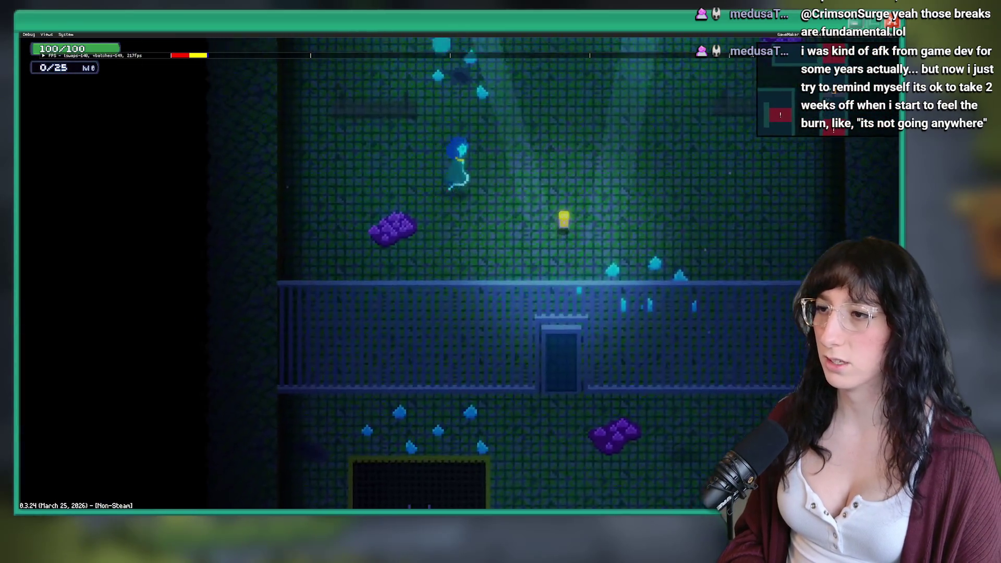
key(Right)
key(Down)
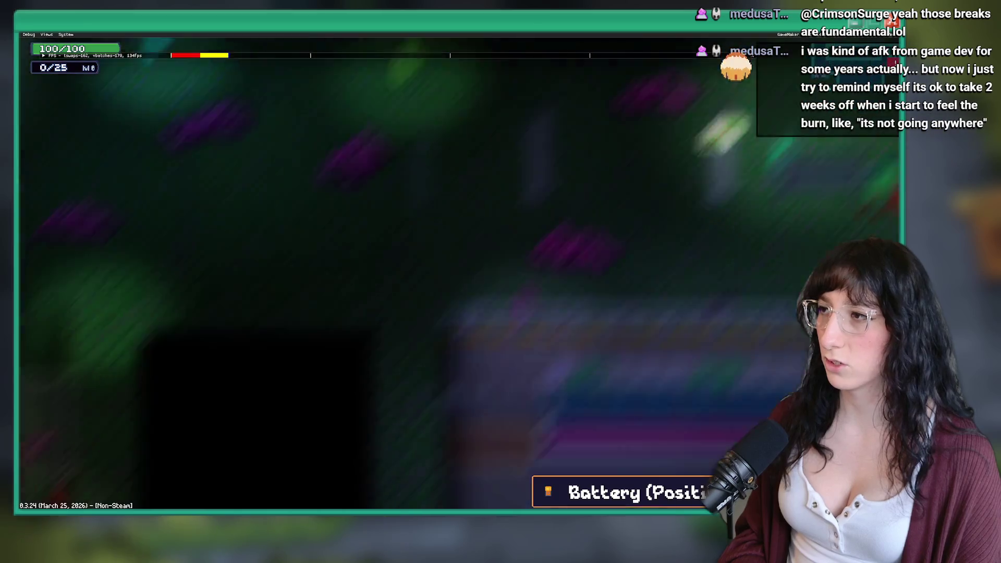
key(Down)
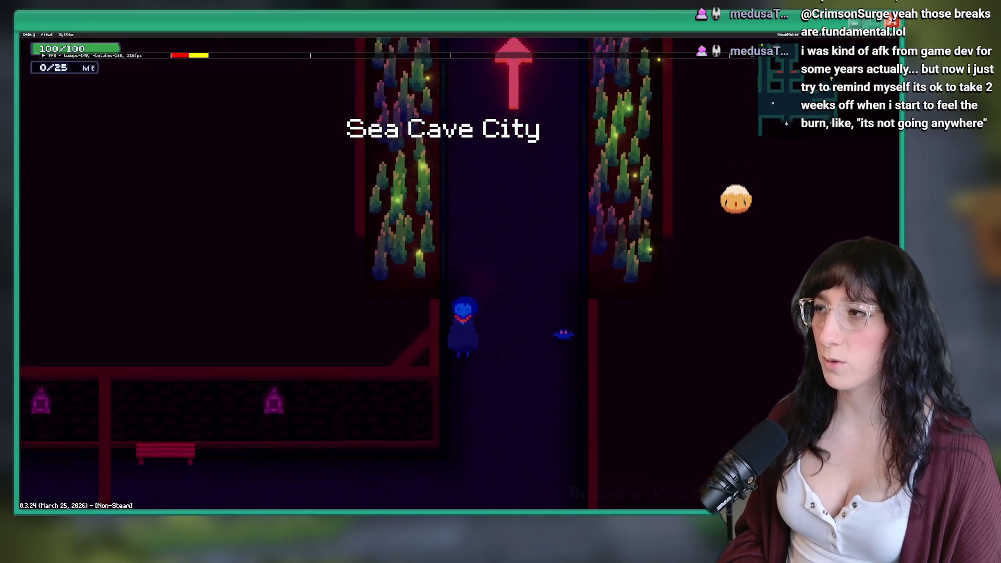
key(m)
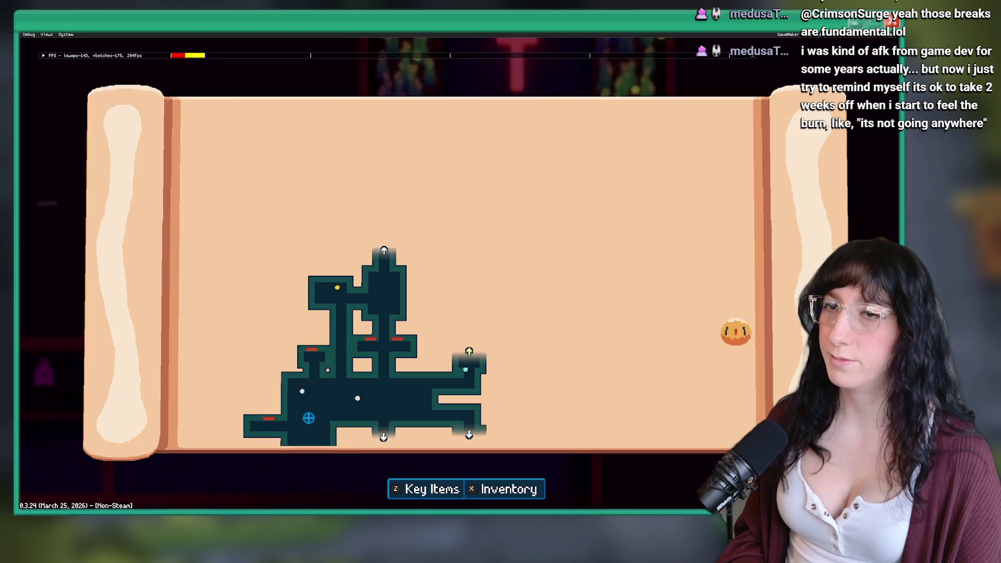
key(m)
key(Up)
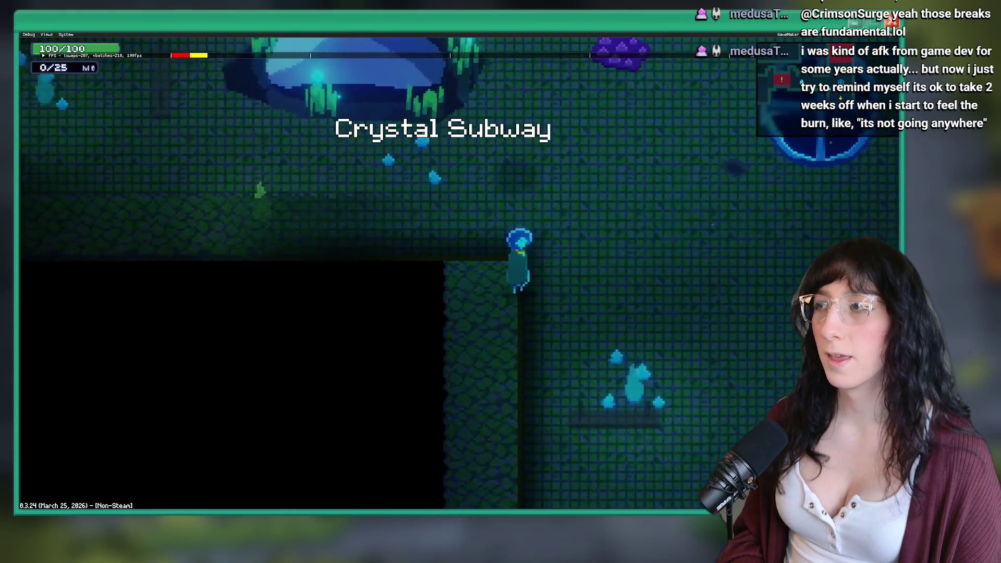
Walk through Crystal Subway into the red-lit corridor until the Offline machine dialogue starts.
key(Down)
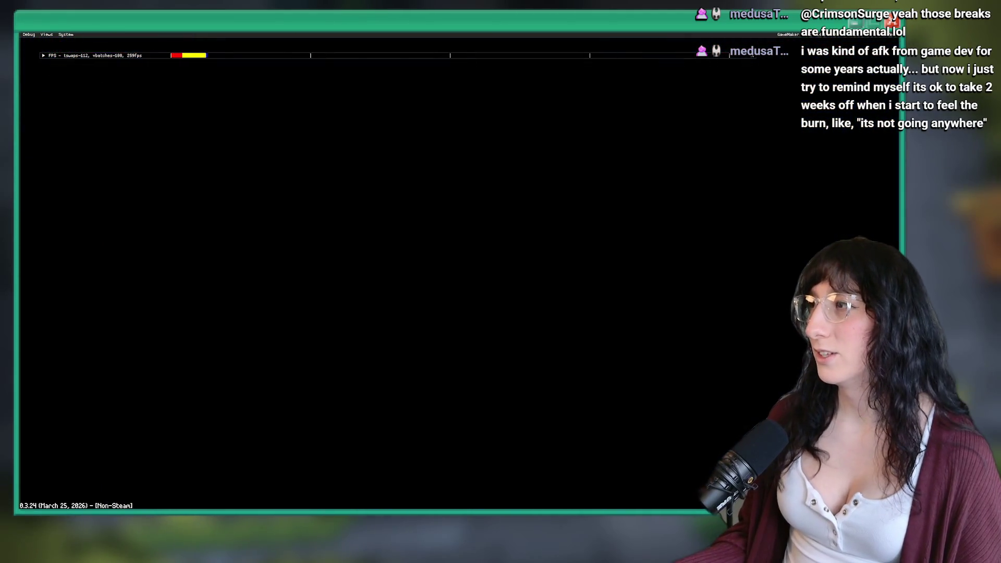
key(Down)
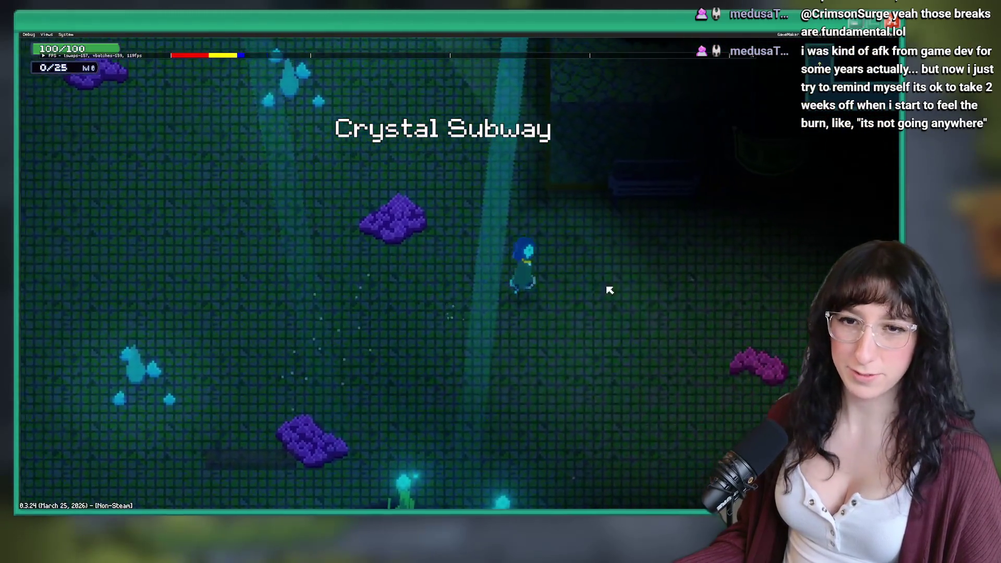
key(Right)
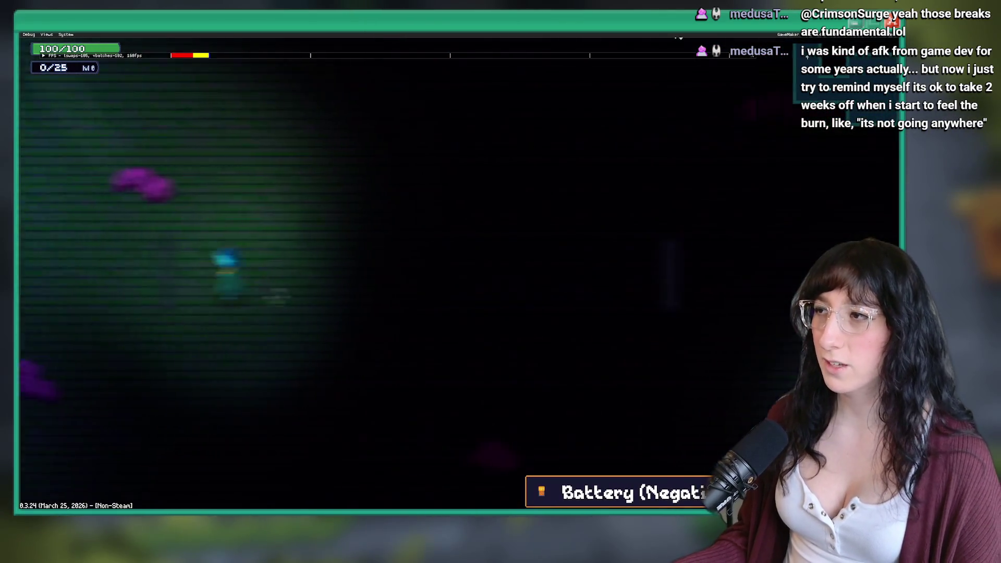
key(w)
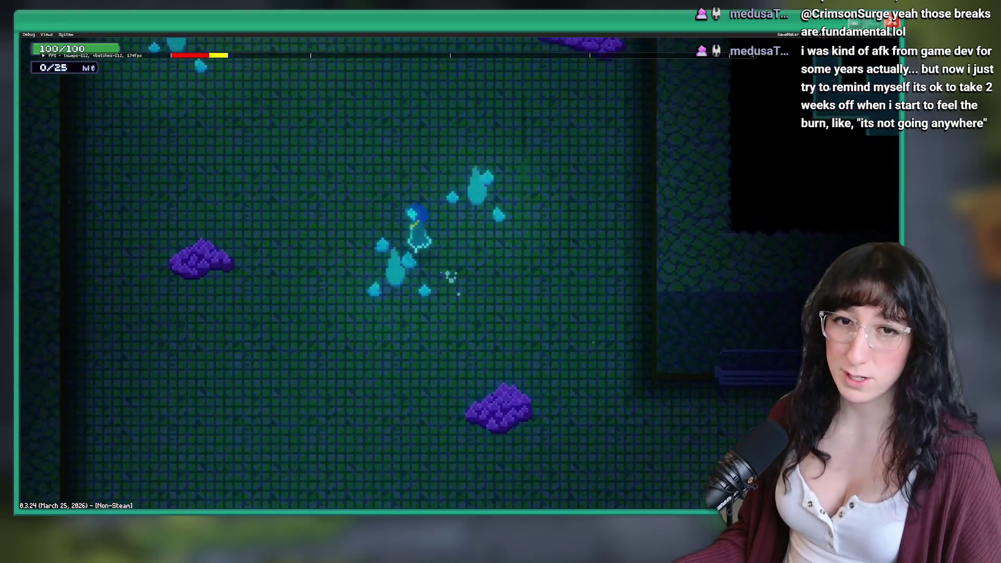
key(w)
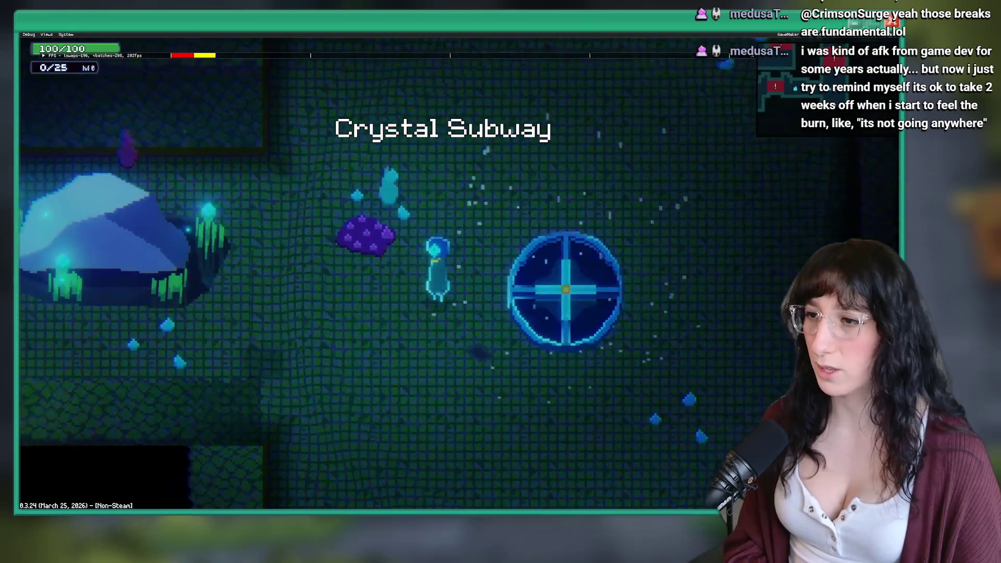
key(m)
key(m)
key(a)
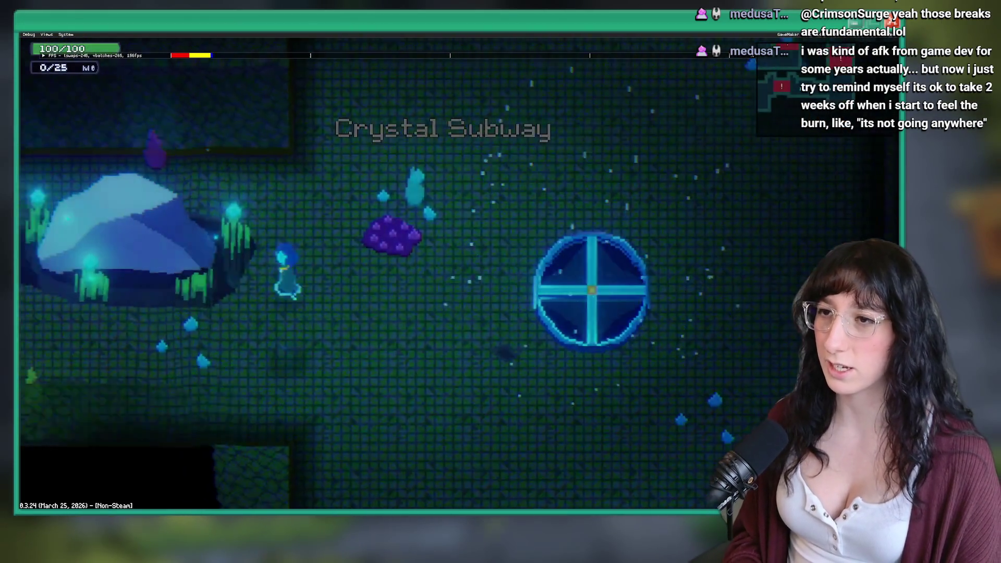
key(a)
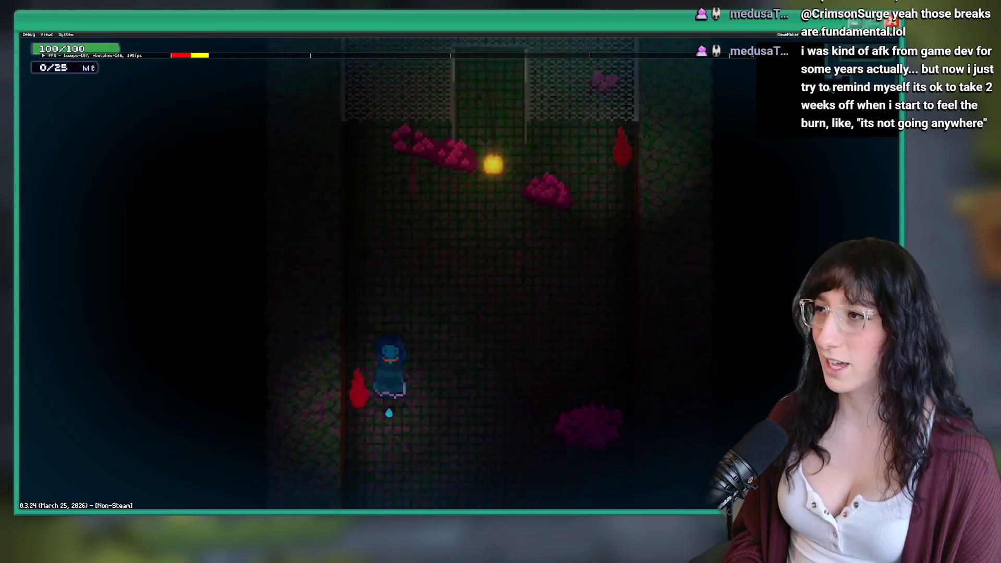
key(s)
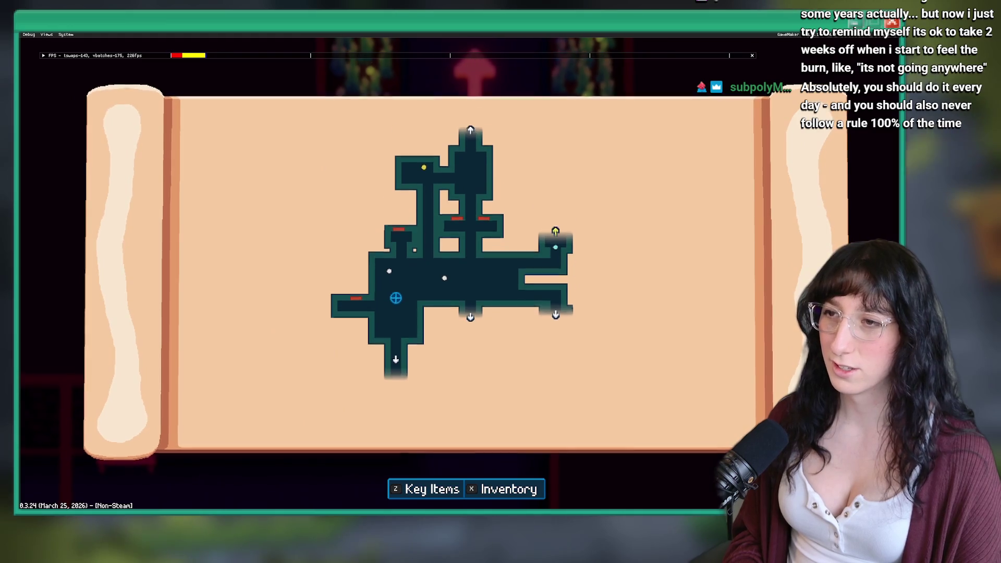
key(Escape)
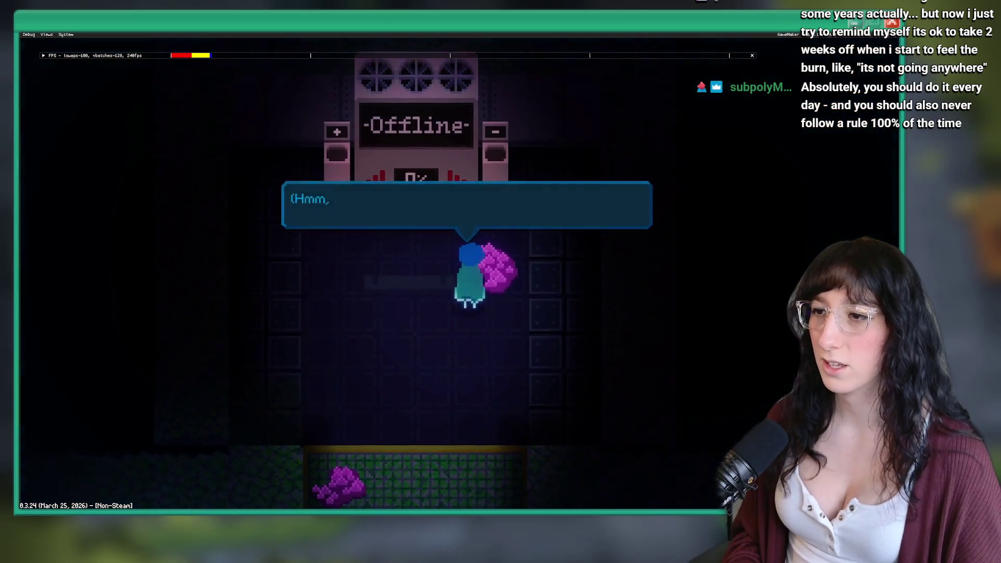
Finish the machine's dialogue and walk along the subway platform to the now Online machine.
key(space)
key(Up)
key(Left)
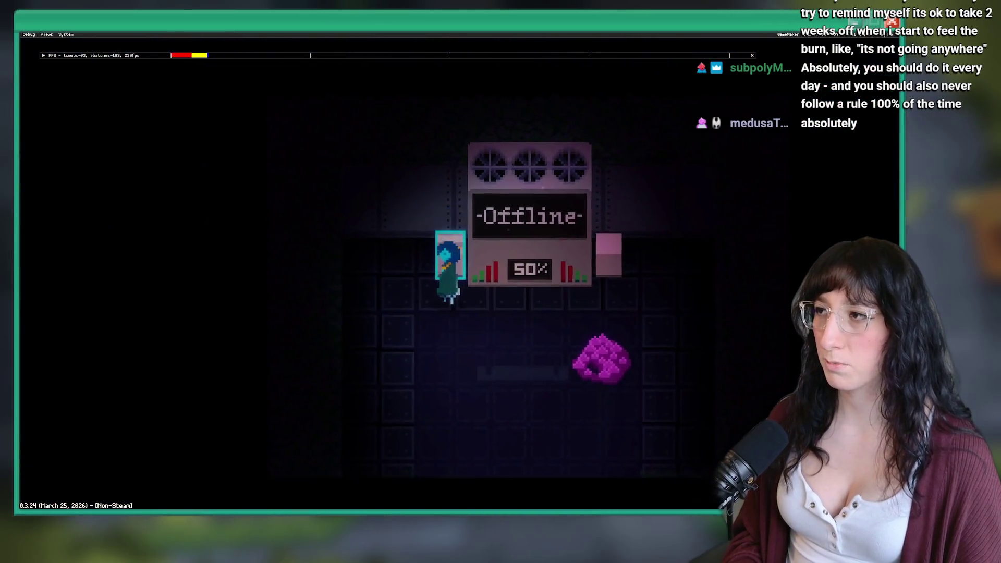
key(Escape)
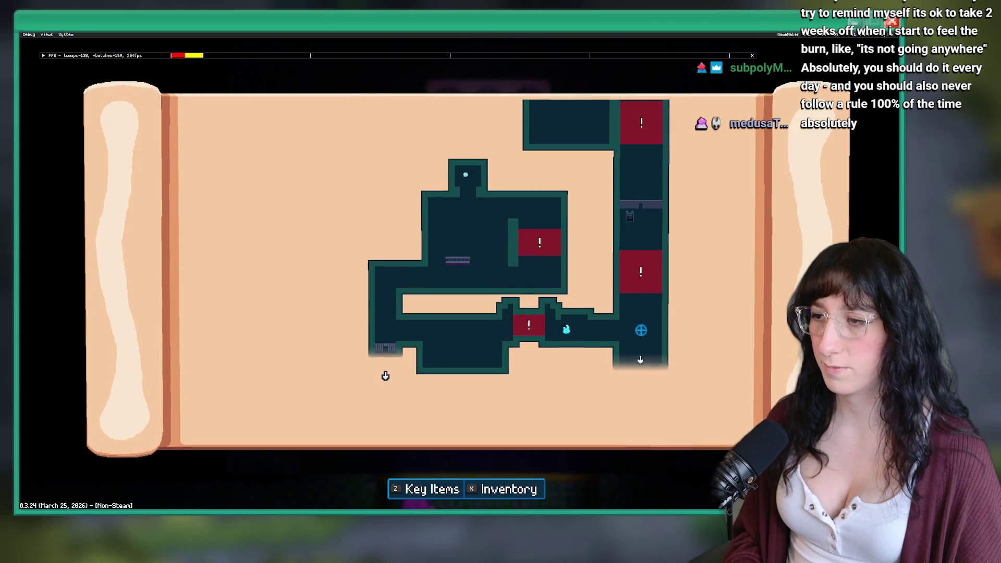
key(Escape)
key(Right)
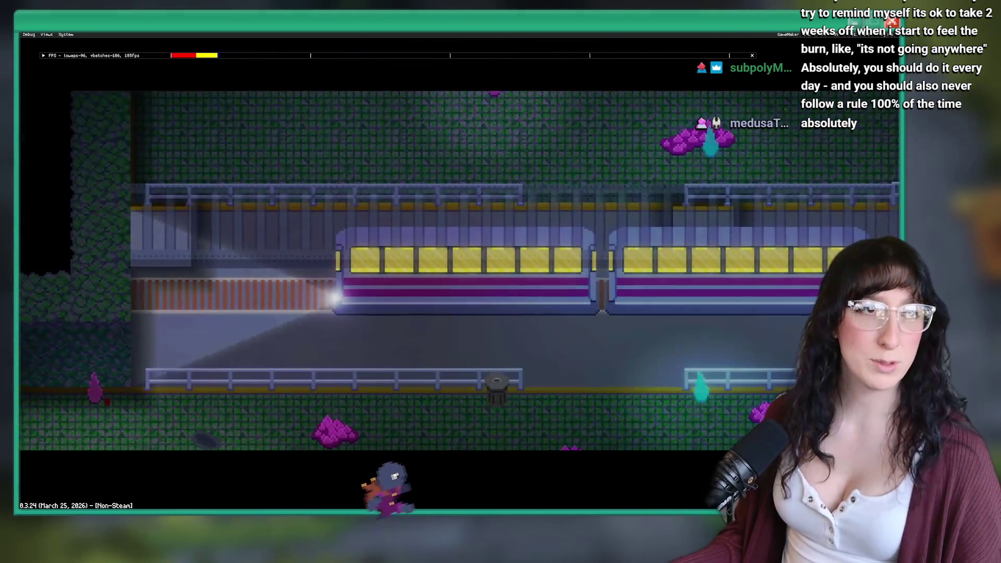
key(Right)
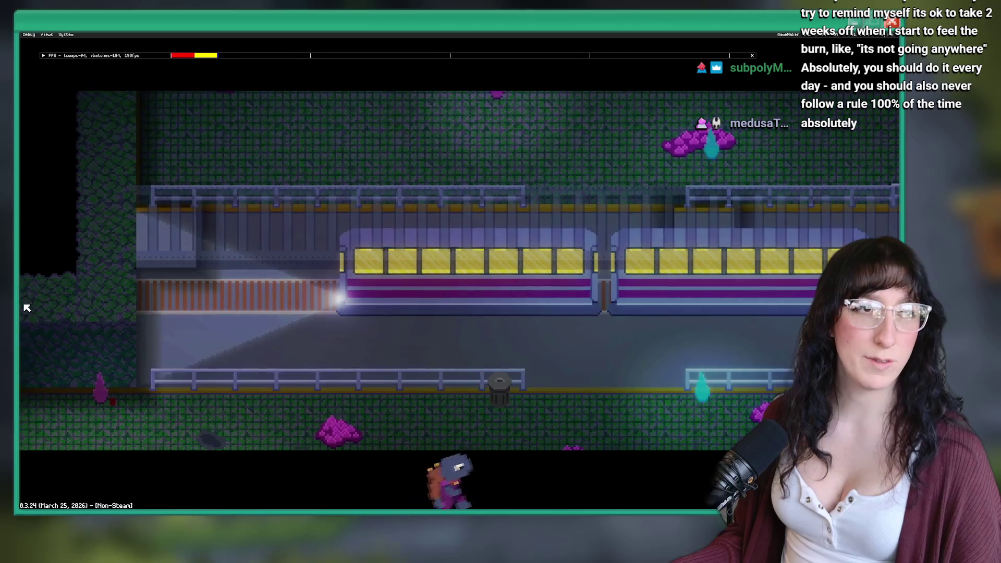
key(Right)
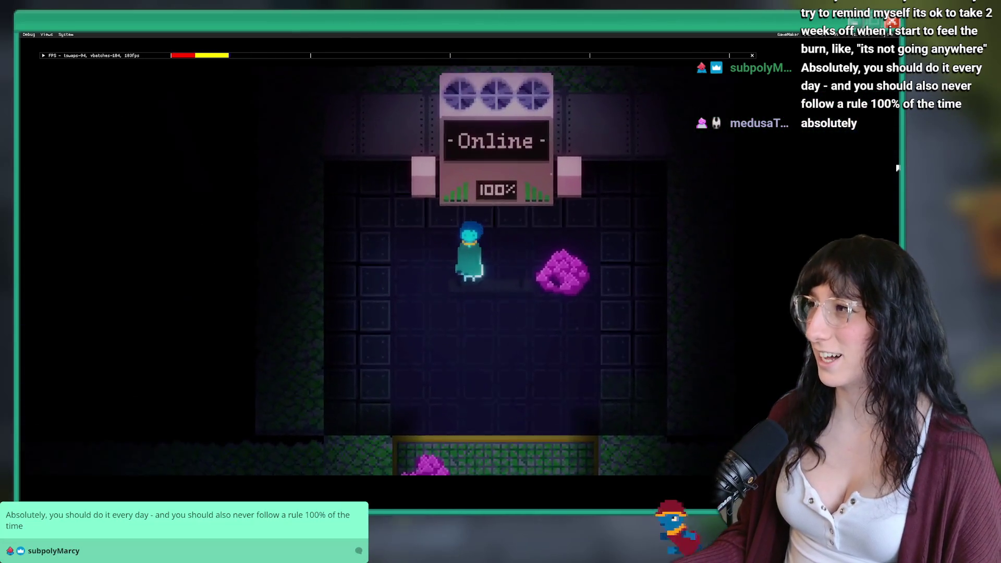
key(Up)
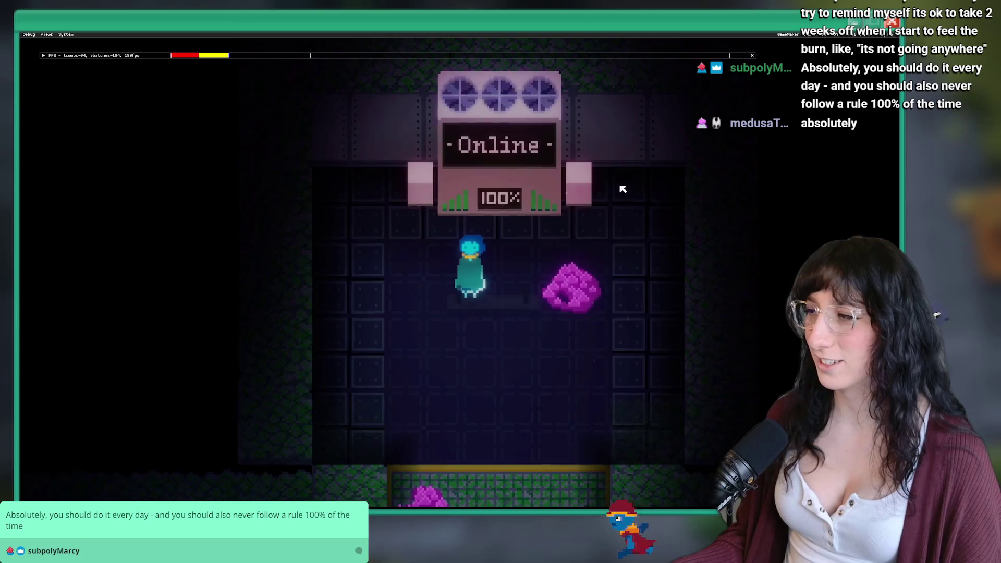
key(Down)
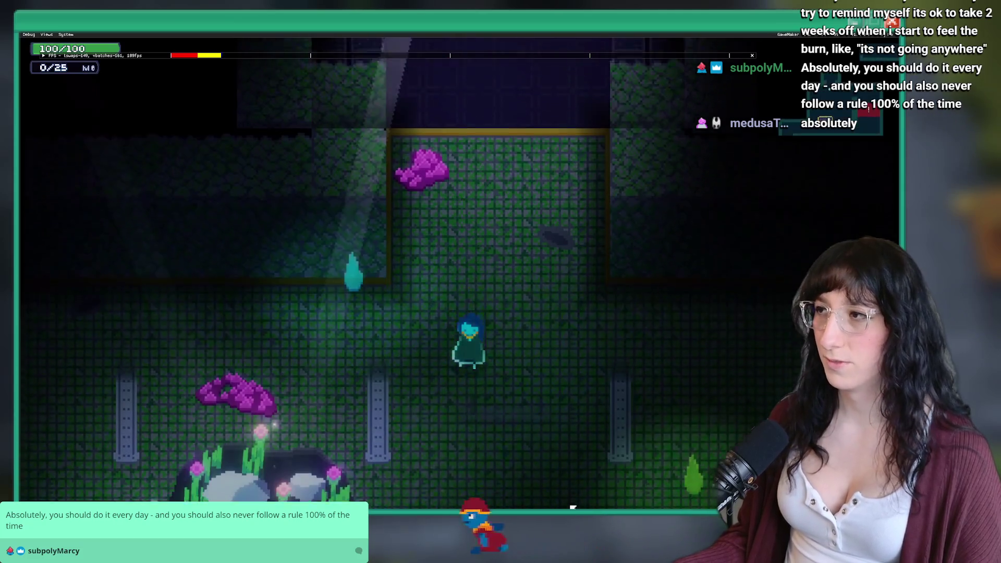
Walk down into the next room, pause the game, and switch back to the GameMaker editor.
key(Down)
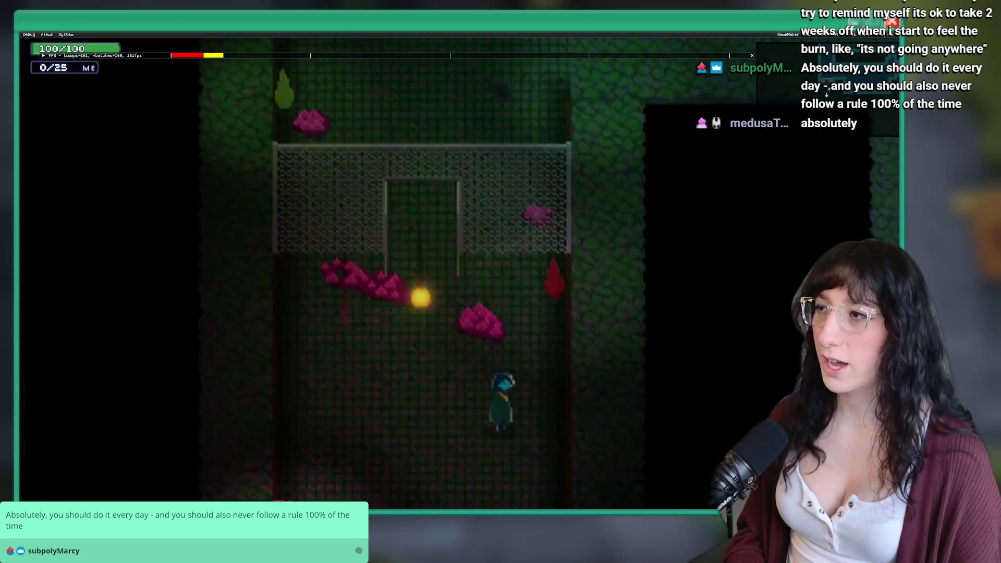
key(Down)
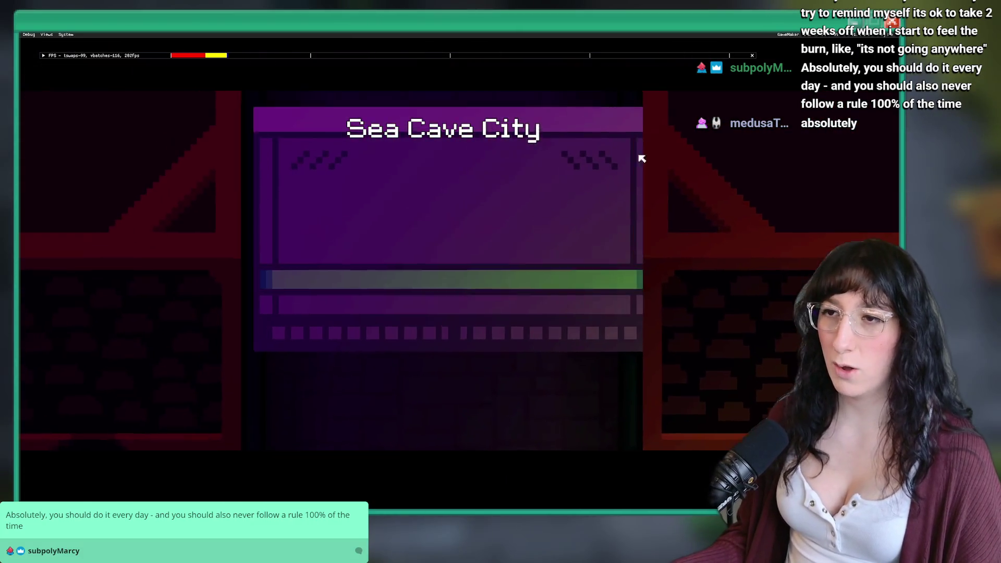
key(Escape)
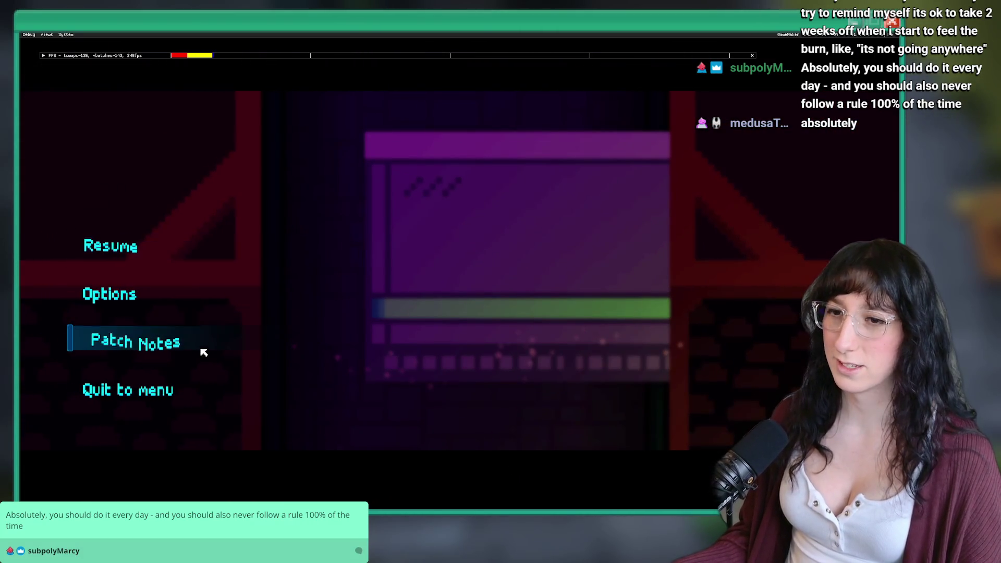
key(alt+Tab)
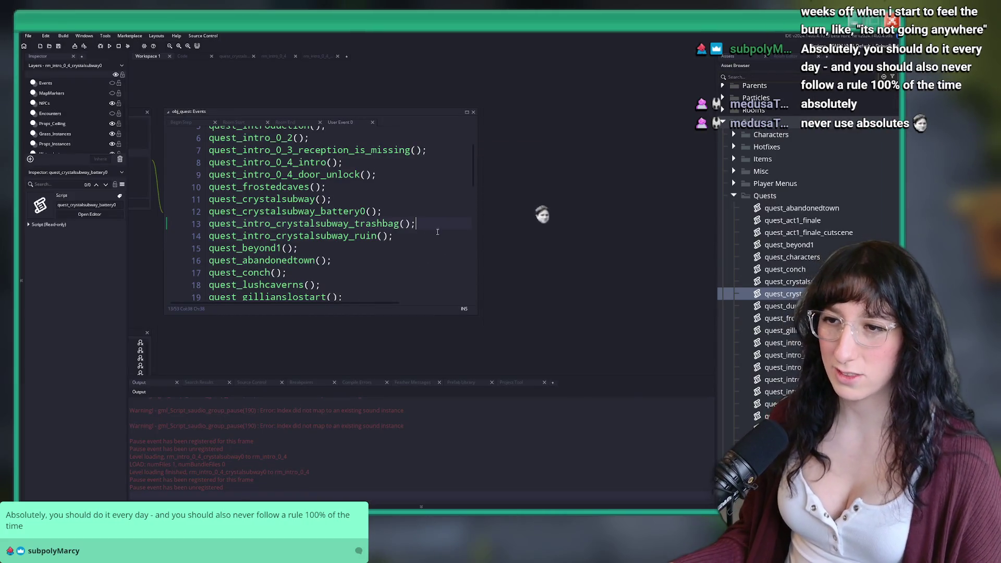
Open the quest_intro_0_4_door_unlock script in a maximized, panel-free code view.
drag(477, 213, 595, 212)
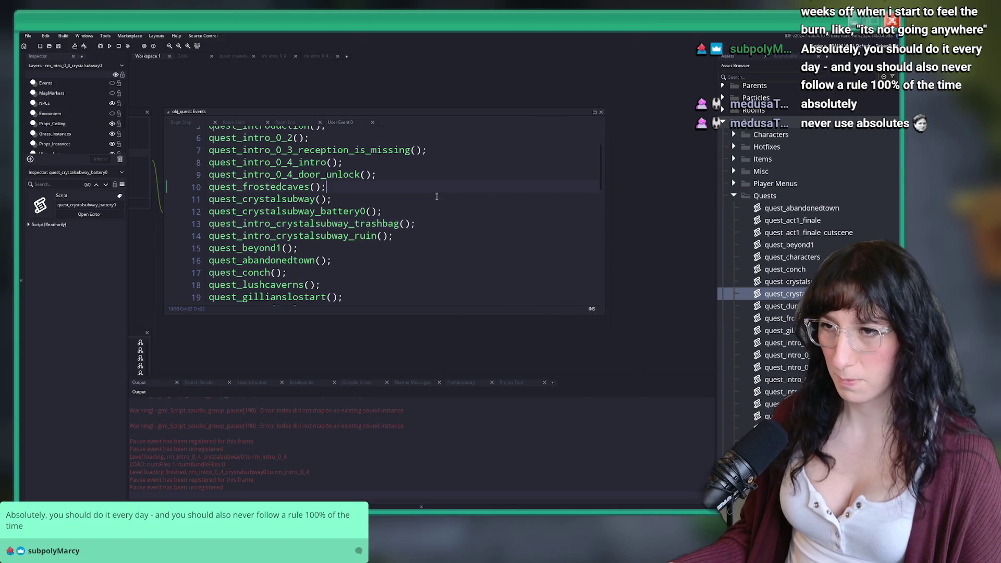
middle_click(313, 174)
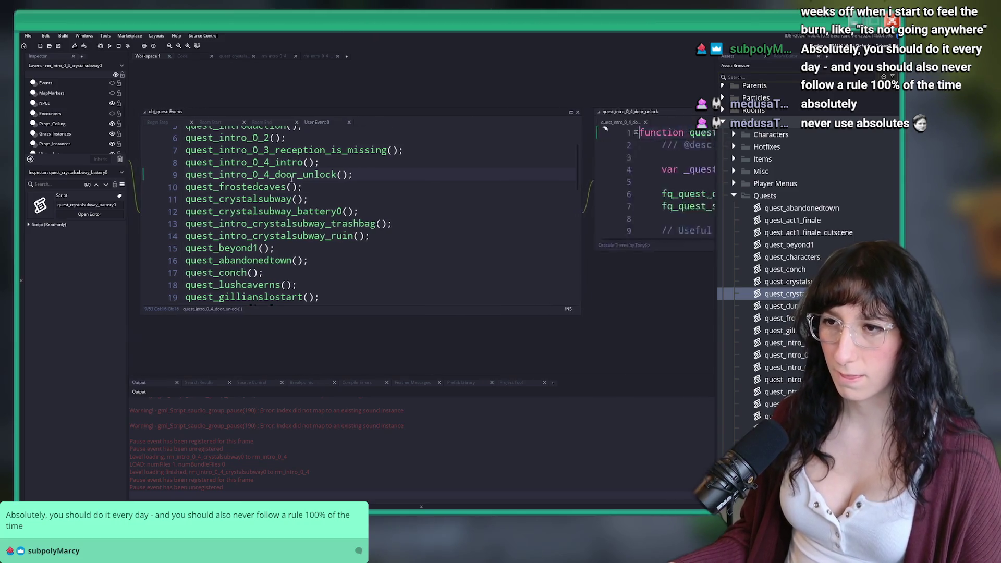
key(ctrl+m)
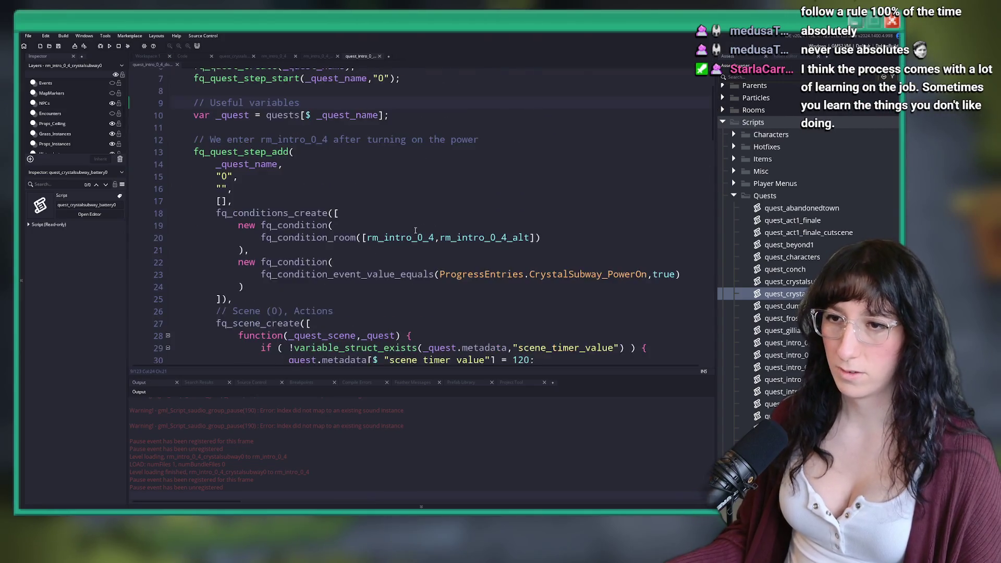
scroll(412, 228, down, 4)
scroll(458, 152, up, 1)
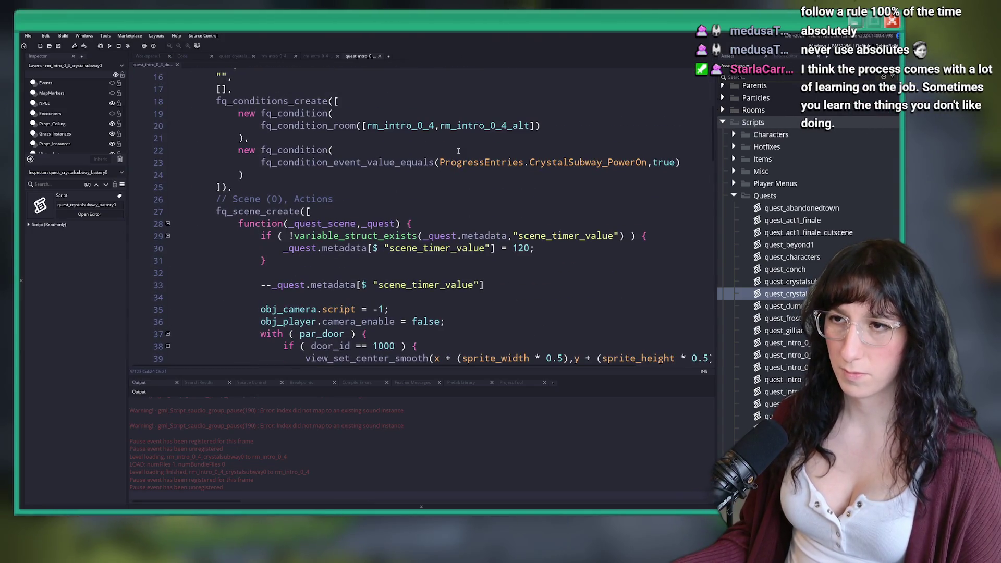
click(551, 131)
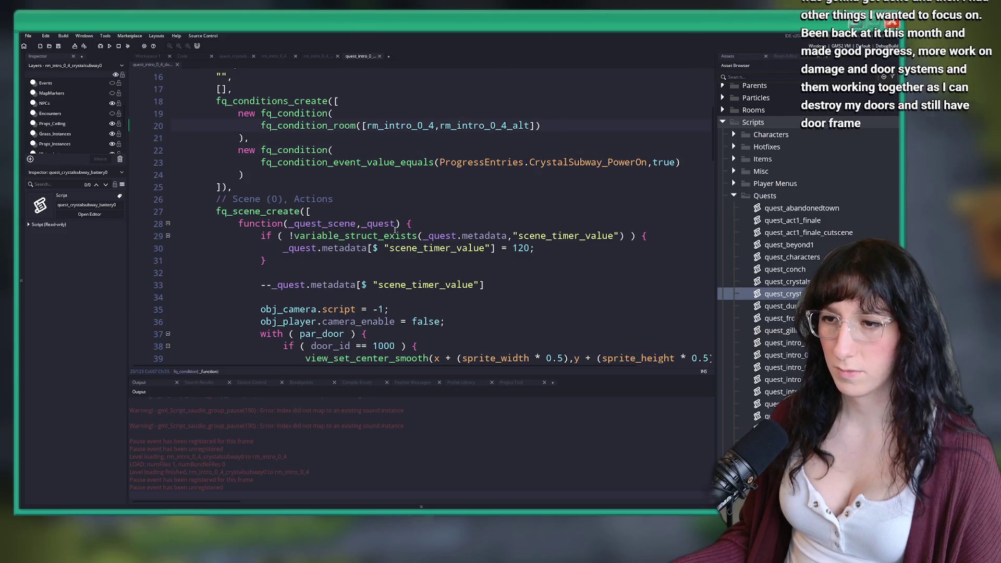
scroll(394, 229, down, 3)
click(590, 246)
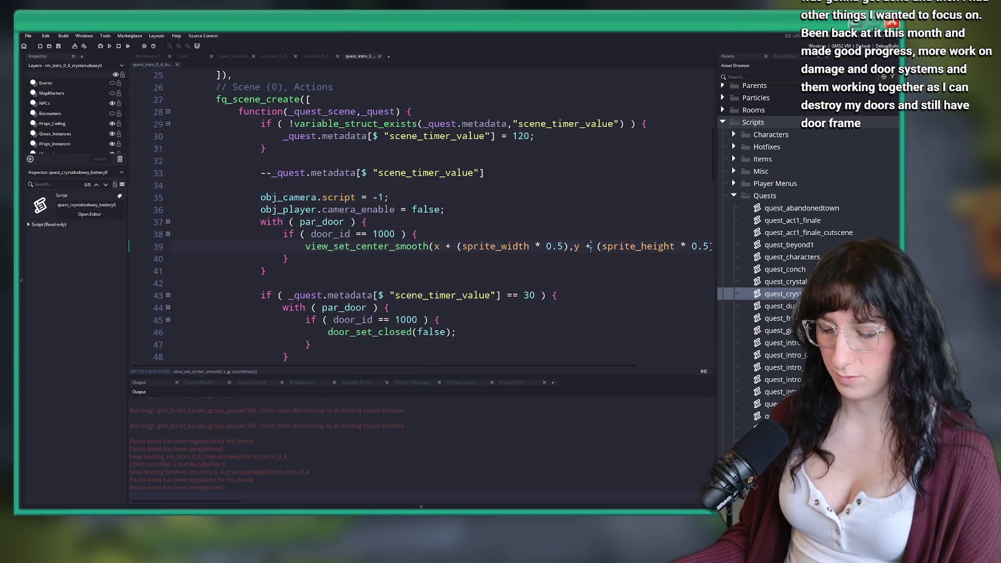
key(F12)
scroll(371, 249, down, 5)
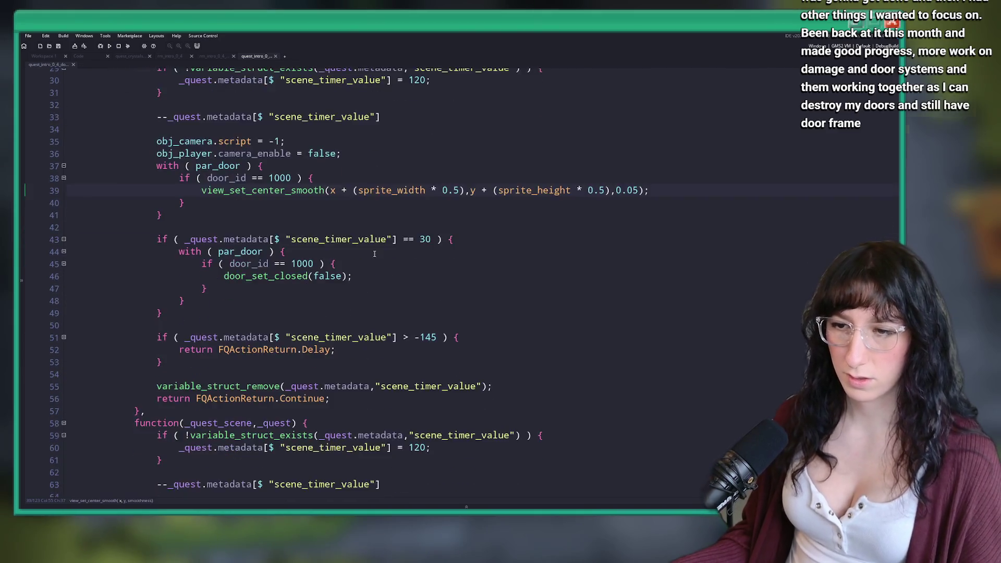
scroll(287, 200, up, 2)
Add a view_set_zoom(0.2,0.1) line after the camera-centering call.
click(296, 135)
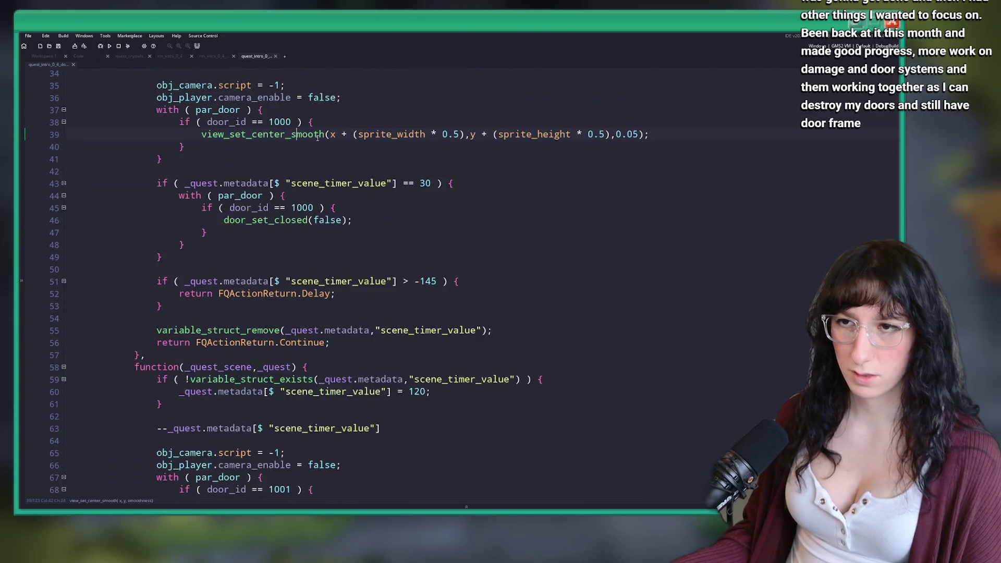
key(Return)
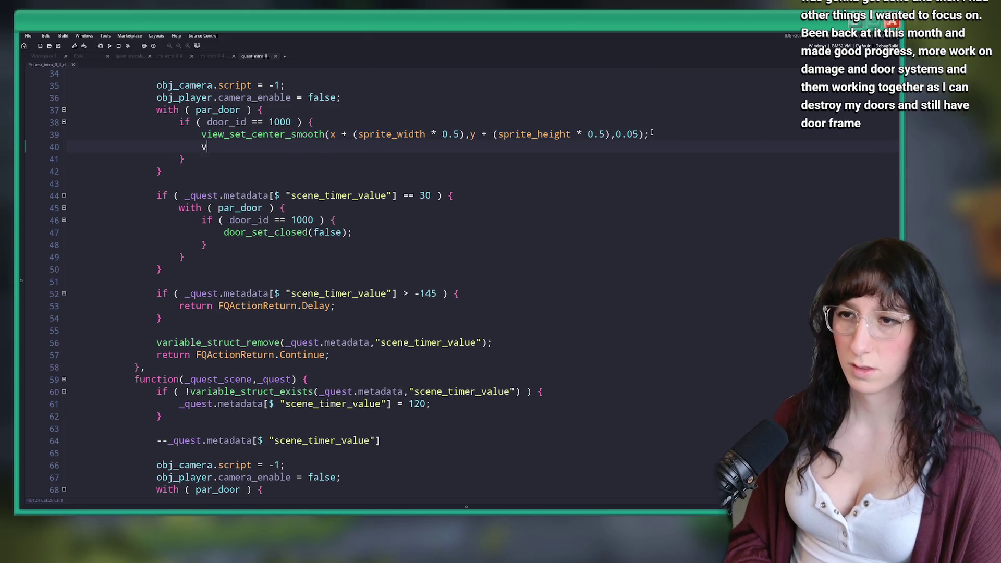
text(iew_set_center)
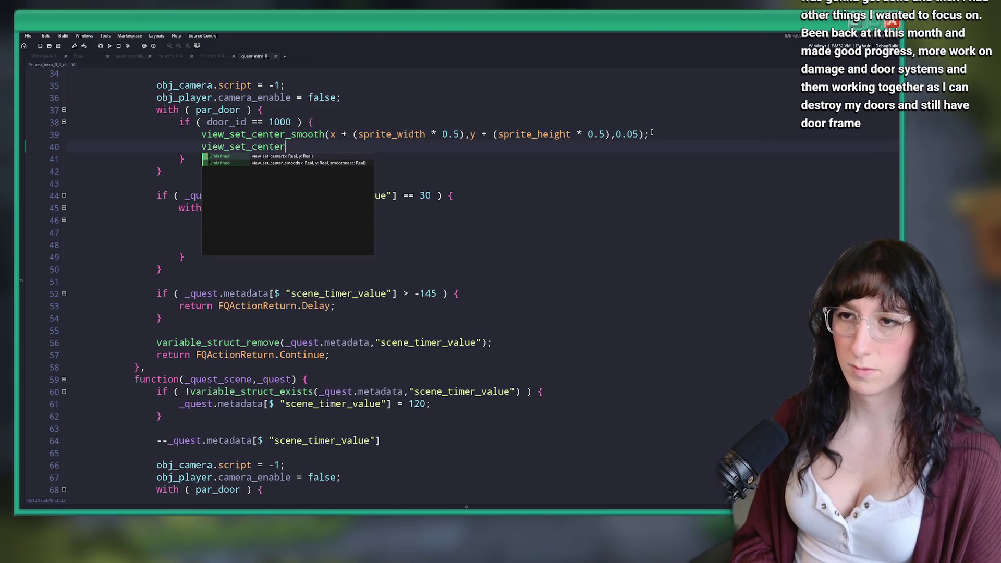
key(BackSpace)
key(BackSpace)
key(BackSpace)
key(BackSpace)
key(BackSpace)
key(BackSpace)
text(zoom(0.2,0)
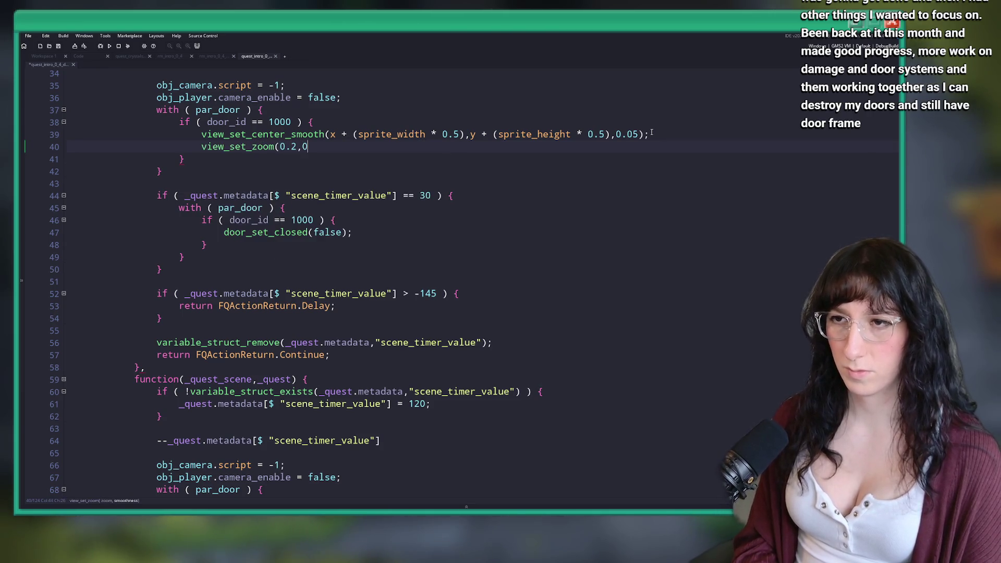
key(Left)
key(Left)
key(BackSpace)
text(1)
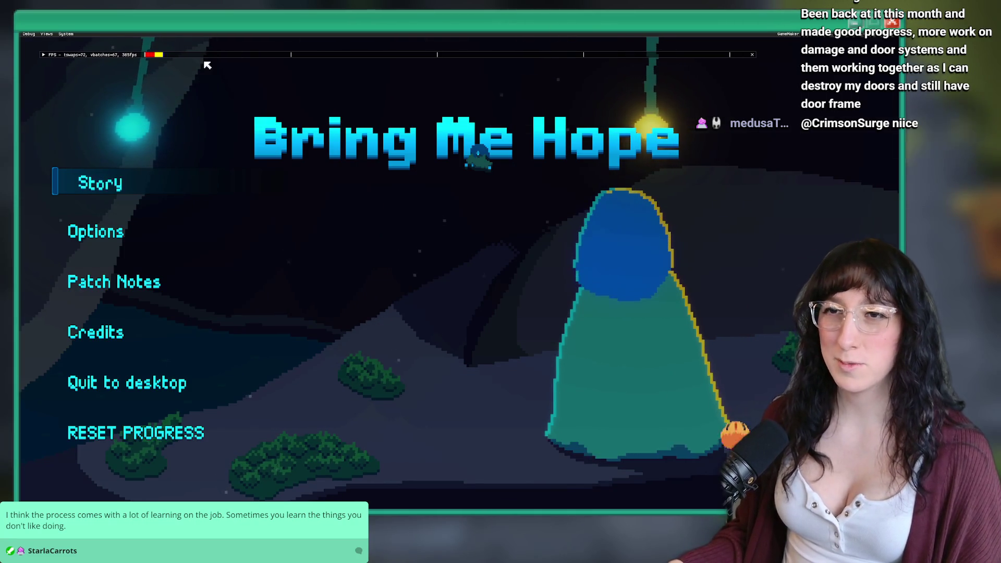
Start the story from the title menu, watch the intro load, then close the game.
click(107, 169)
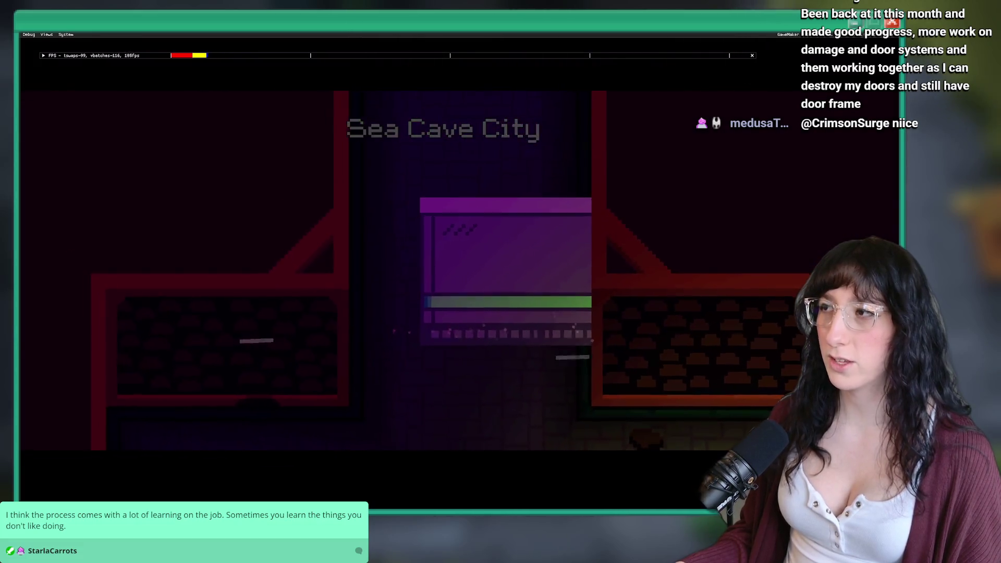
key(Escape)
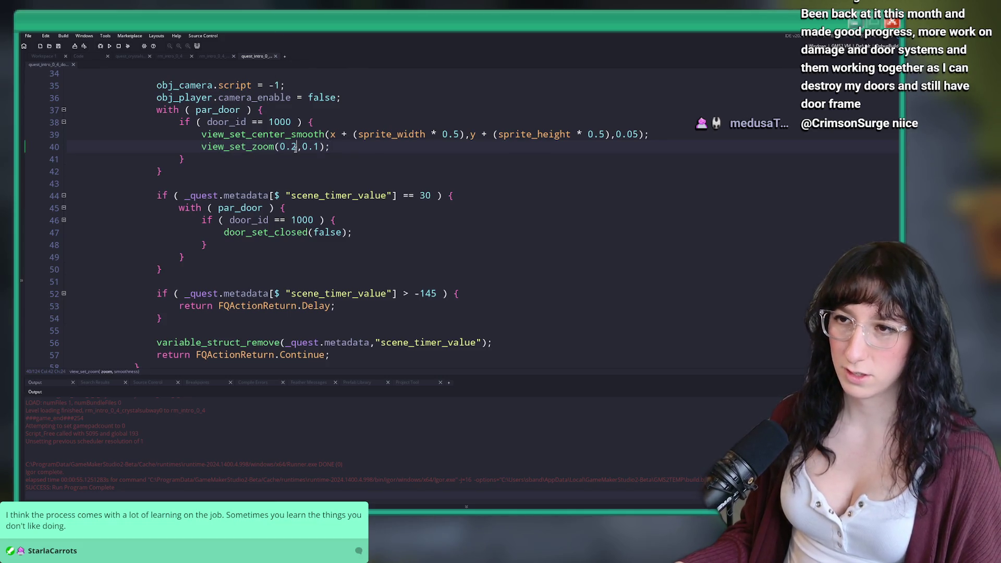
Change the zoom line to view_set_zoom(0.25,0.1) and save the door-unlock script.
text(5)
key(Left)
key(Left)
key(Left)
key(ctrl+s)
Paste the view_set_zoom(0.25,0.1) line into the door 1001 and 1002 scenes.
scroll(197, 149, down, 8)
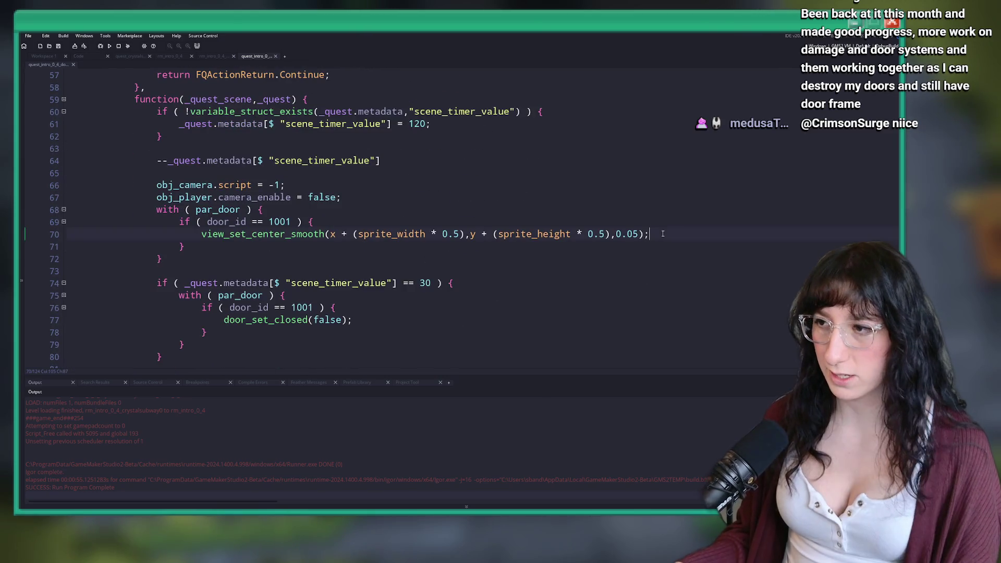
click(653, 233)
key(Return)
text(view_set_zoom(0.25,0.1);)
scroll(399, 231, down, 6)
scroll(399, 231, down, 5)
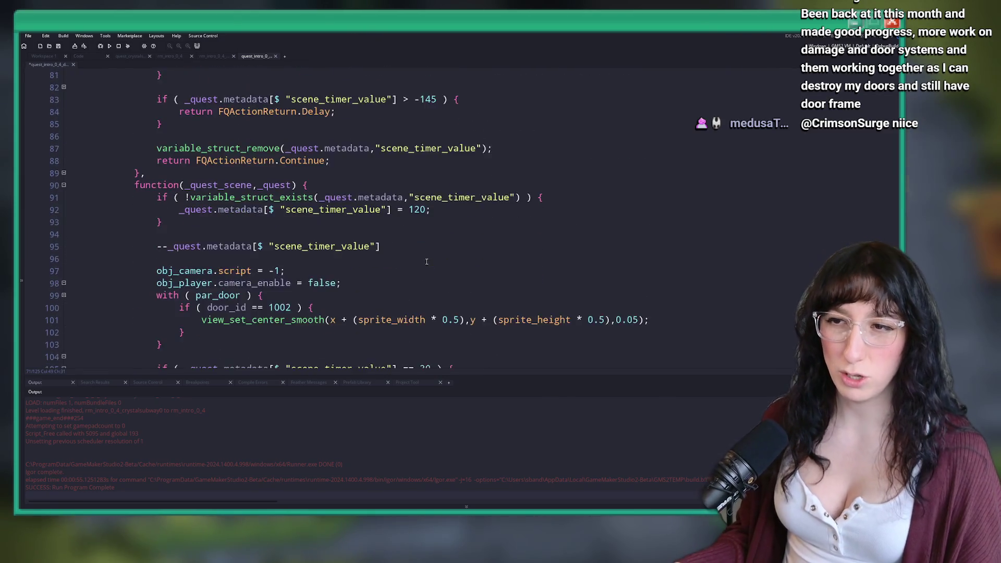
key(Return)
text(view_set_zoom(0.25,0.1);)
scroll(564, 172, down, 5)
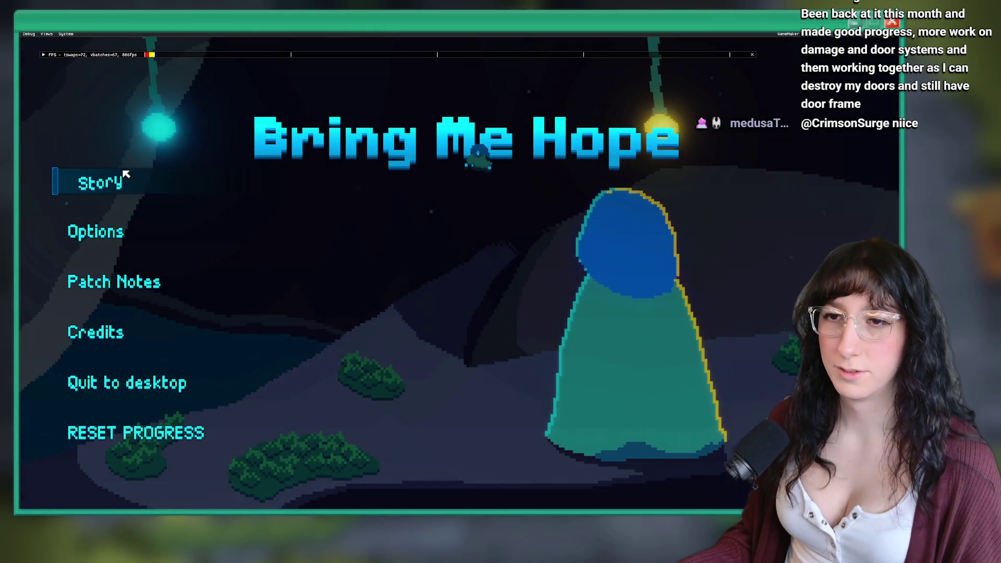
Start the story, glance at the dungeon map, and walk up into Crystal Subway.
click(127, 177)
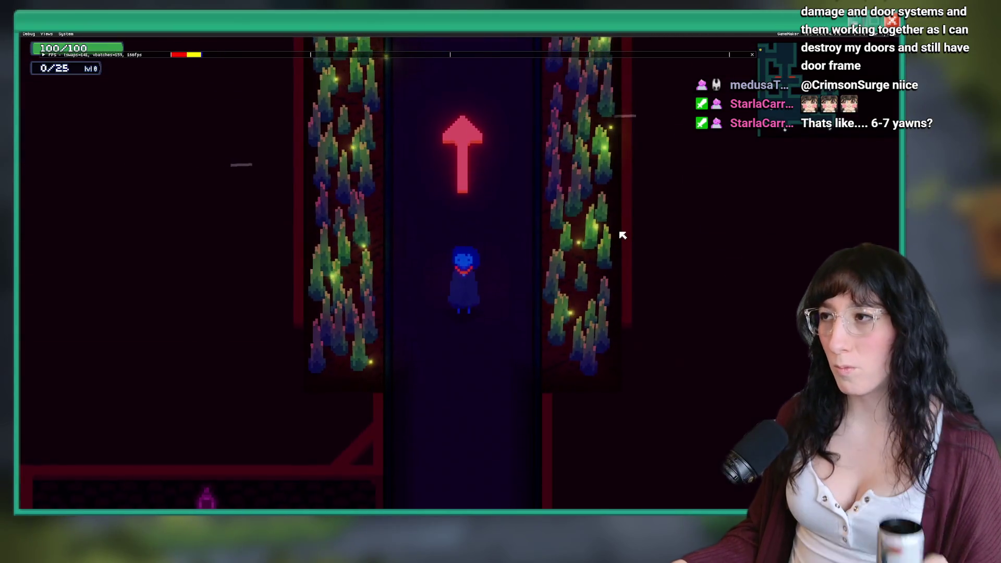
key(m)
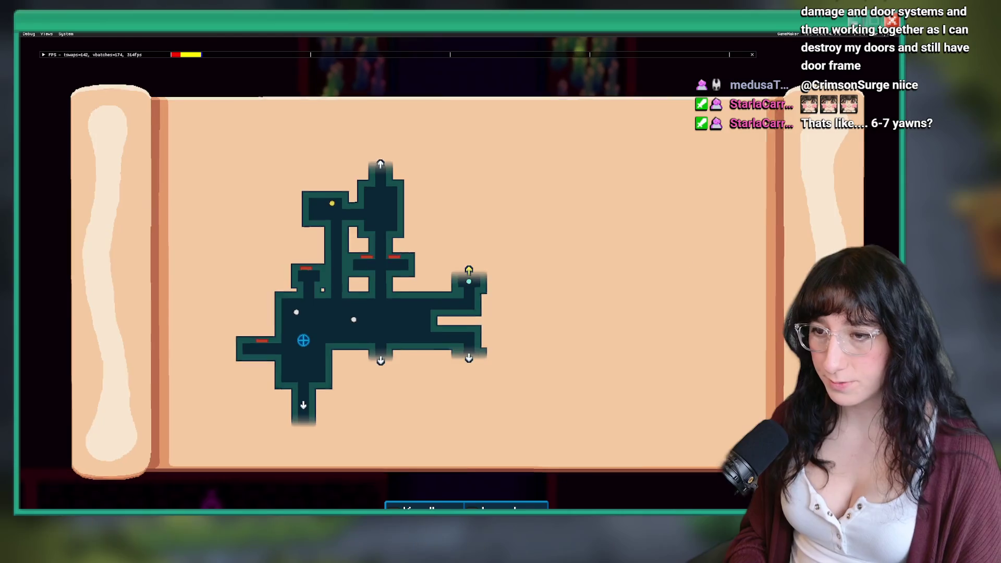
key(m)
key(w)
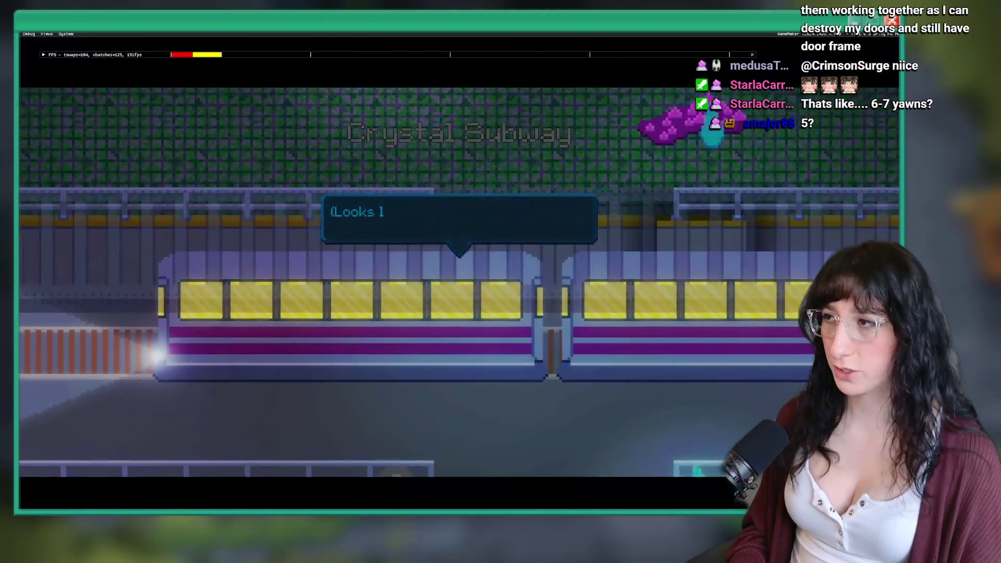
key(space)
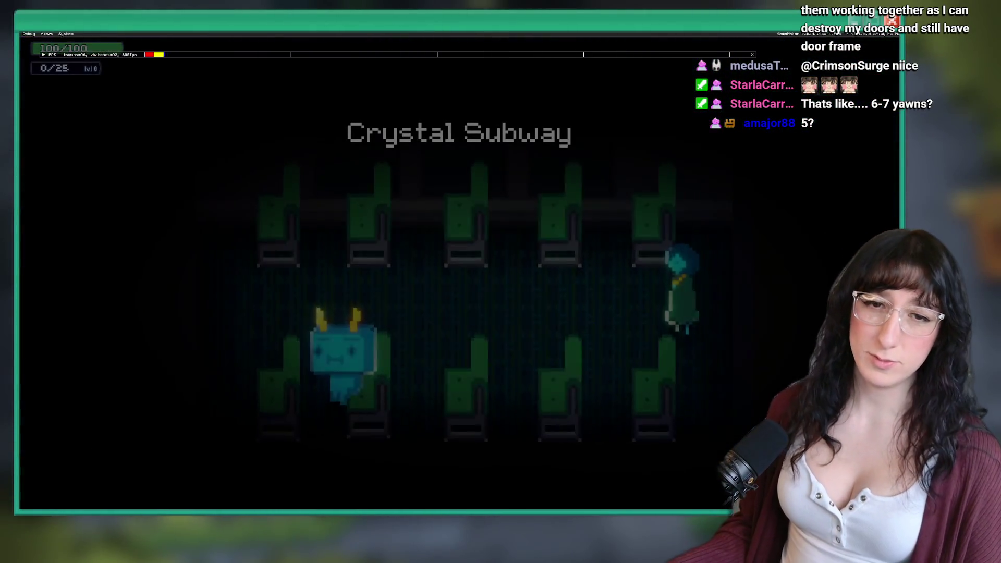
Talk to the robot passenger, then cross the carriage and step down onto the platform.
key(Left)
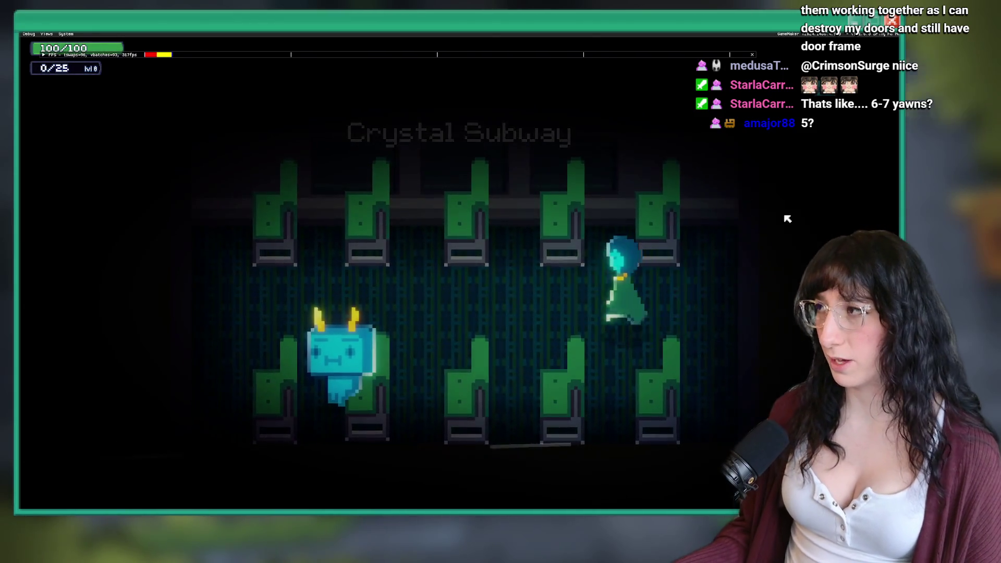
key(space)
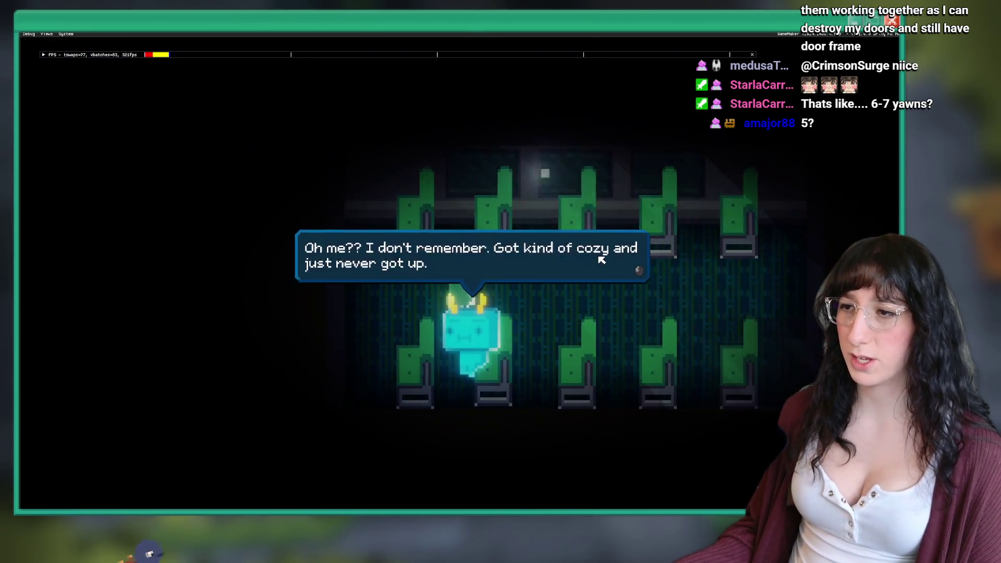
key(space)
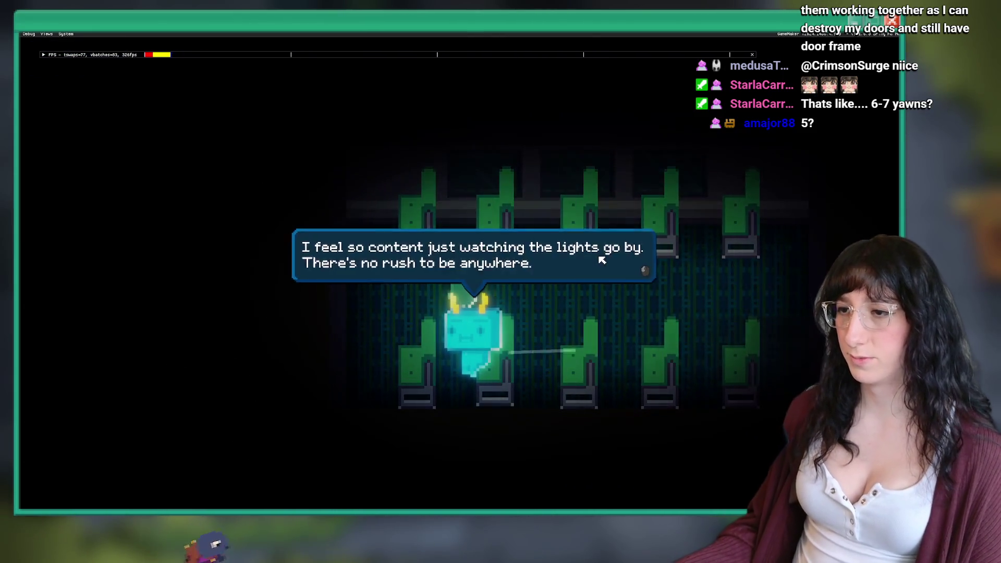
key(space)
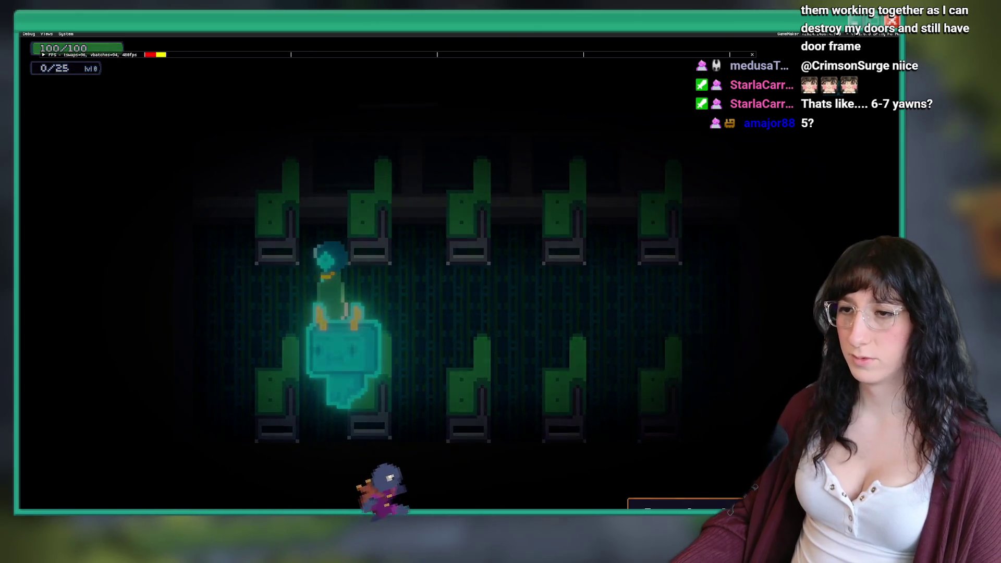
key(Right)
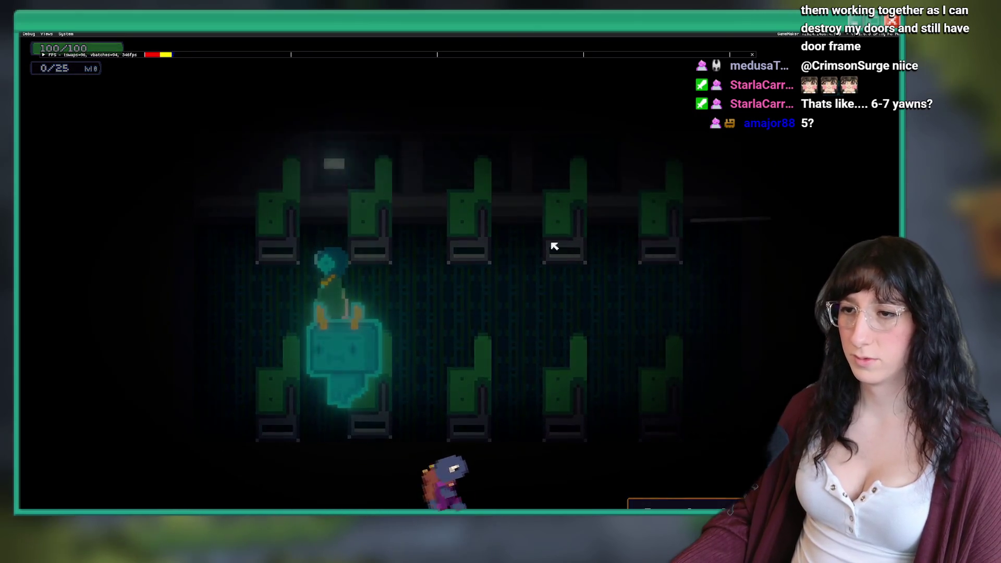
key(Right)
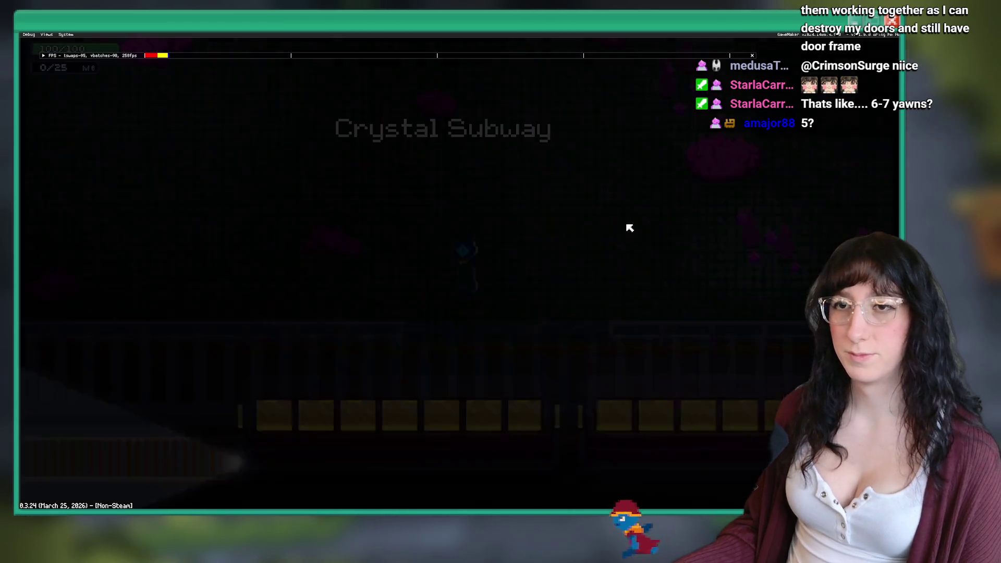
key(Down)
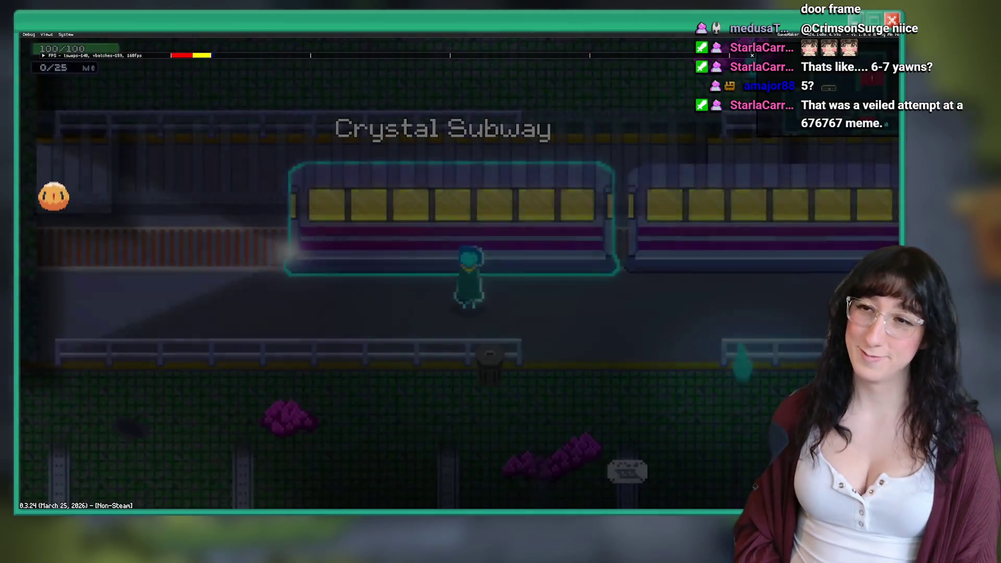
Check the area map and ride the subway train to the next stop.
key(m)
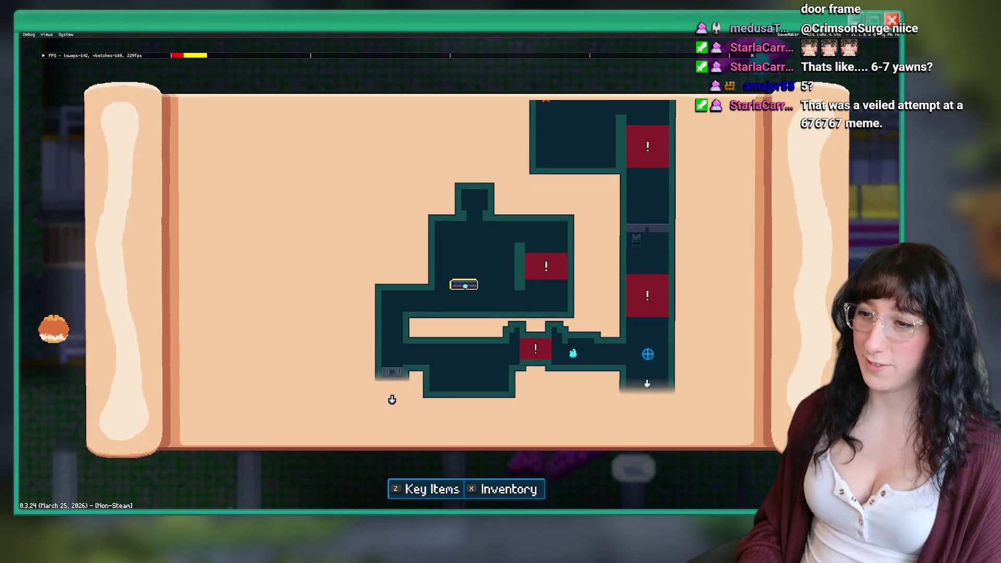
key(m)
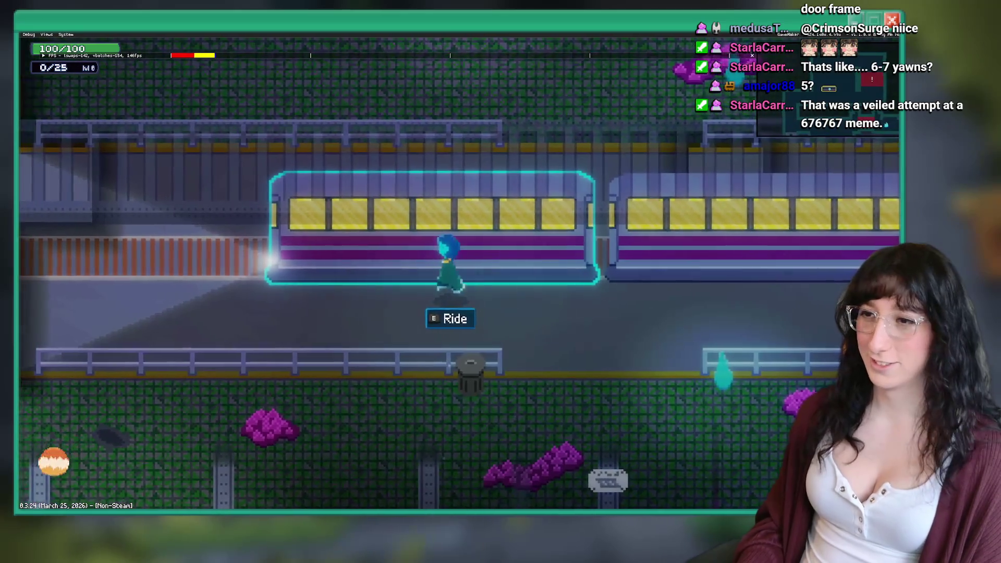
key(e)
key(m)
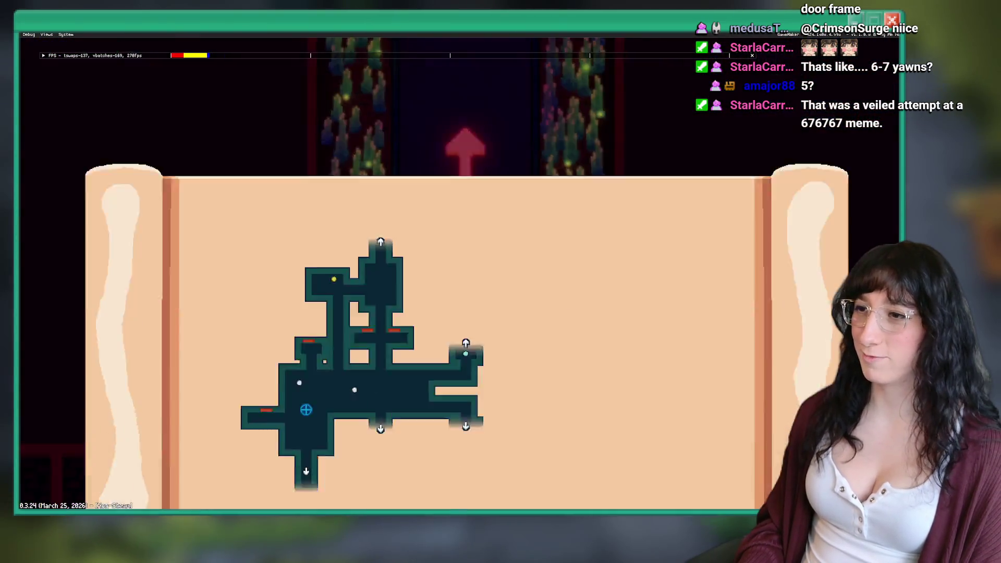
key(m)
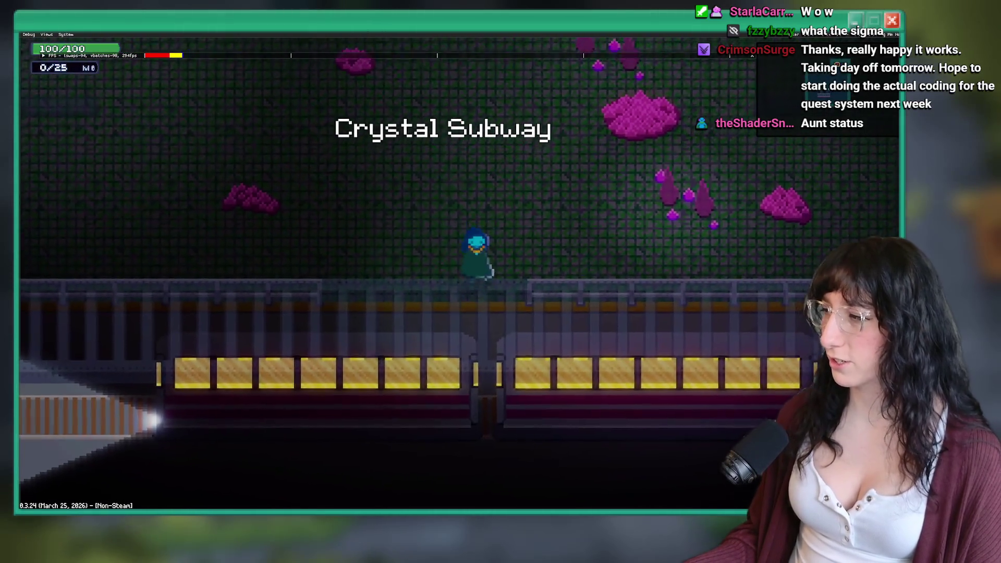
Walk through the crystal rooms into Bobbys Tools and back down to the train.
key(s)
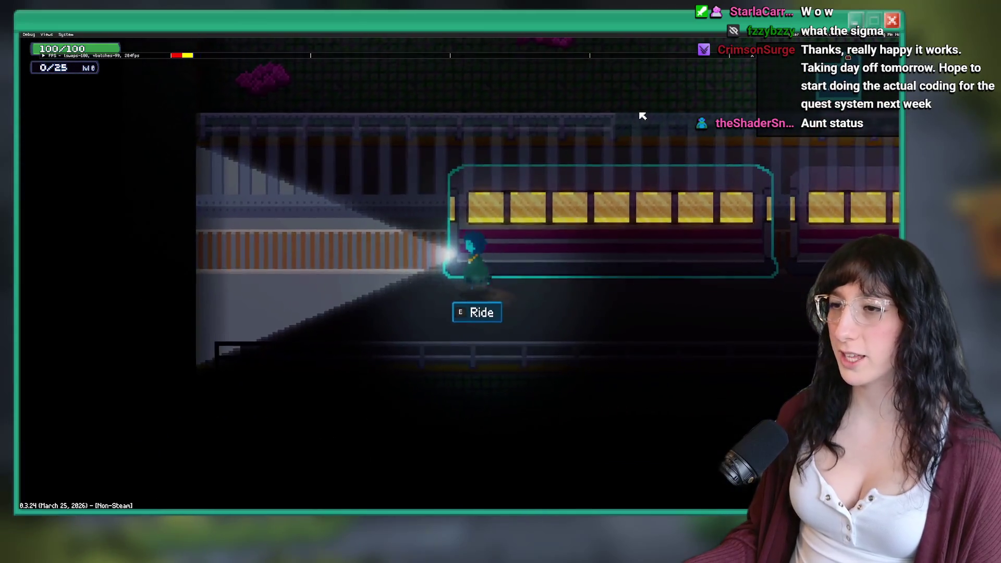
key(w)
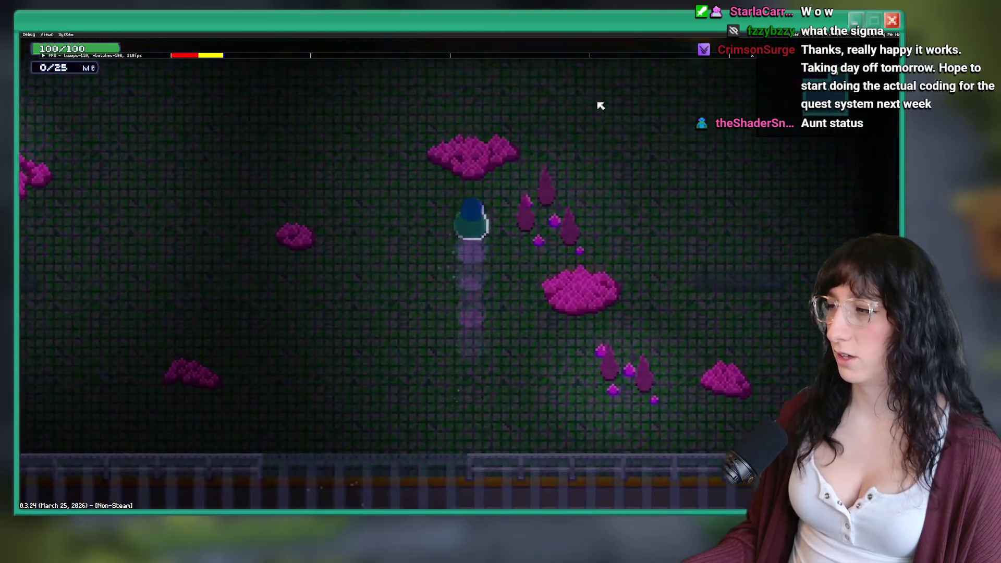
key(w)
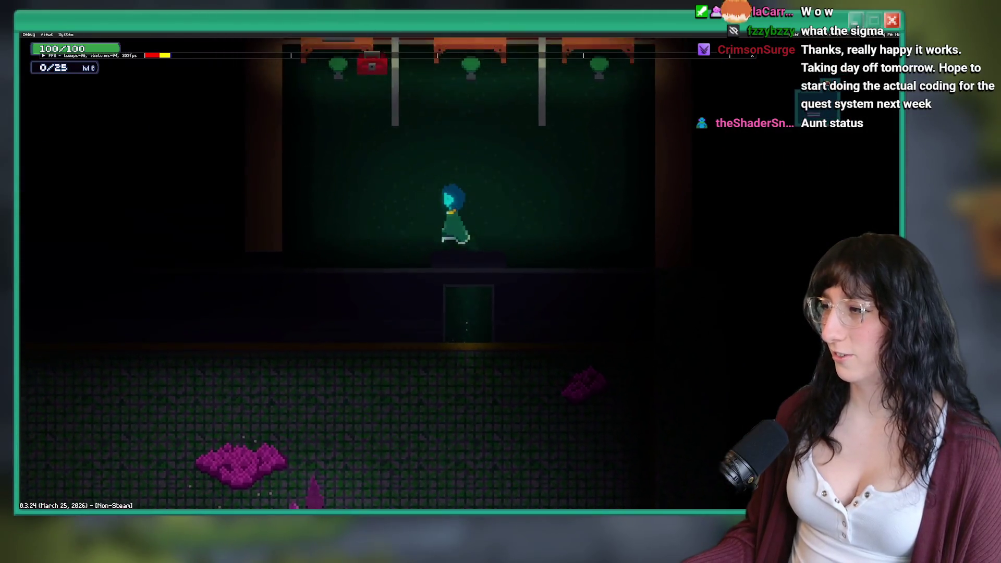
key(s)
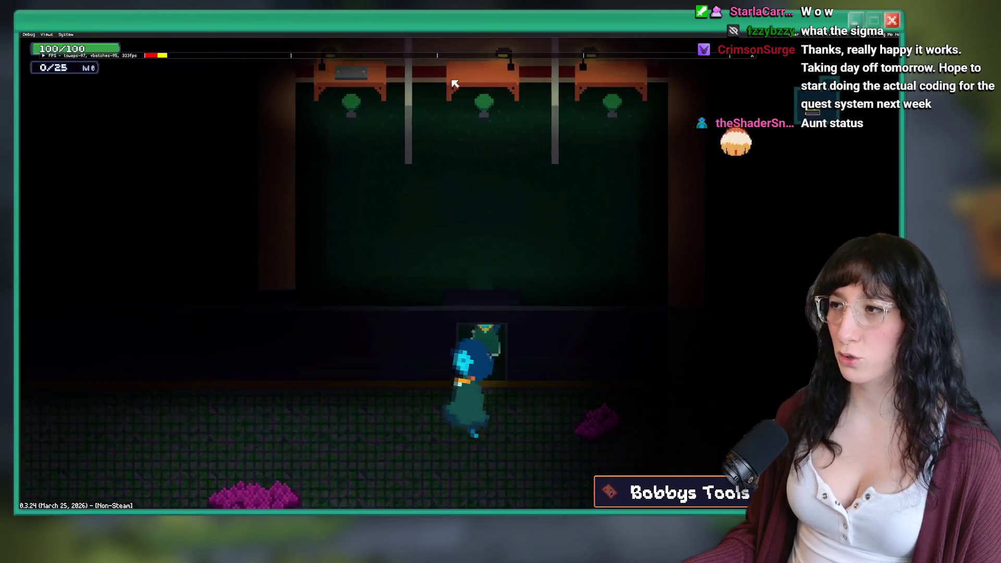
key(s)
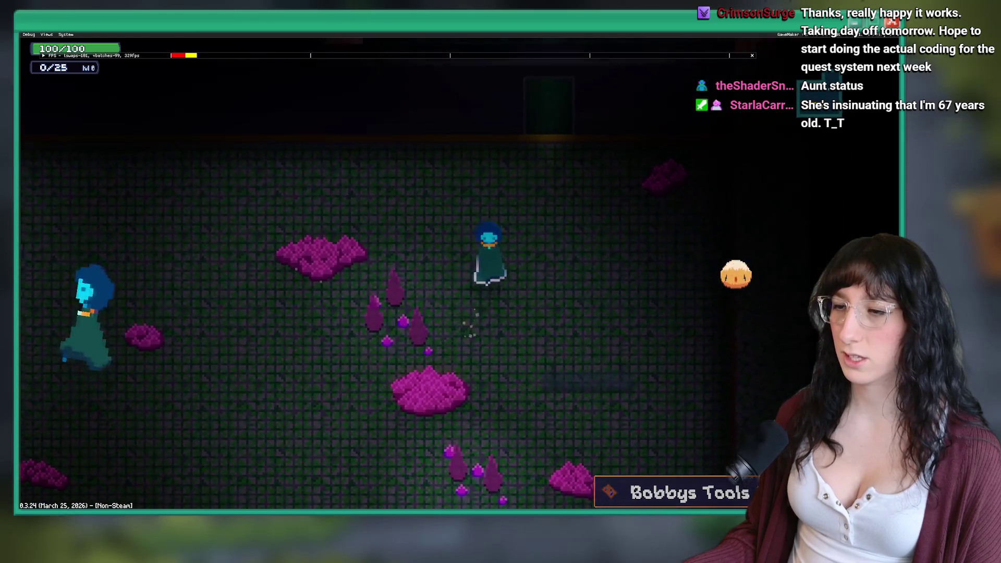
key(s)
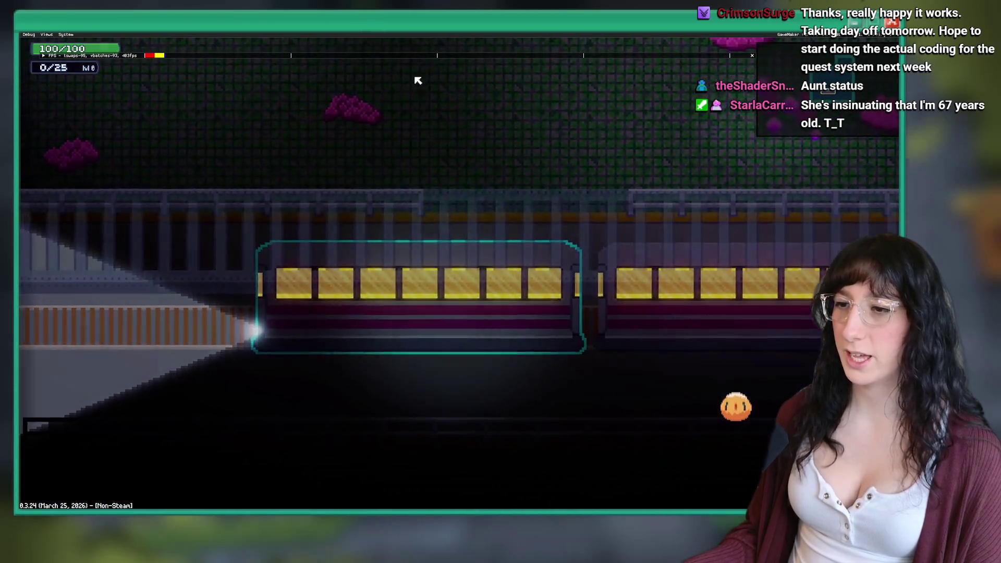
key(s)
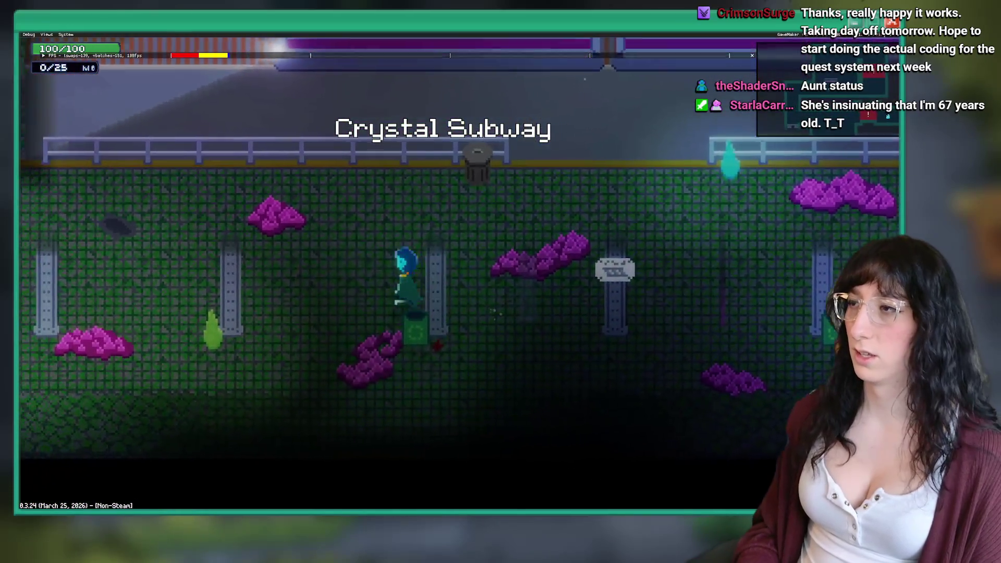
Check the area map, ride to Cave City, and talk with the aunt in her bedroom.
key(m)
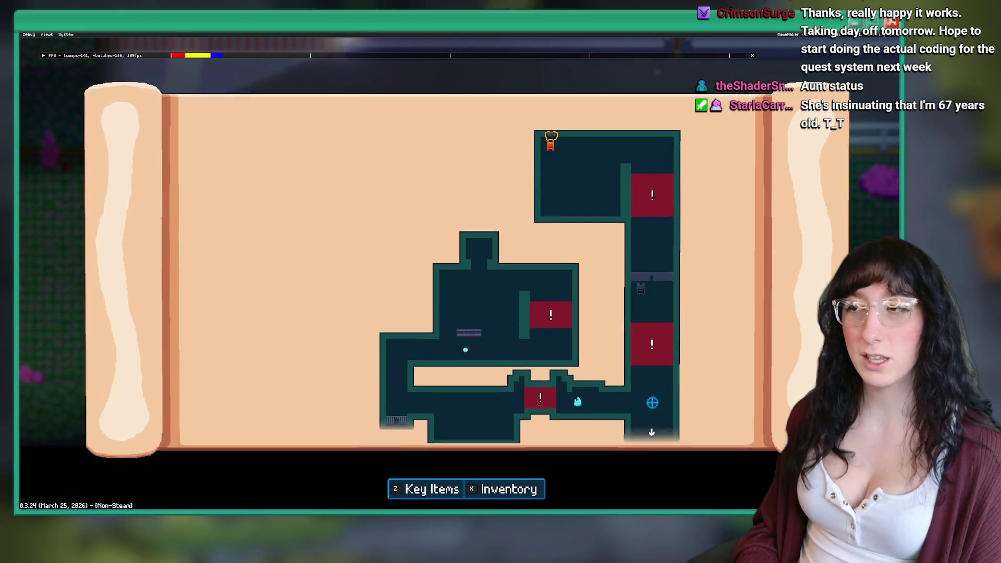
mouse_move(396, 416)
mouse_down()
mouse_move(396, 425)
mouse_move(431, 317)
mouse_move(475, 293)
mouse_up()
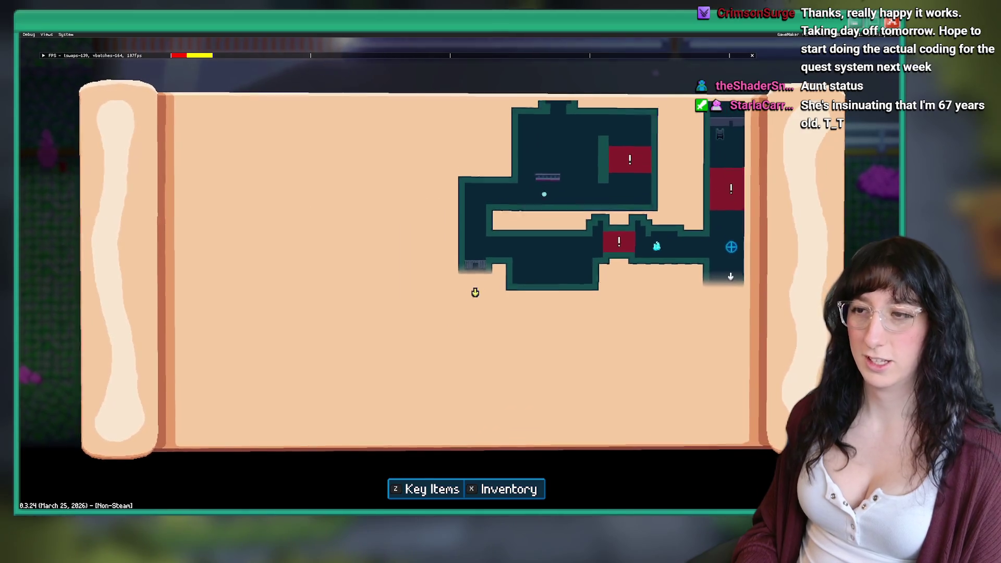
key(m)
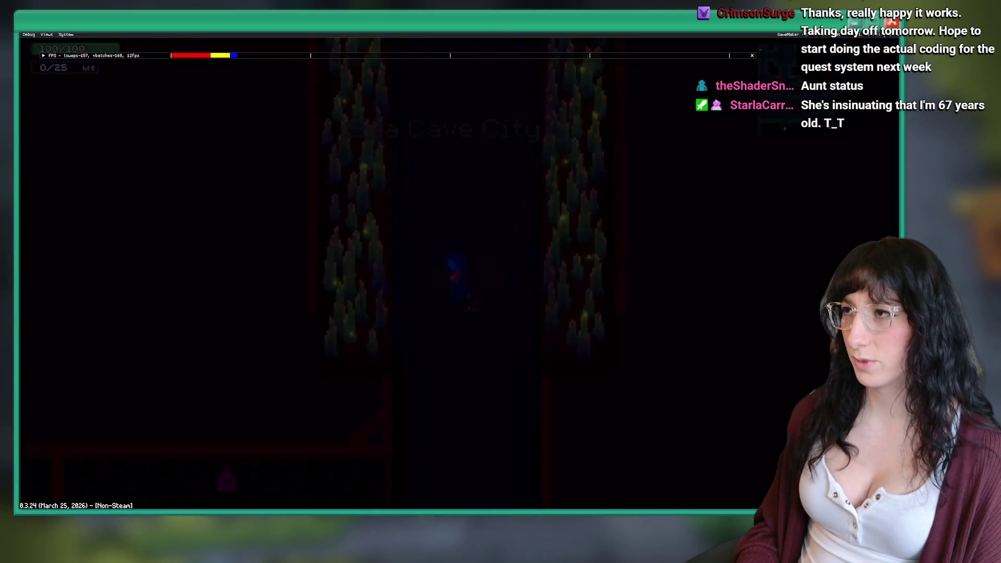
key(a)
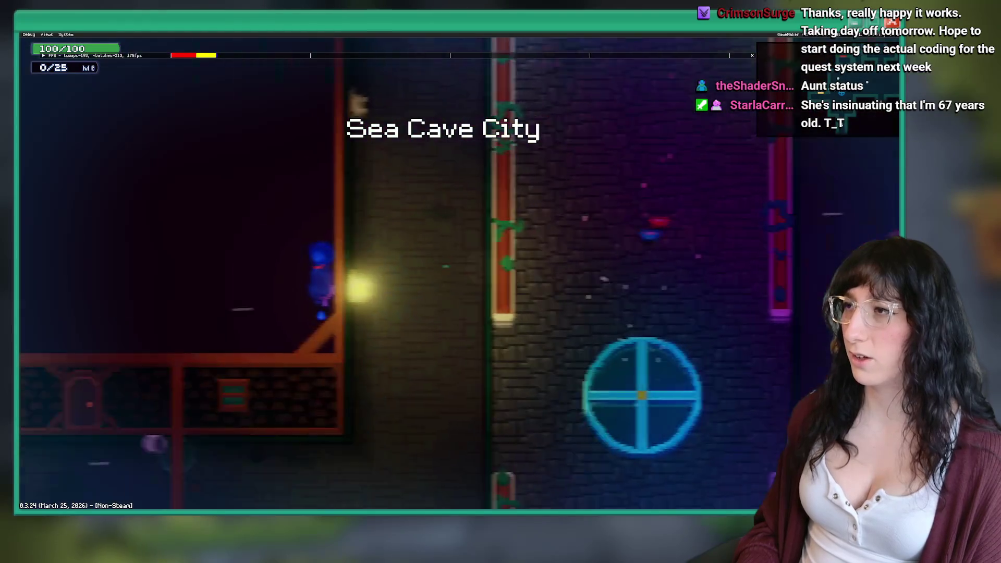
key(s)
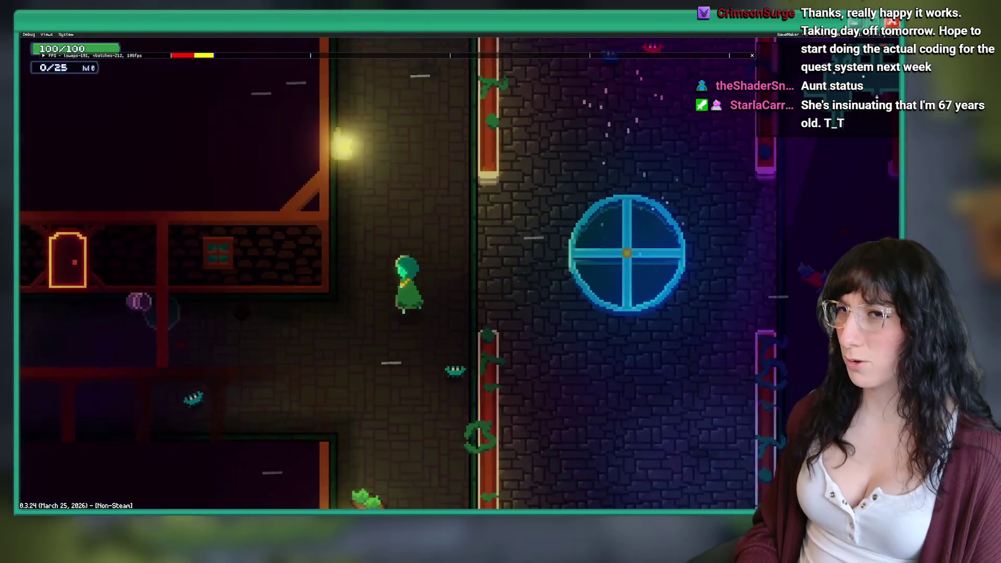
key(a)
key(w)
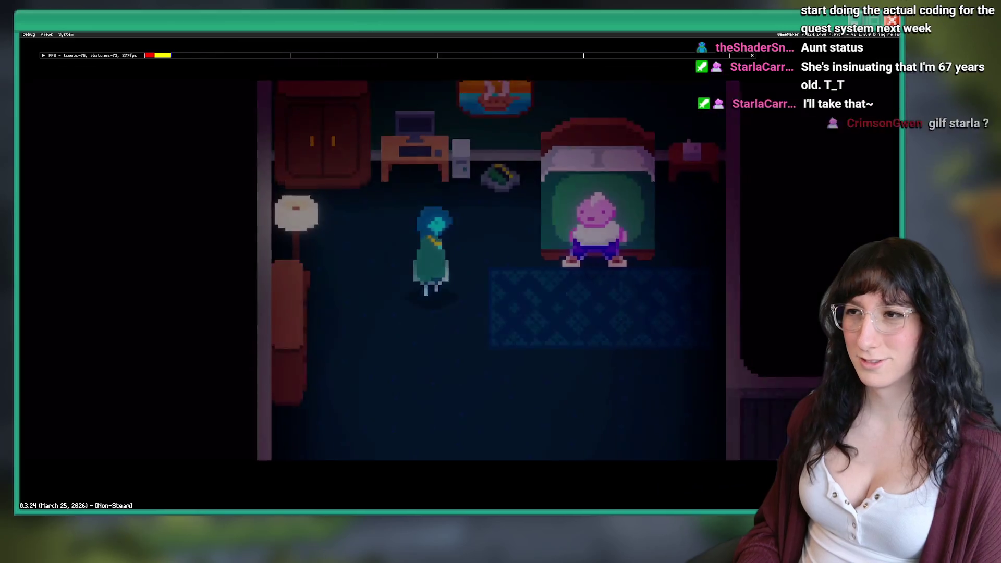
key(space)
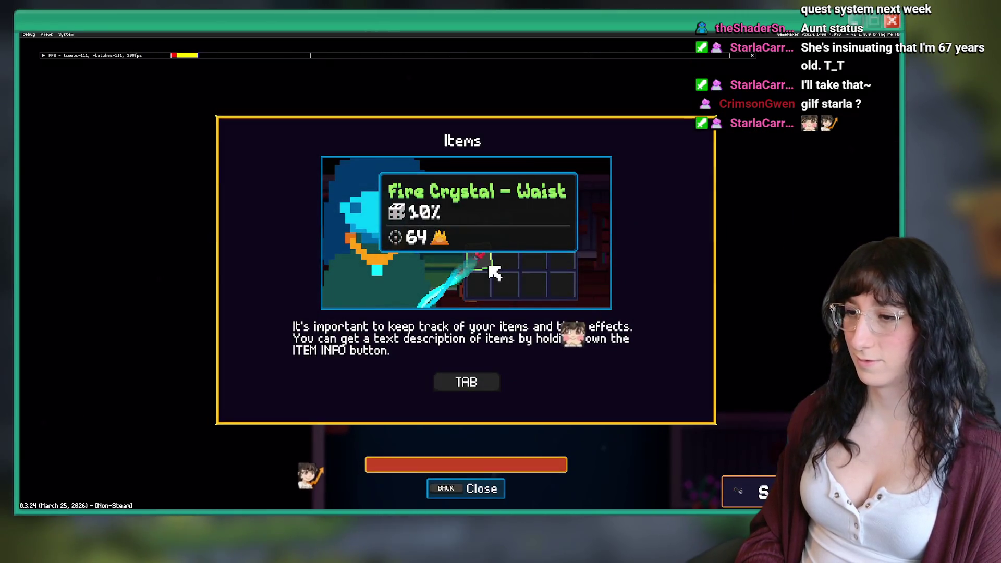
key(BackSpace)
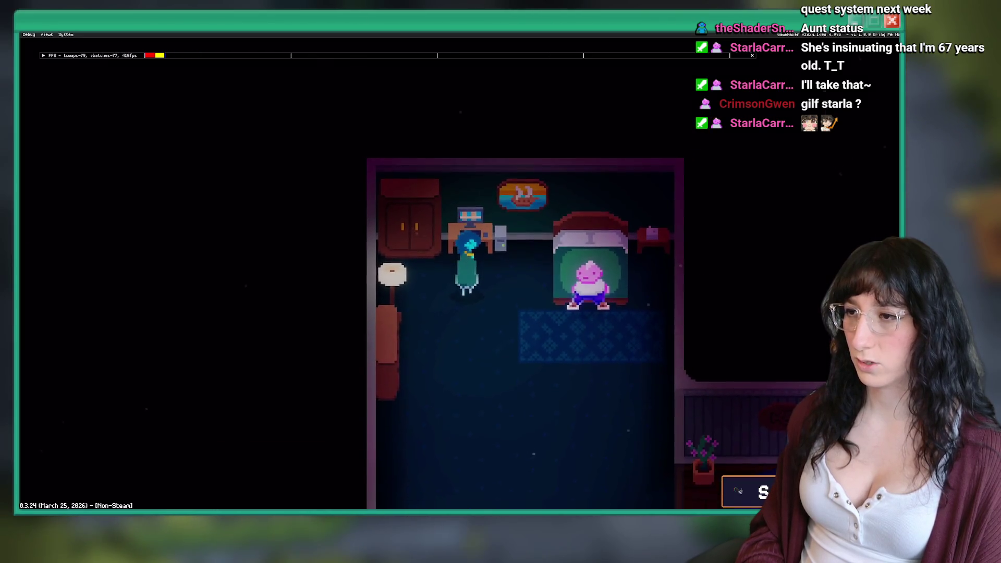
Leave the bedroom and talk with the pink NPC nearby.
key(Down)
key(Right)
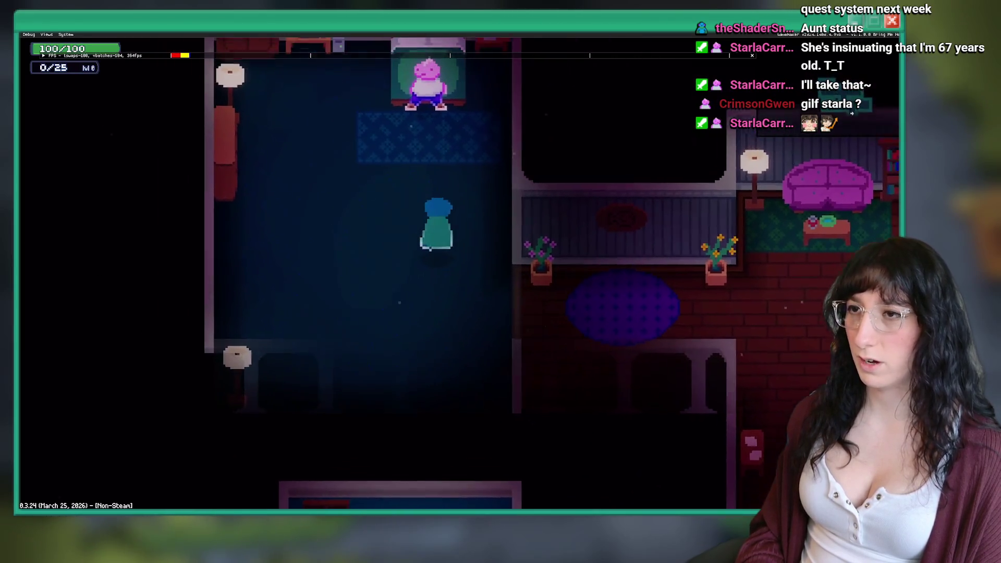
key(Up)
key(Return)
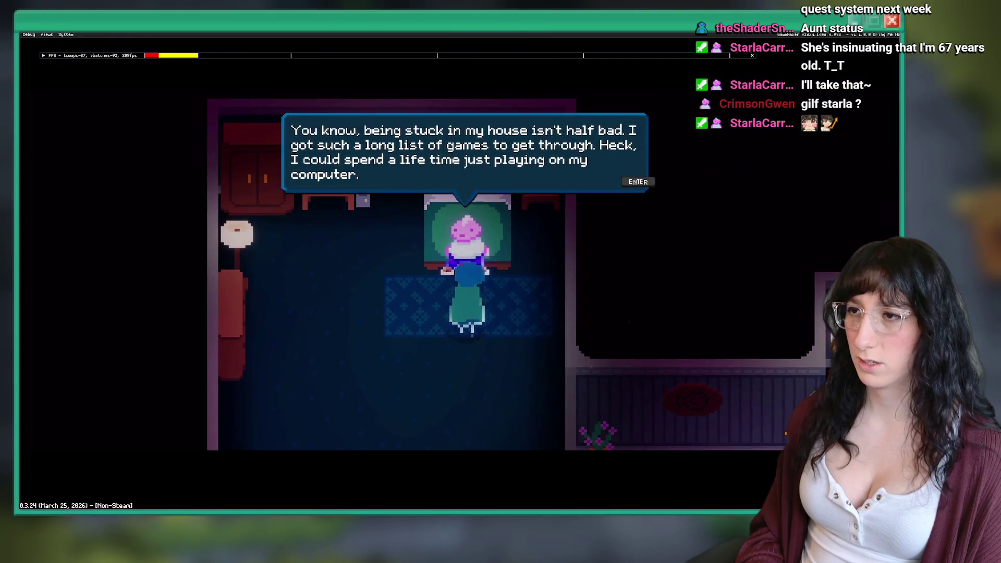
key(Return)
key(Down)
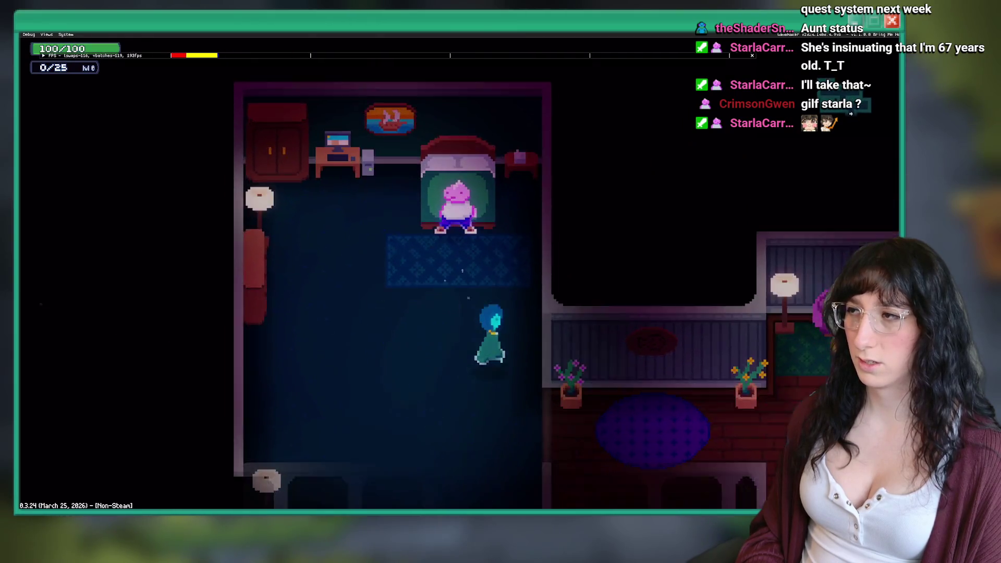
Walk into the Sea Cave City street, read the glowing sign's map, and enter the archway room.
key(Right)
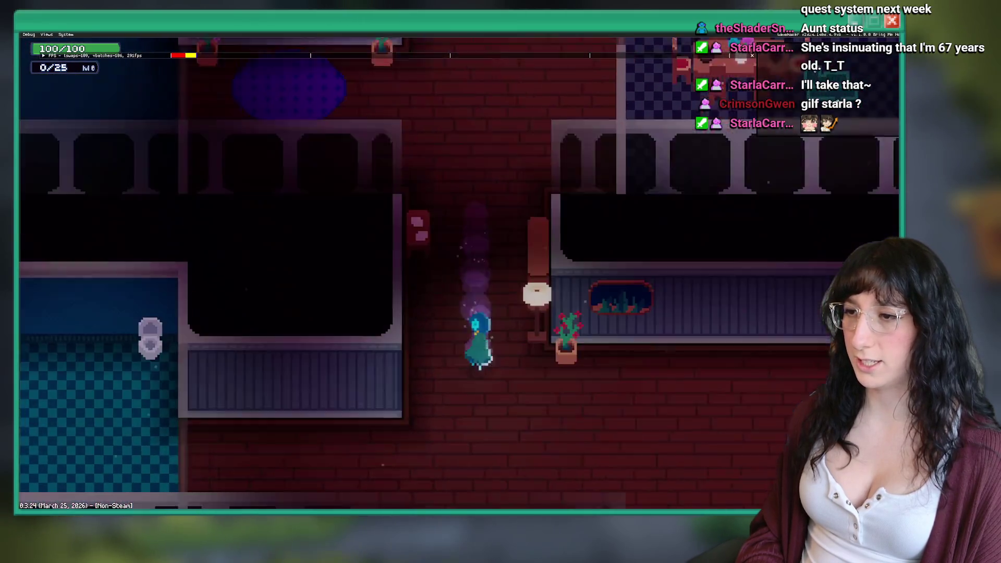
key(Down)
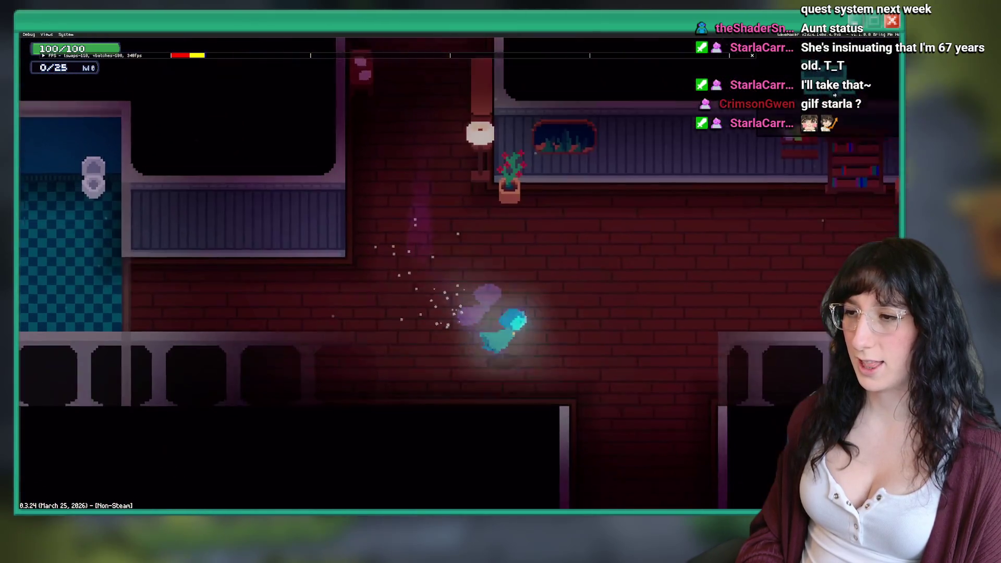
key(Right)
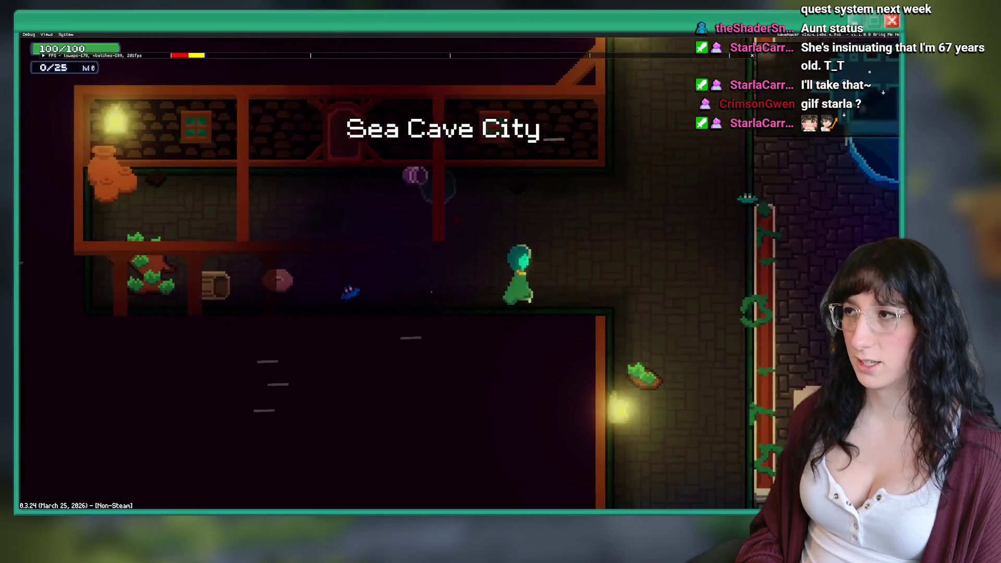
key(Up)
key(Up)
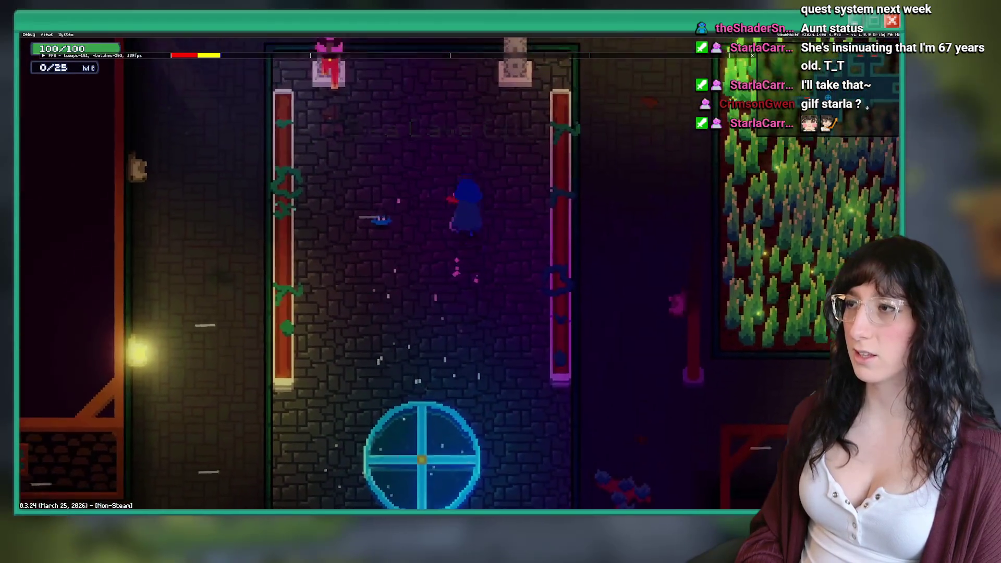
key(Right)
key(e)
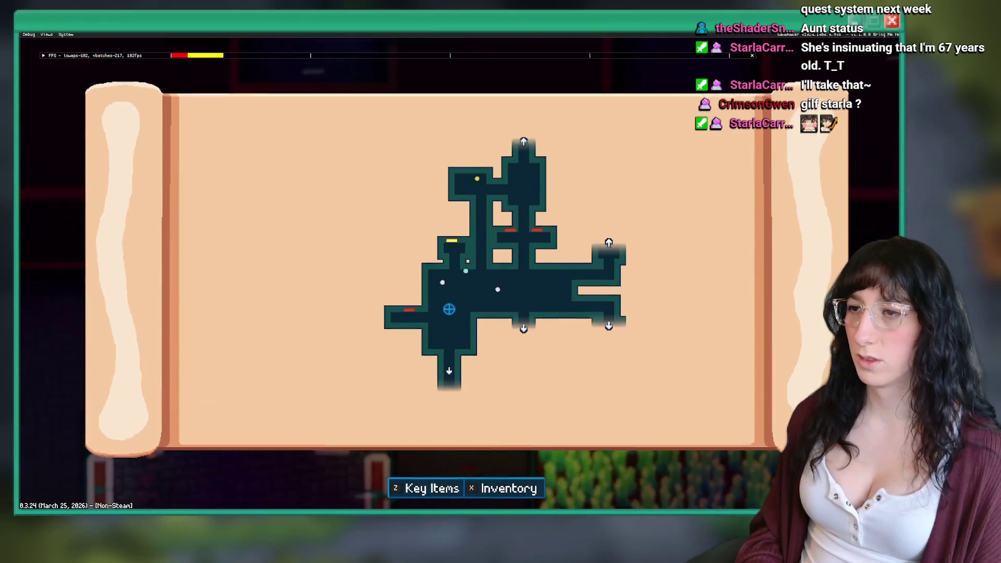
key(Escape)
key(Left)
key(Down)
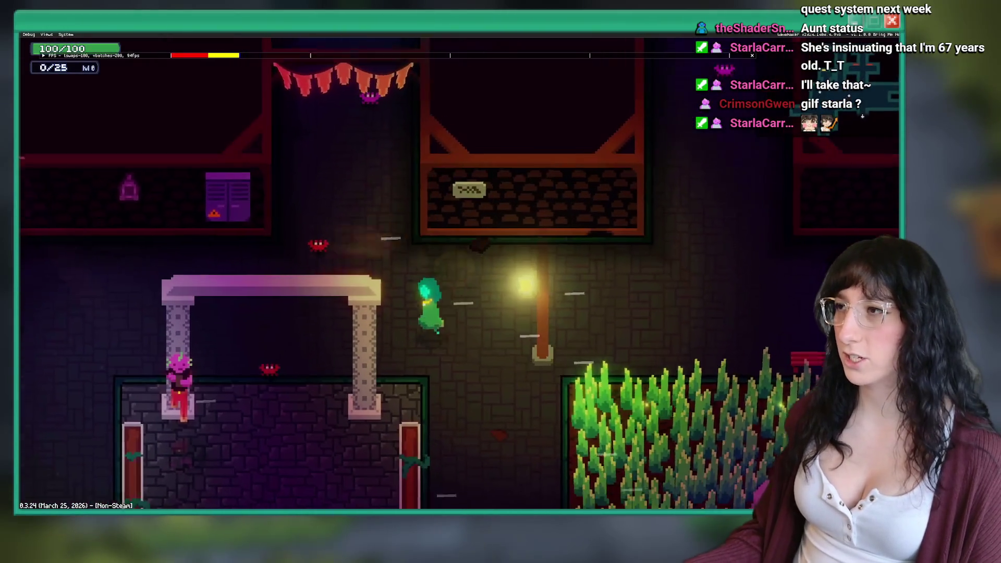
key(Down)
Pause the game and quit to the title menu, then to the editor.
key(Escape)
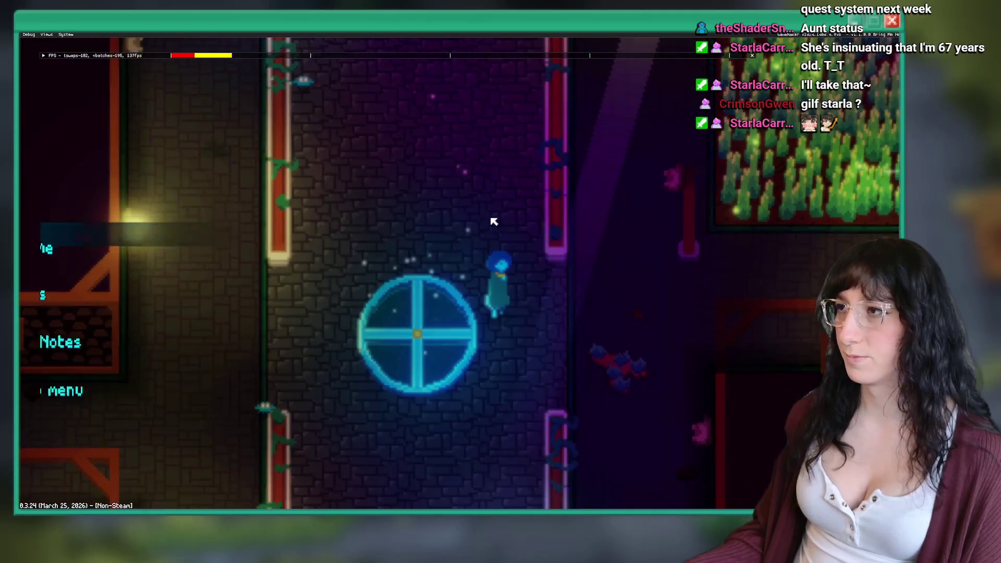
click(142, 391)
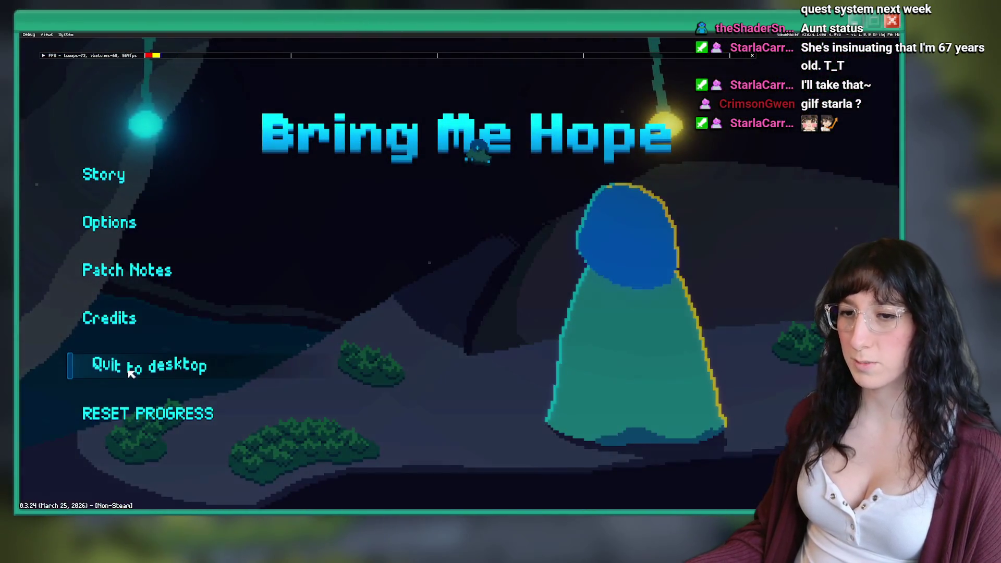
click(129, 368)
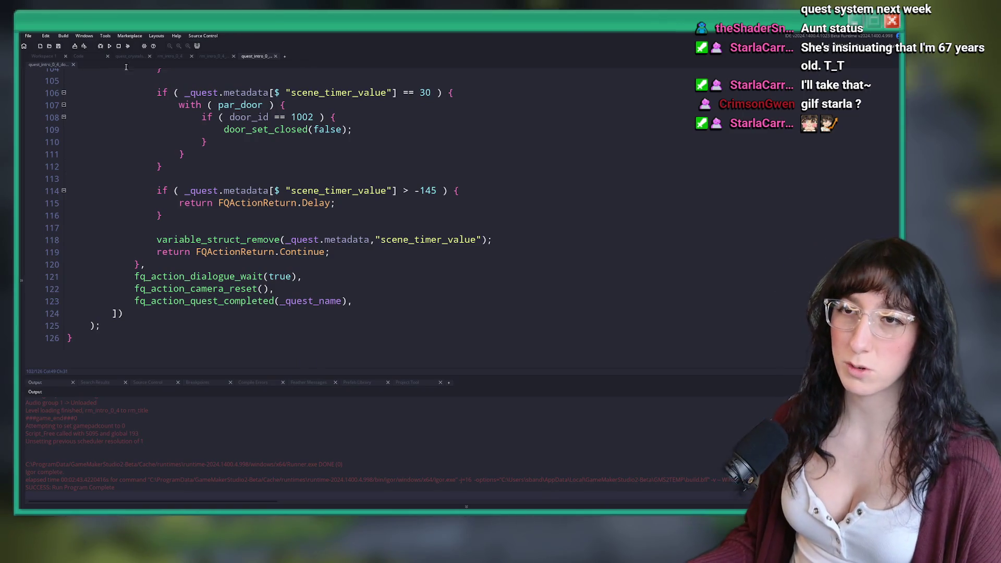
Open room rm_intro_0_4 and the door instance's creation code.
click(168, 56)
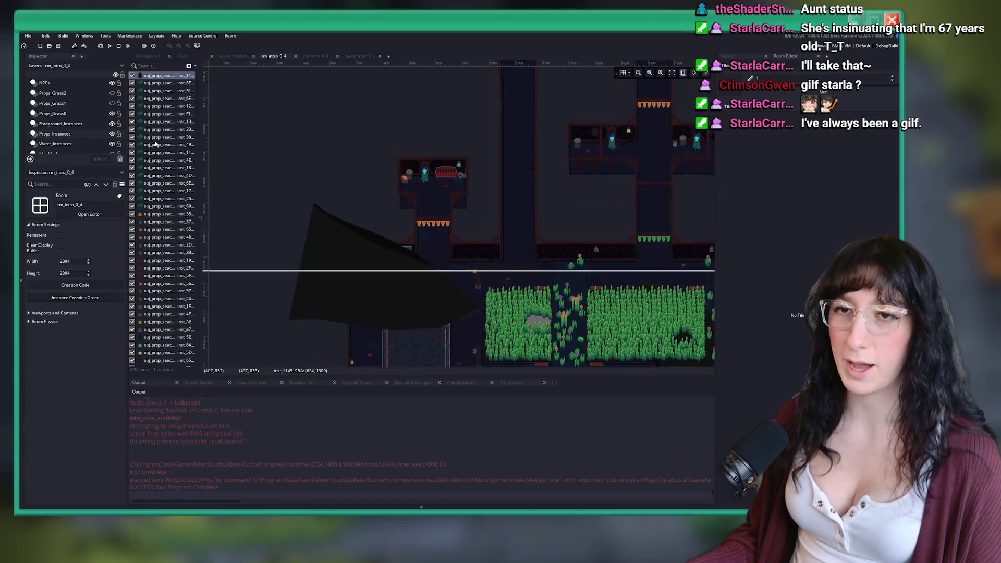
scroll(433, 183, up, 3)
double_click(446, 156)
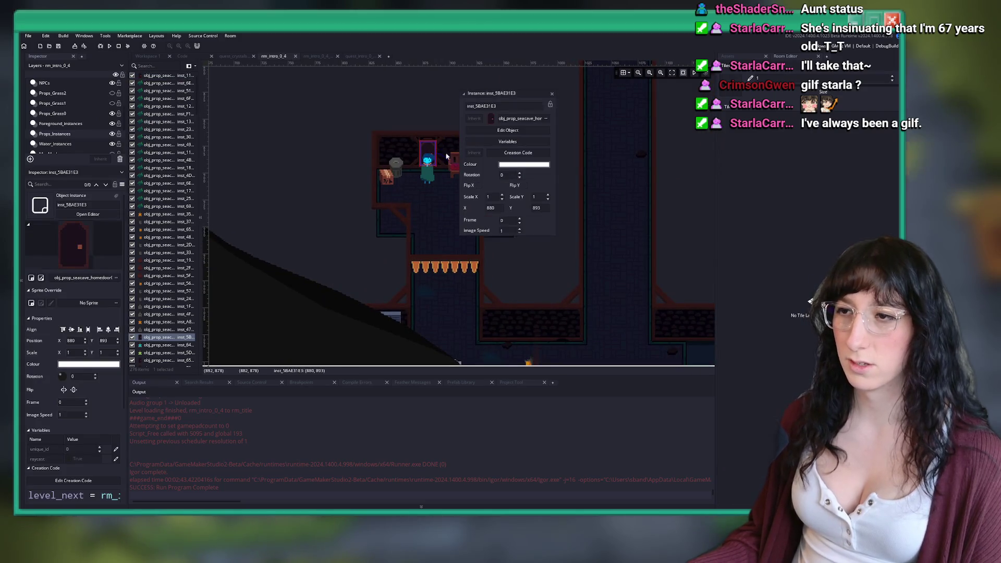
click(524, 152)
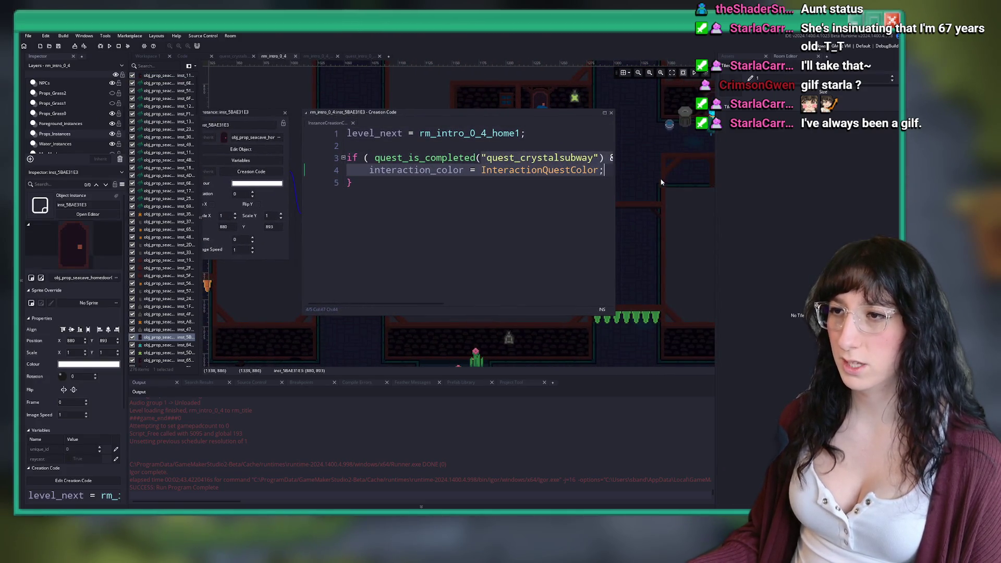
Delete the quest if-block so only level_next = rm_intro_0_4_home1 remains, then close the editor.
key(Up)
key(End)
key(ctrl+Home)
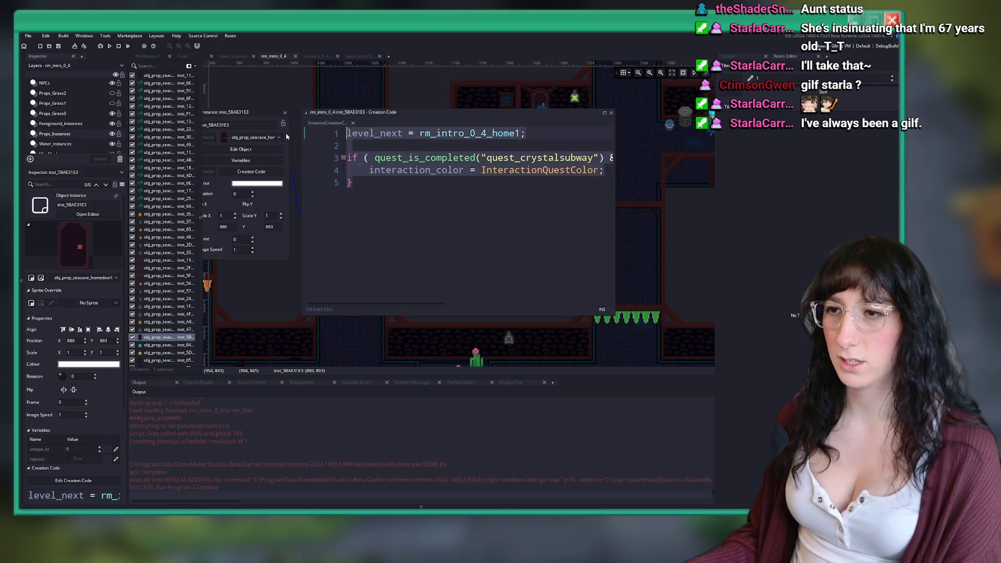
key(ctrl+shift+End)
key(BackSpace)
key(BackSpace)
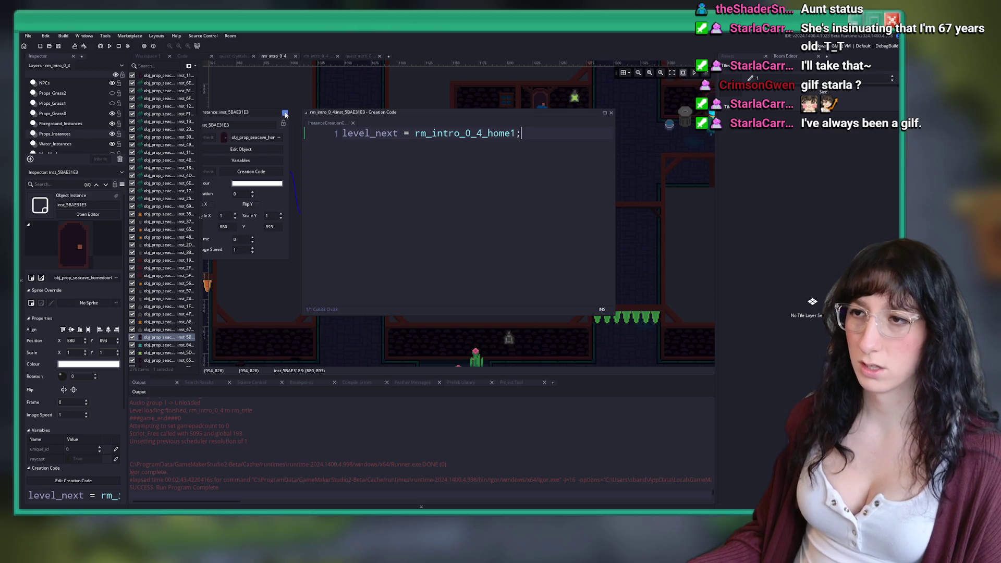
key(ctrl+z)
key(ctrl+y)
key(BackSpace)
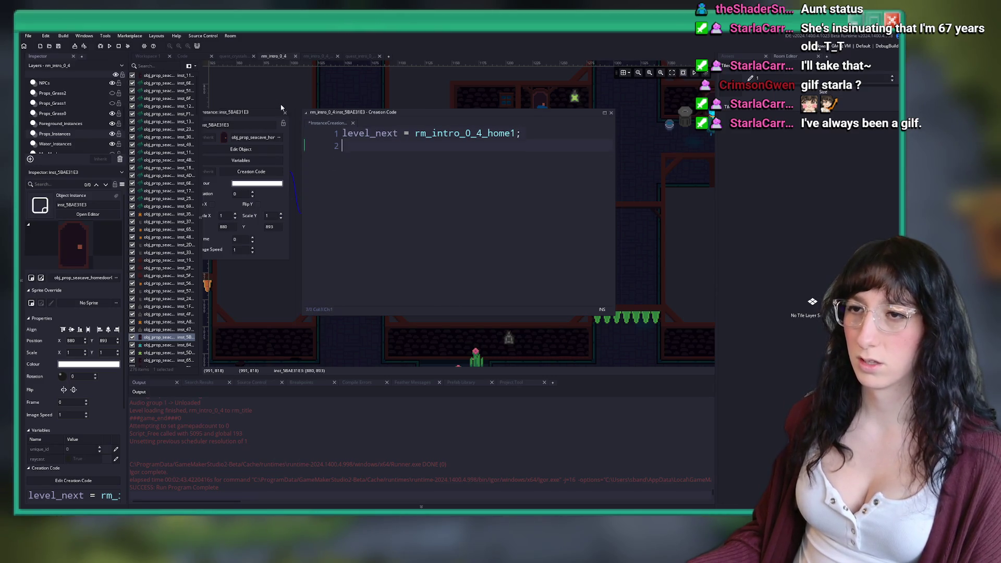
key(ctrl+z)
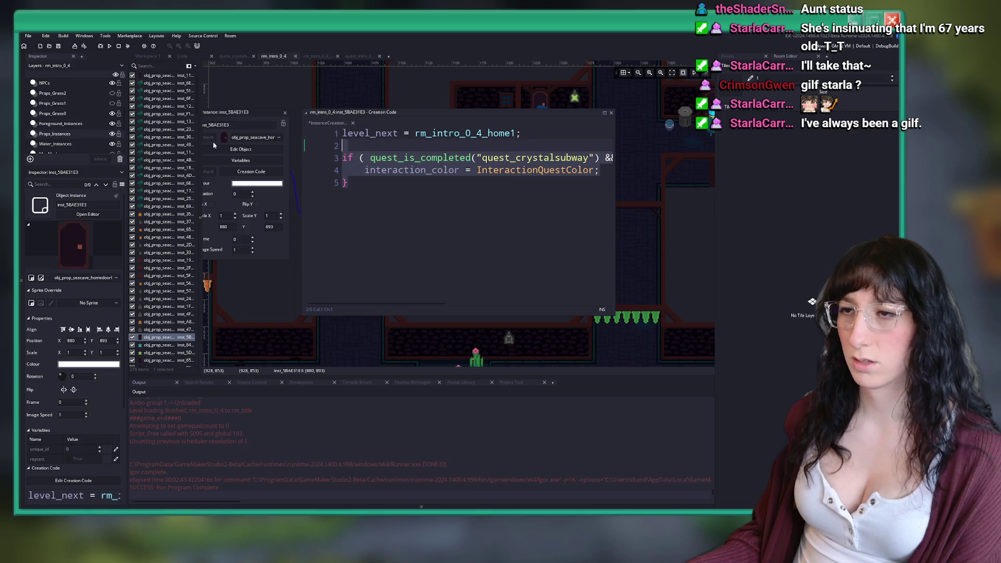
key(BackSpace)
key(BackSpace)
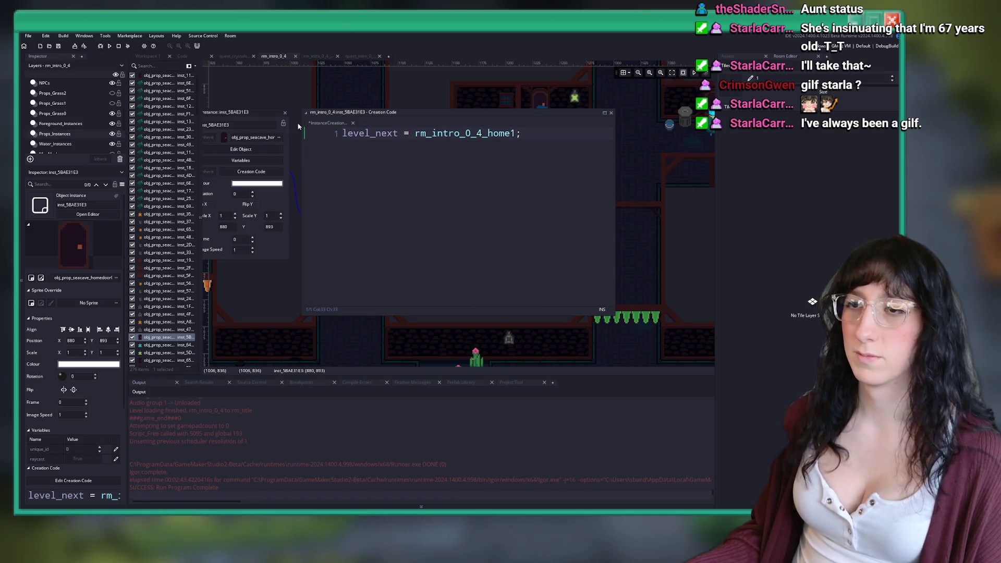
click(285, 114)
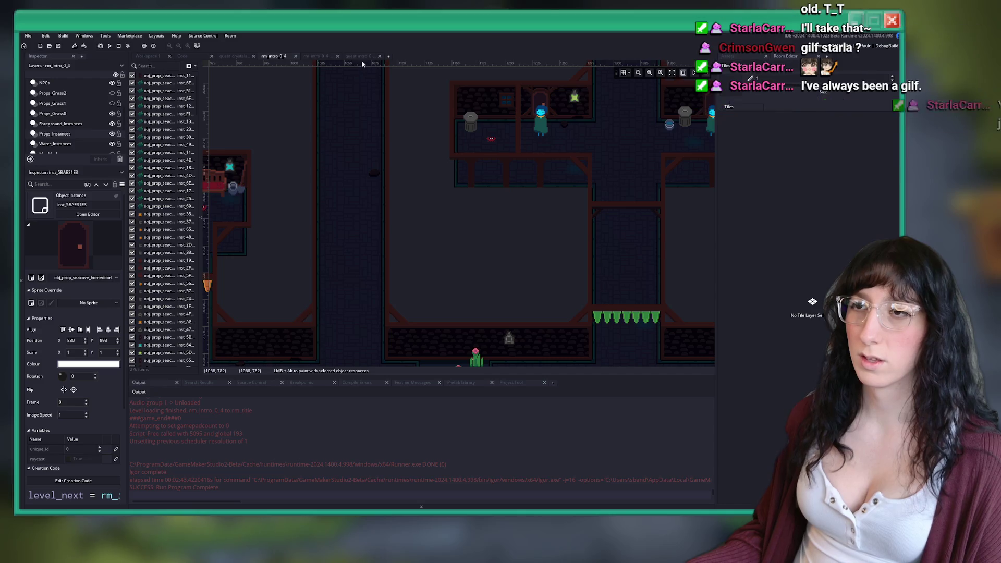
key(ctrl+t)
Open the quest_frostedcaves script as a docked tab and scroll to step 1.
text(quest_fro)
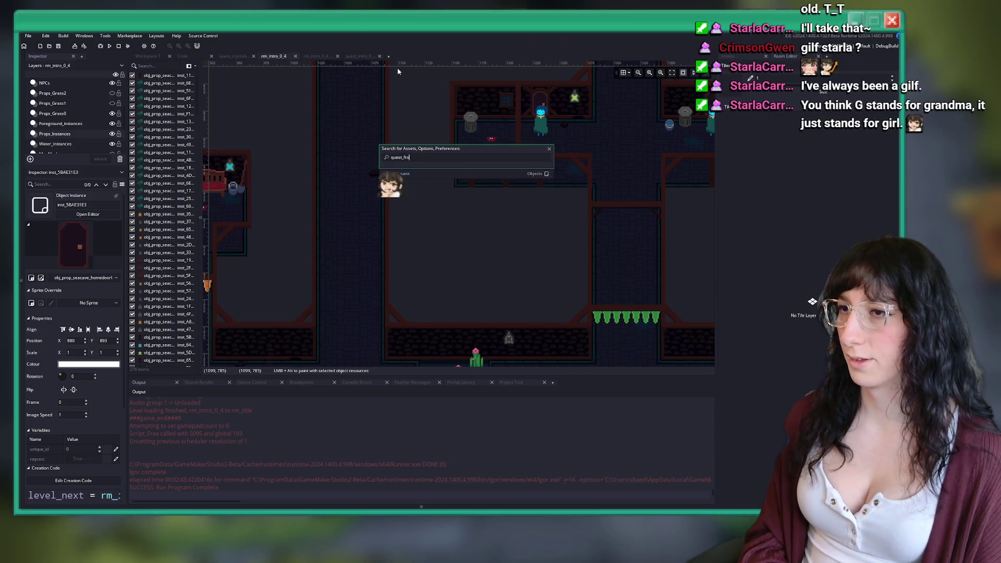
key(Return)
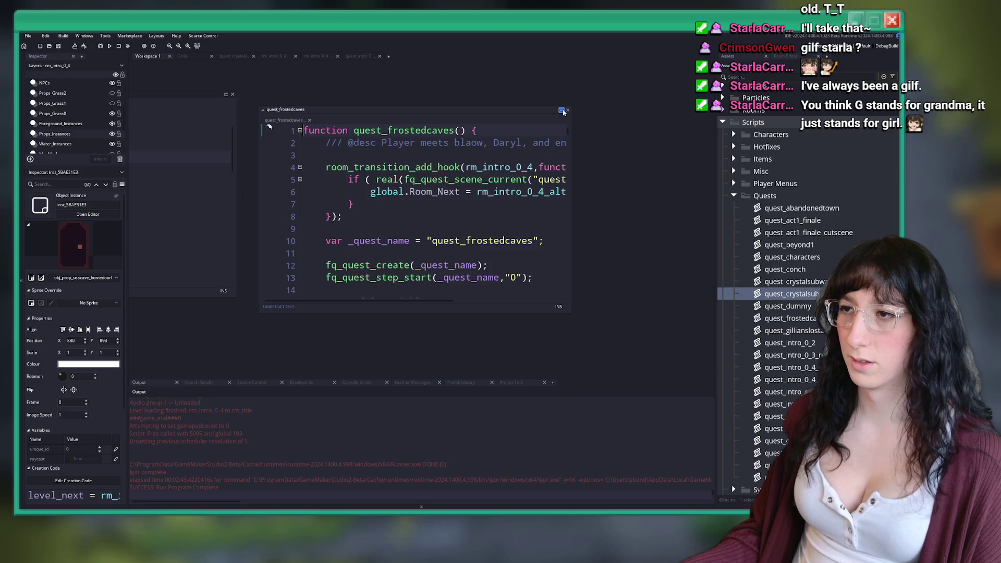
click(562, 111)
scroll(437, 142, down, 3)
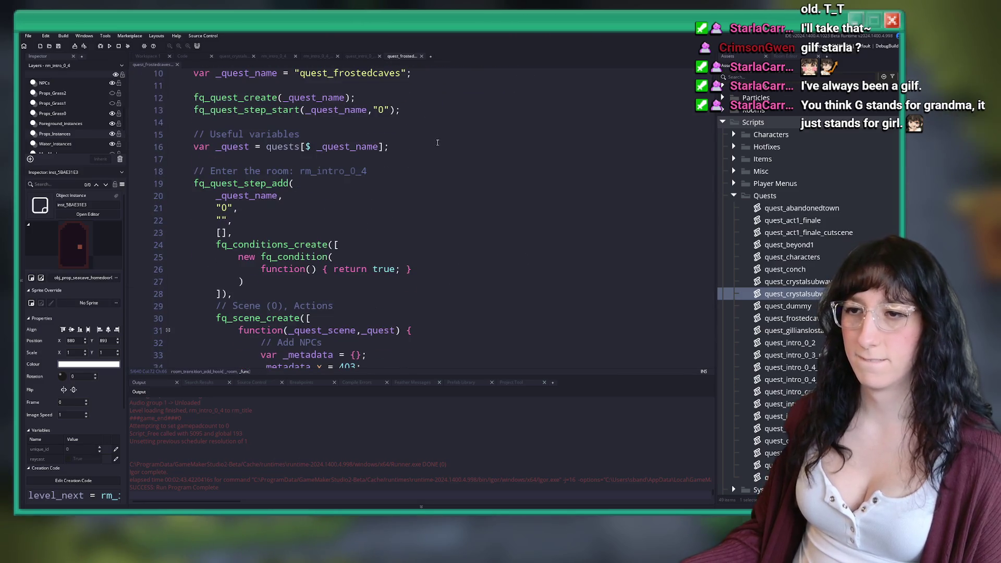
scroll(438, 143, down, 2)
scroll(366, 219, down, 8)
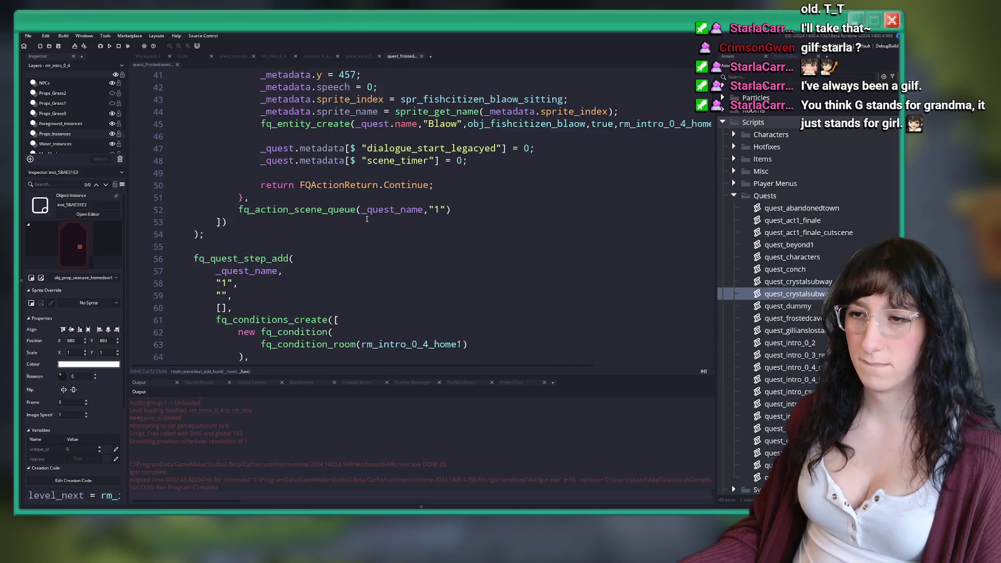
scroll(367, 220, down, 4)
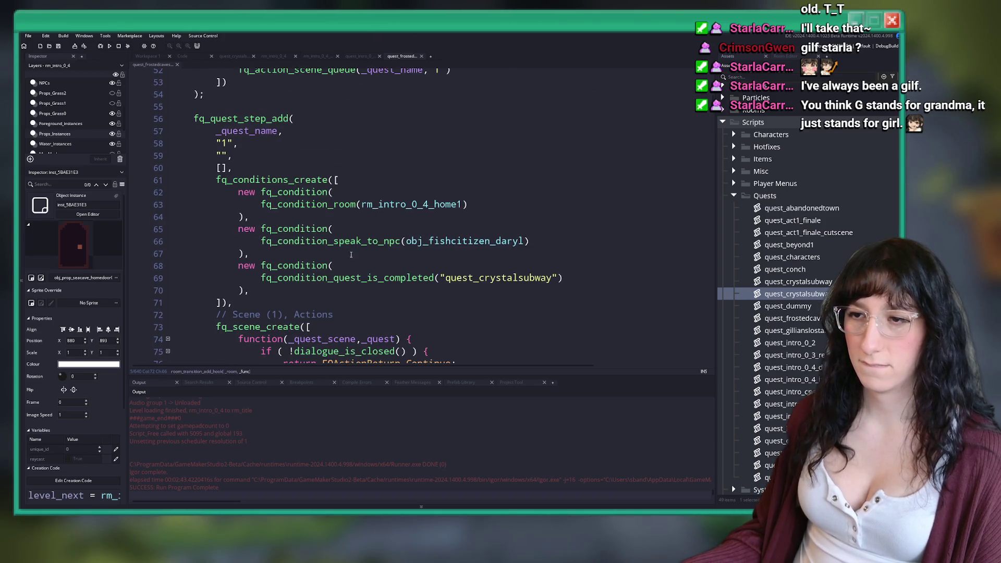
scroll(351, 254, down, 1)
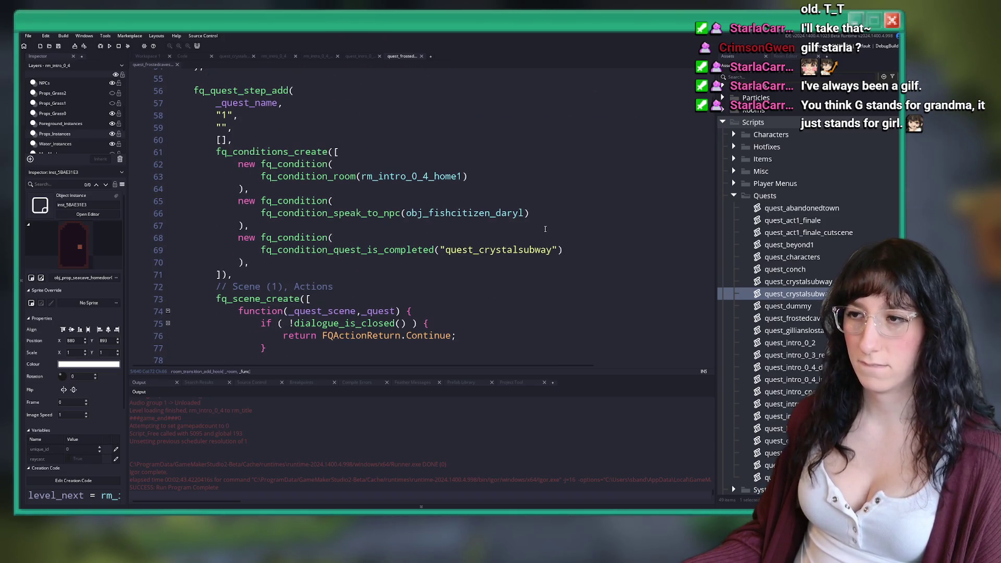
scroll(277, 238, up, 4)
Insert a new empty fq_quest_step_add(); call just above step 1.
double_click(277, 238)
key(ctrl+c)
key(Home)
key(Return)
key(Return)
key(Up)
key(Up)
key(ctrl+v)
text(()
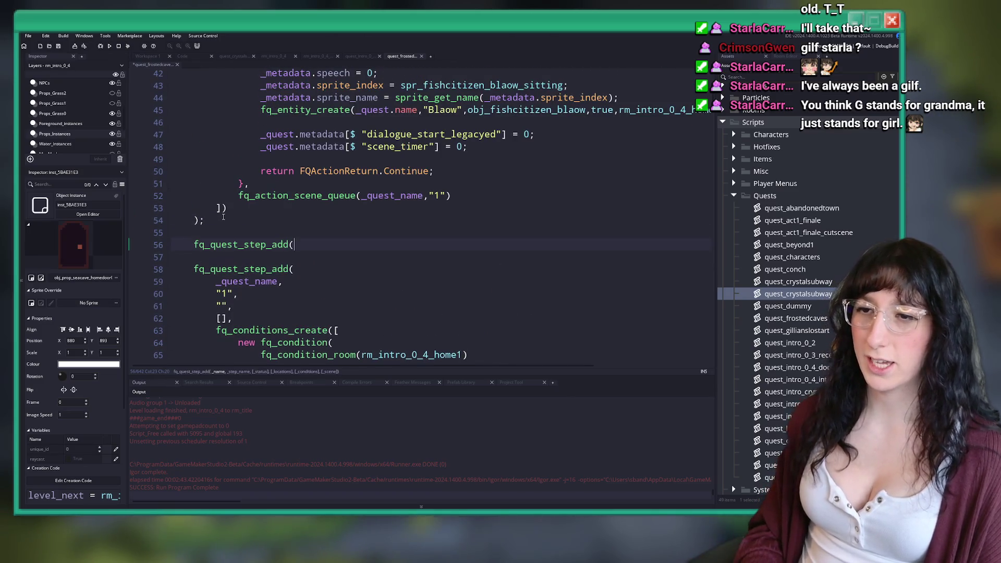
key(Return)
key(Return)
text();)
Copy step 1's arguments into the new call and indent the _quest_name line.
scroll(237, 303, down, 1)
drag(237, 303, 279, 282)
drag(339, 313, 216, 264)
key(ctrl+c)
click(193, 215)
key(ctrl+v)
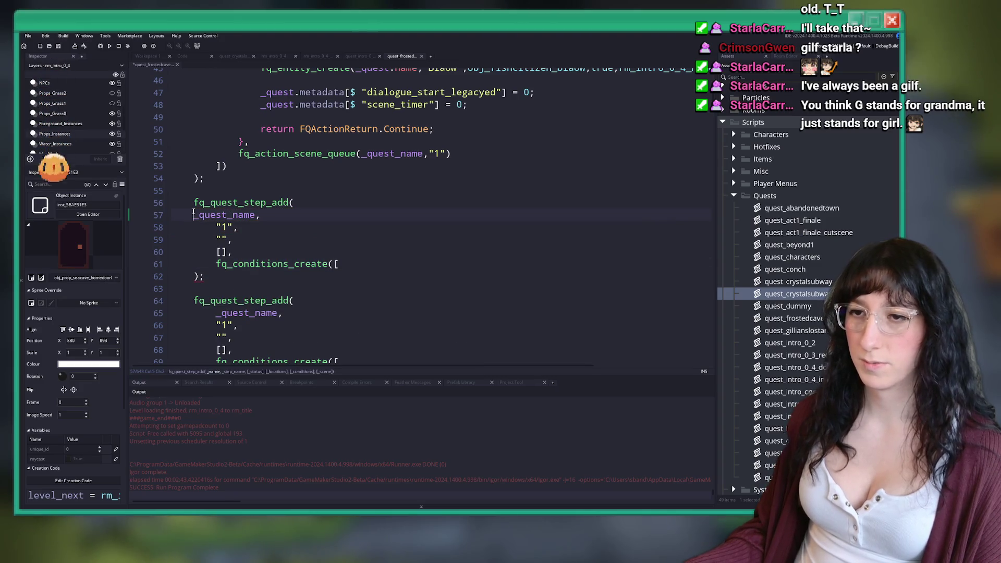
key(Tab)
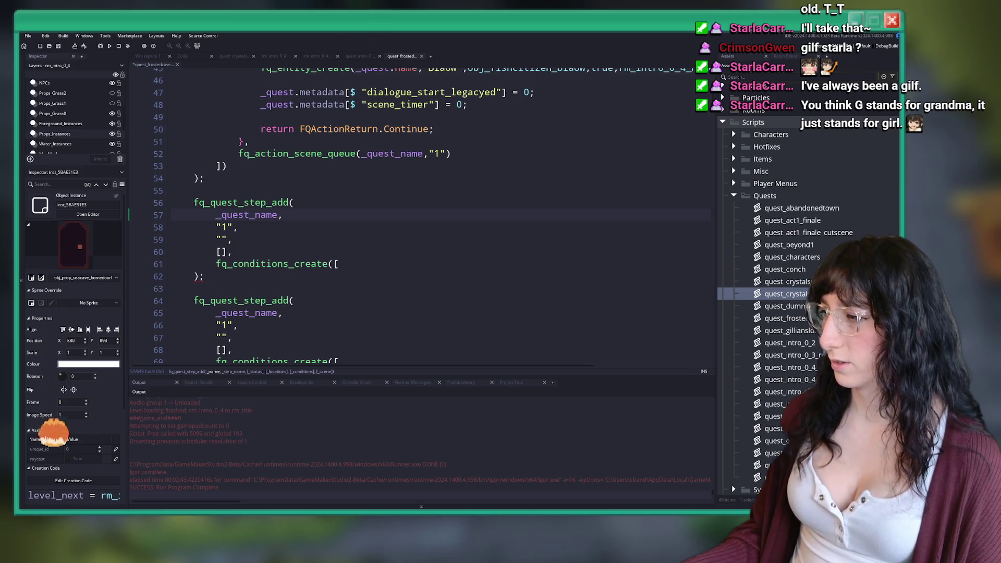
Change the new step's number from "1" to "0.5".
click(275, 235)
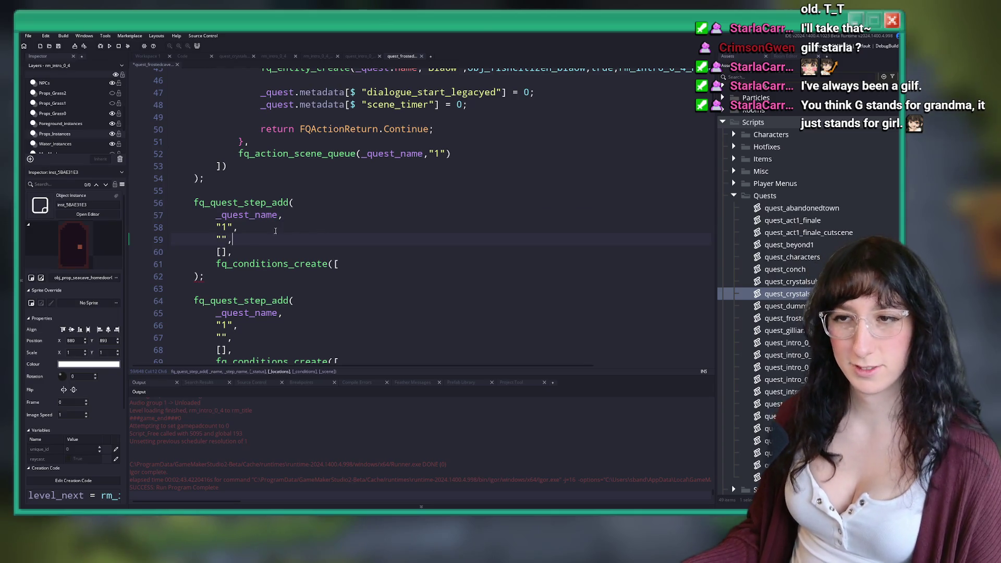
double_click(226, 227)
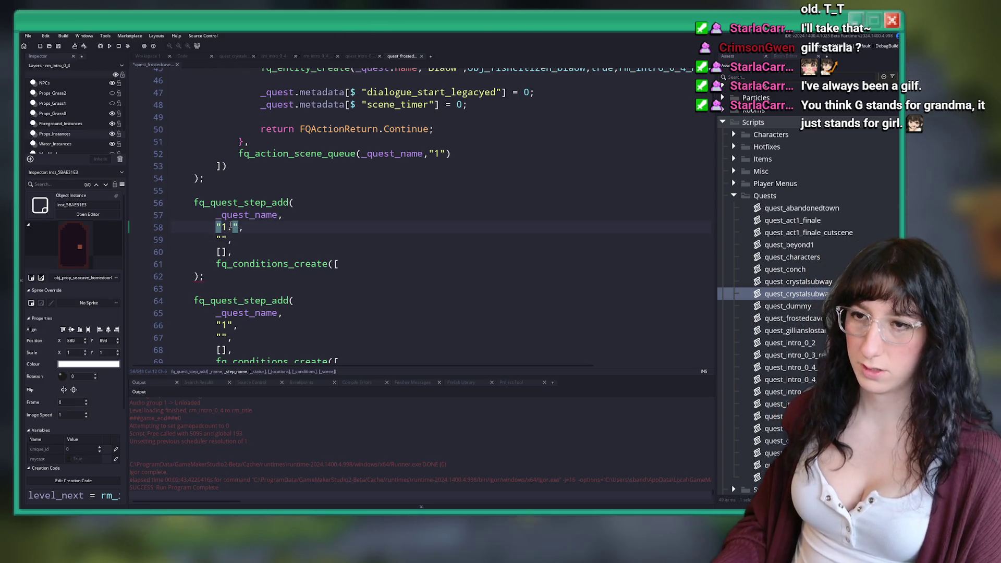
text(0.5)
click(221, 239)
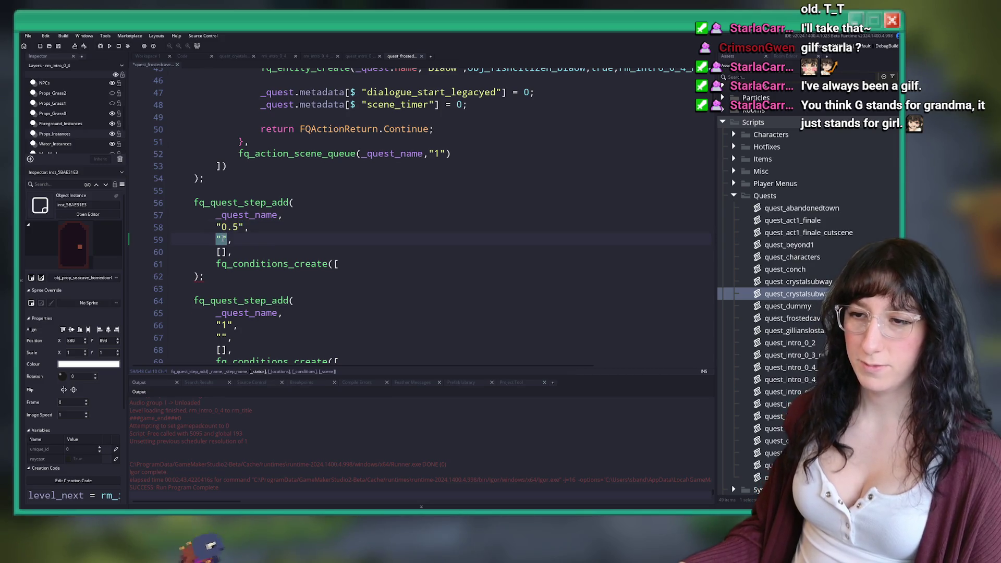
click(223, 250)
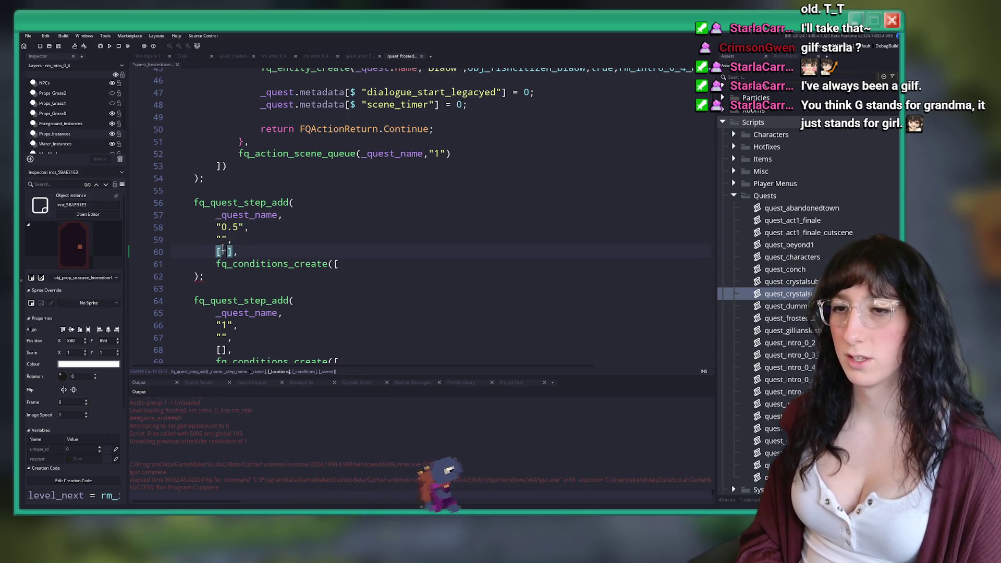
scroll(444, 304, down, 3)
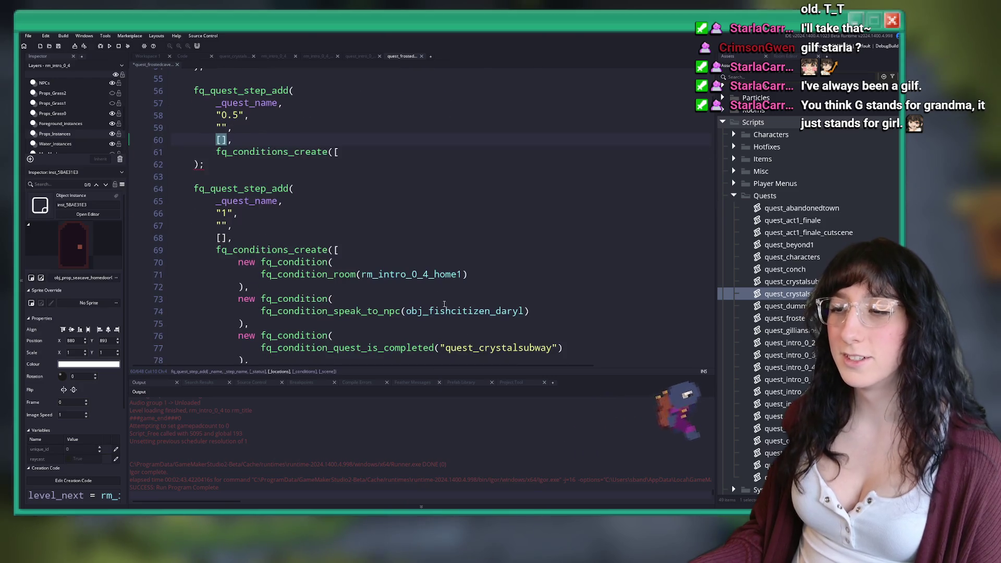
Copy rm_intro_0_4_home1 from step 1's room condition into the new step's conditions list.
double_click(412, 275)
key(ctrl+c)
click(221, 239)
key(ctrl+v)
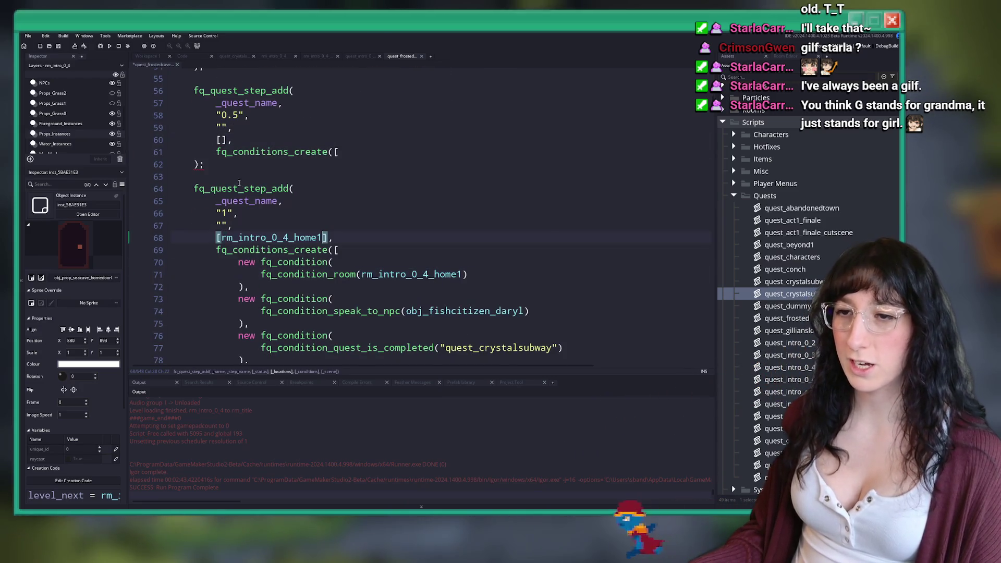
scroll(239, 183, up, 2)
key(Return)
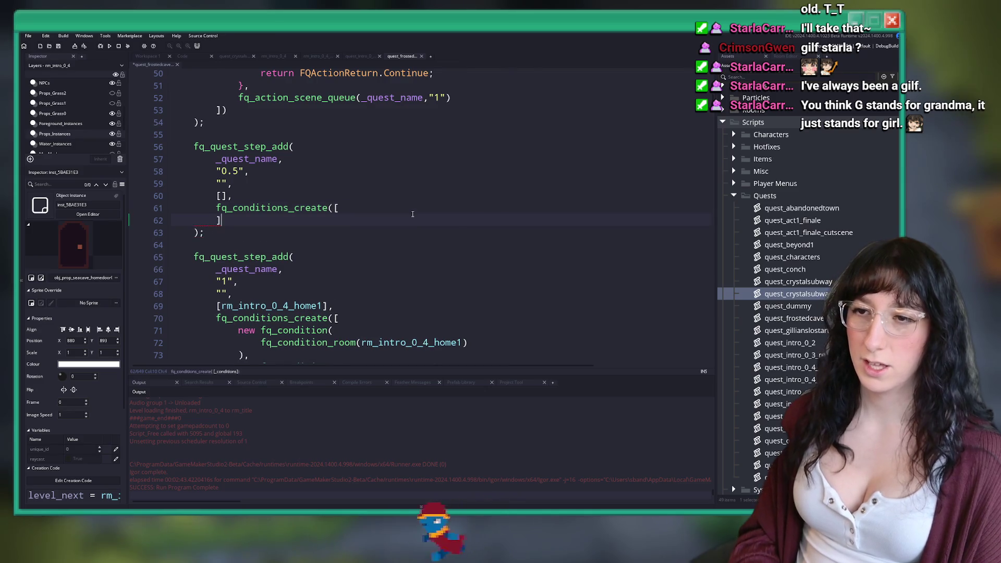
text(])
key(Return)
key(BackSpace)
key(BackSpace)
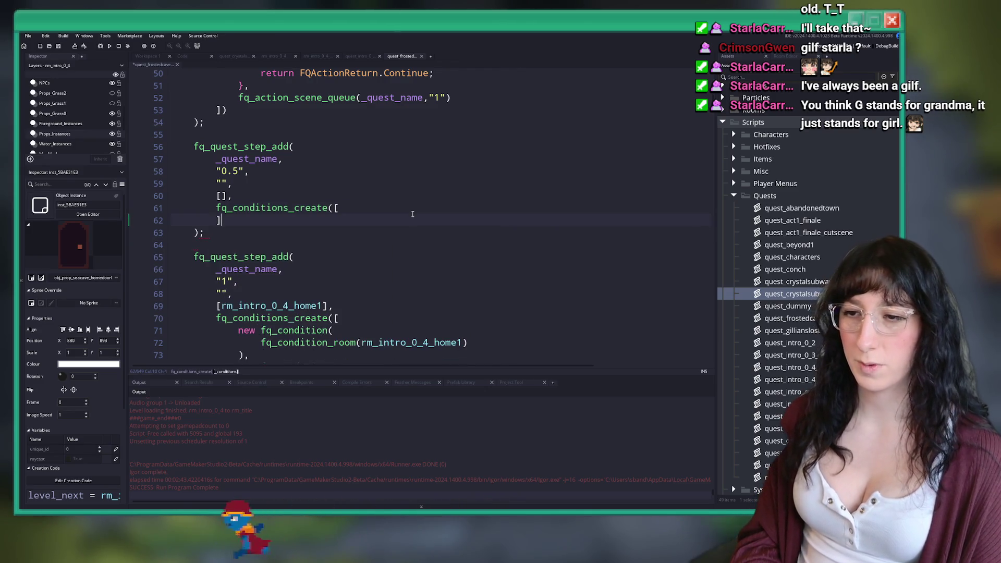
Paste step 1's conditions and scene actions into step 0.5, removing the two extra scene functions.
scroll(313, 235, down, 3)
drag(232, 315, 226, 213)
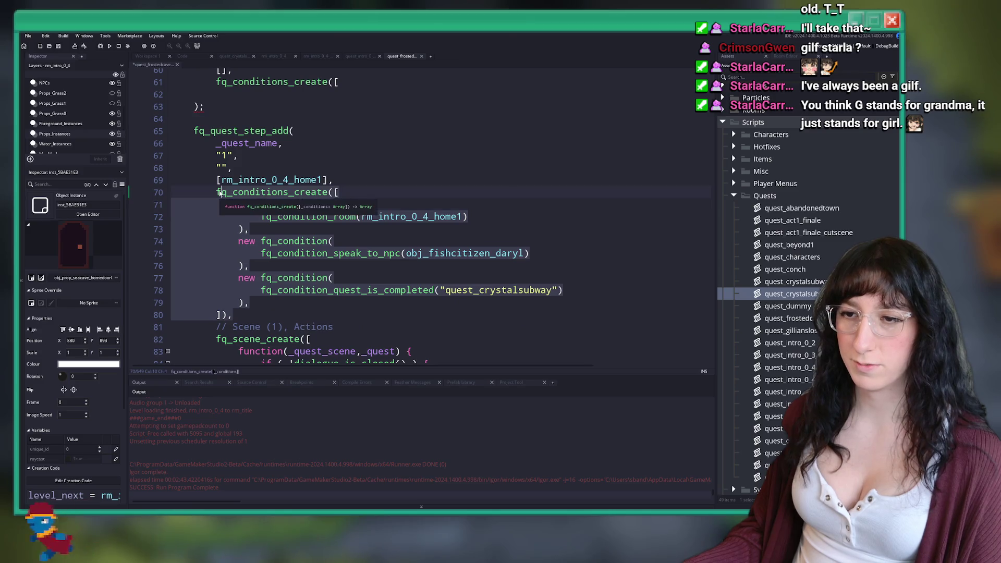
key(shift+Down)
key(shift+Down)
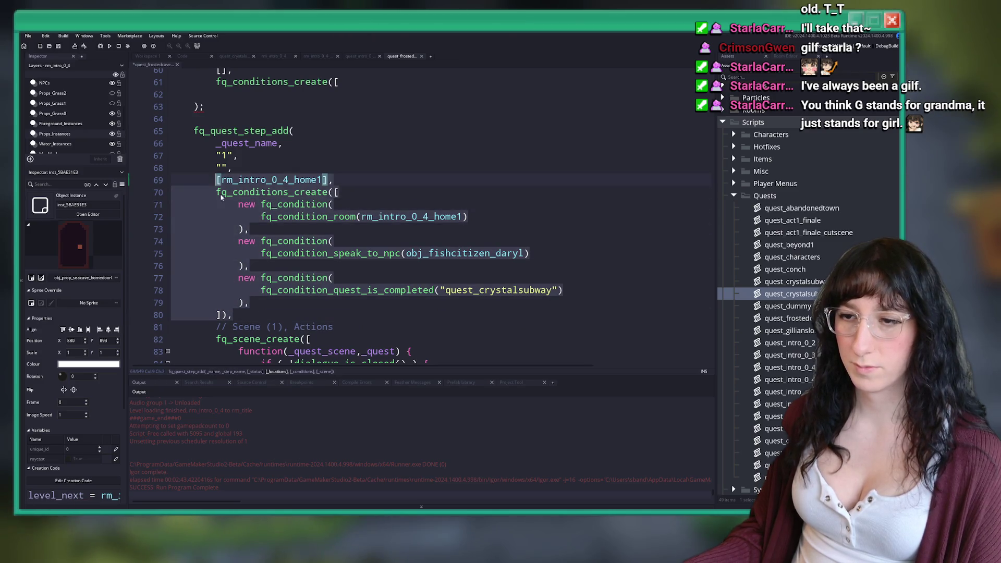
scroll(251, 235, down, 9)
click(252, 237)
mouse_move(252, 238)
mouse_down()
mouse_move(229, 157)
mouse_move(216, 144)
mouse_up()
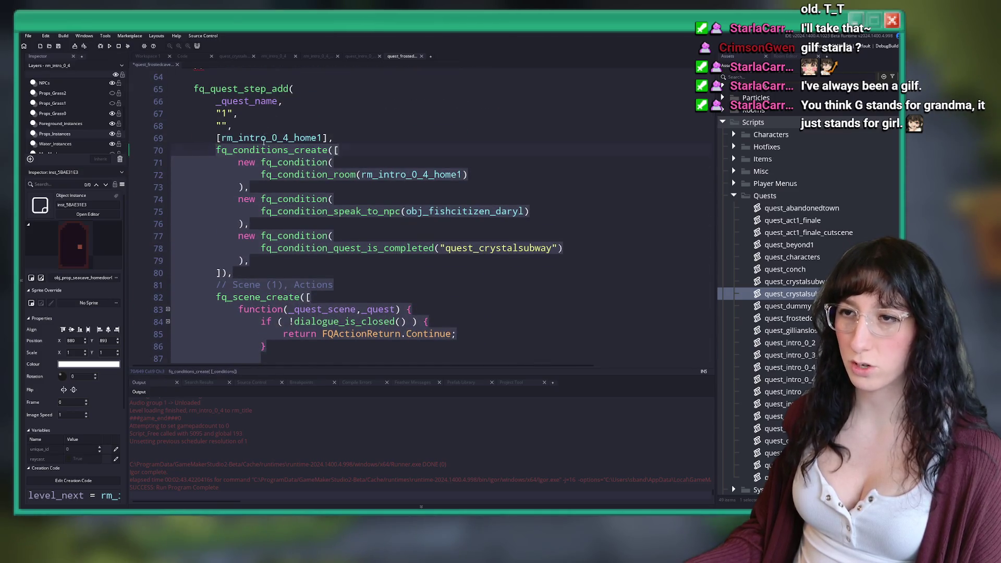
scroll(216, 144, up, 5)
click(207, 238)
key(ctrl+v)
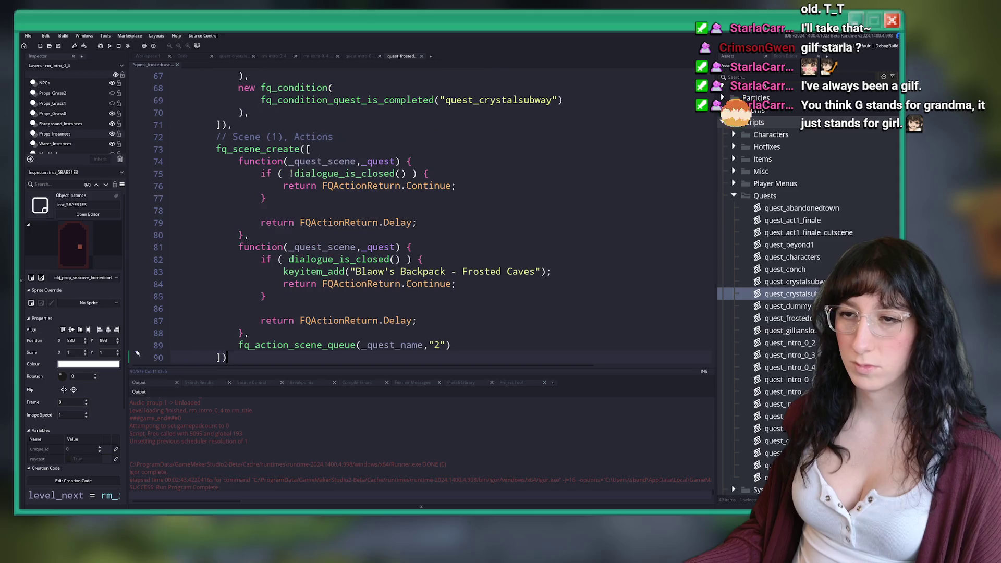
drag(317, 333, 313, 149)
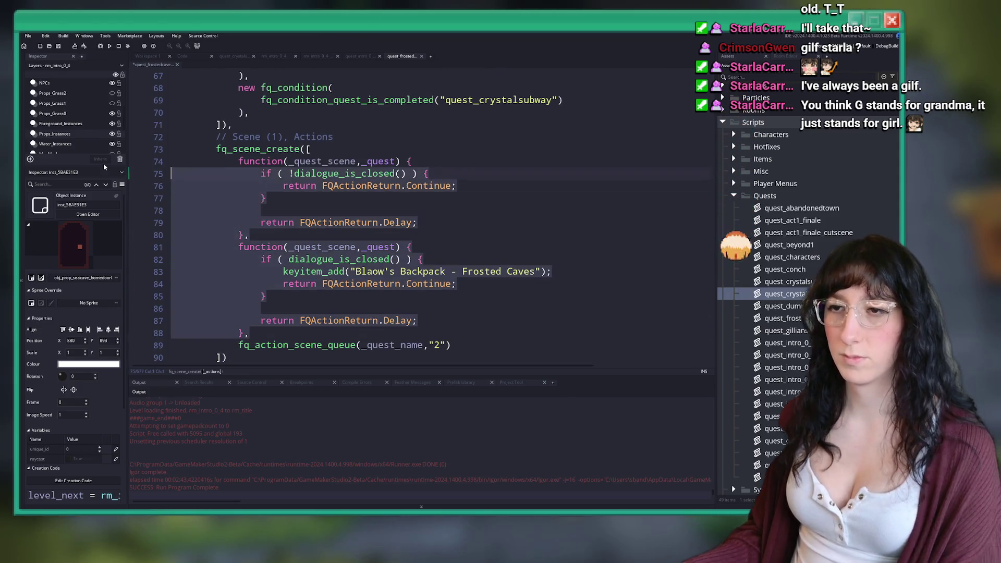
key(BackSpace)
Change the scene queue to "1" and delete the room and NPC-talk conditions.
scroll(285, 193, up, 3)
double_click(436, 273)
text(1)
scroll(436, 273, up, 1)
click(543, 215)
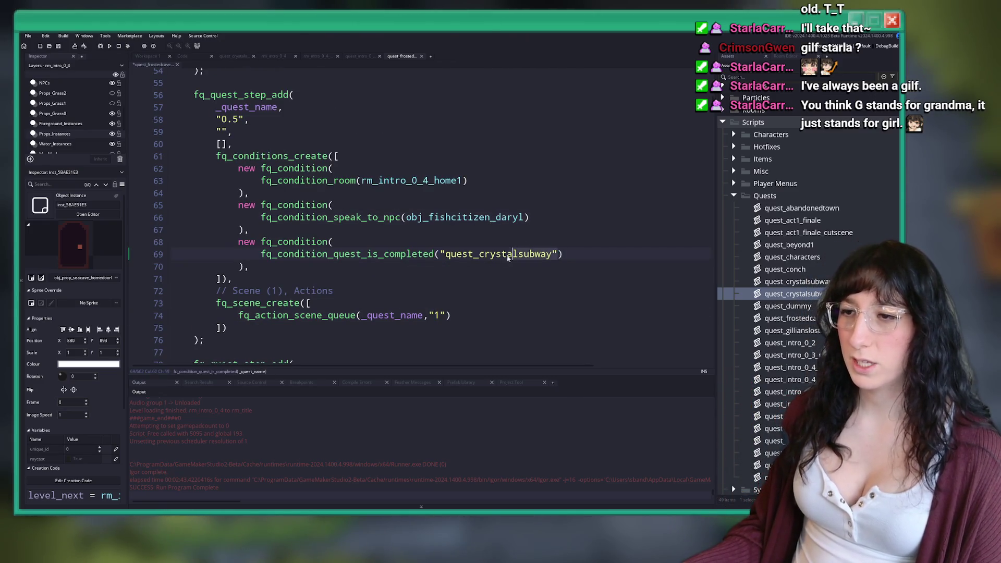
drag(249, 230, 147, 161)
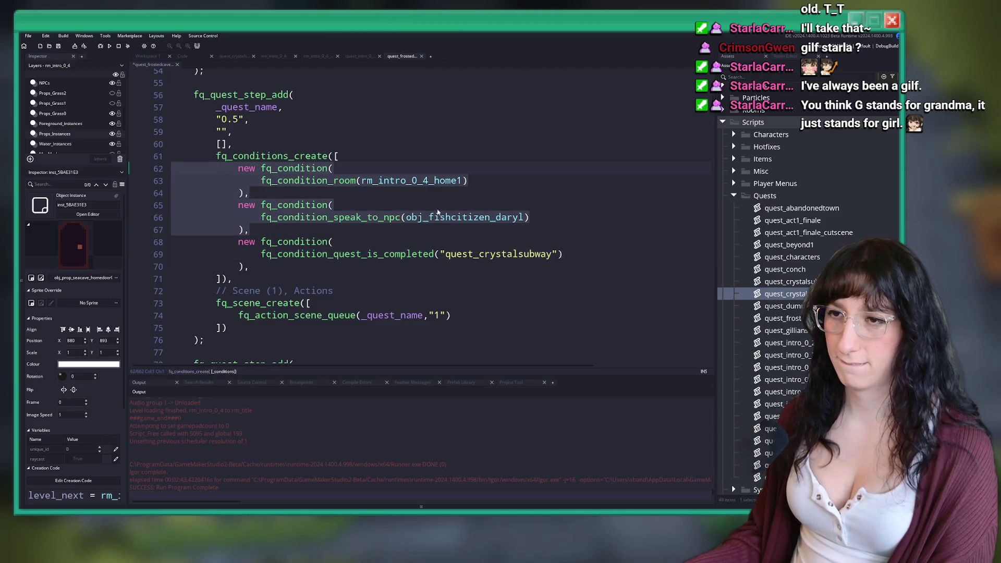
key(BackSpace)
key(BackSpace)
Save the project and start a test run with F5.
scroll(436, 128, up, 1)
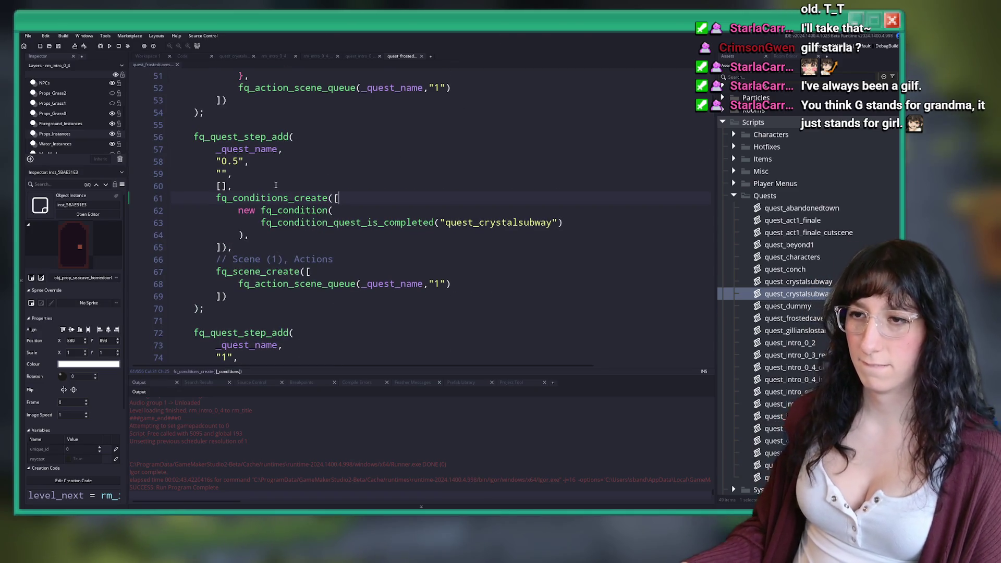
scroll(434, 165, up, 1)
key(F5)
scroll(434, 165, down, 2)
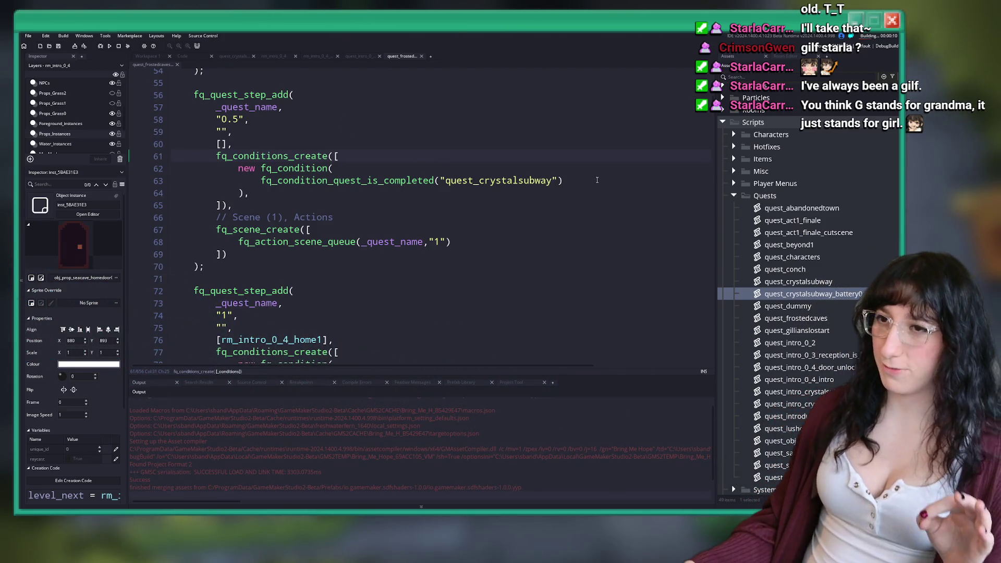
scroll(423, 214, up, 10)
scroll(425, 248, up, 10)
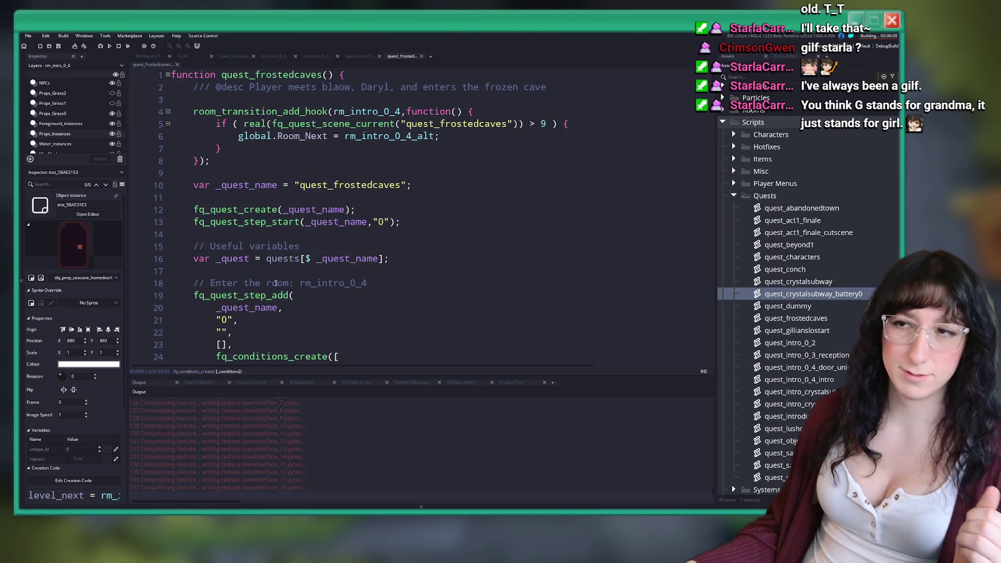
scroll(373, 201, down, 3)
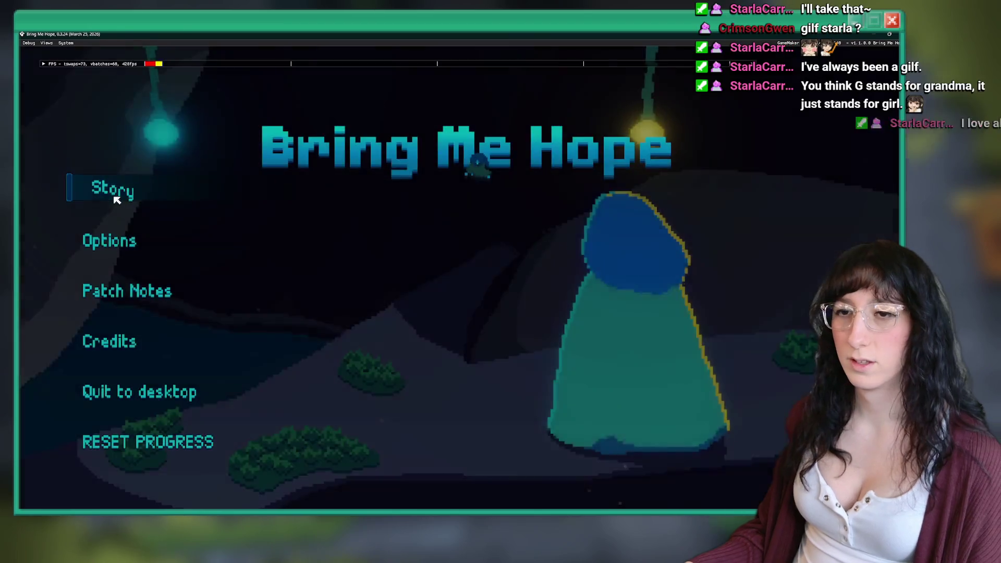
Start Story mode and walk through the stone arch into Daryl & Blaow's House.
click(115, 192)
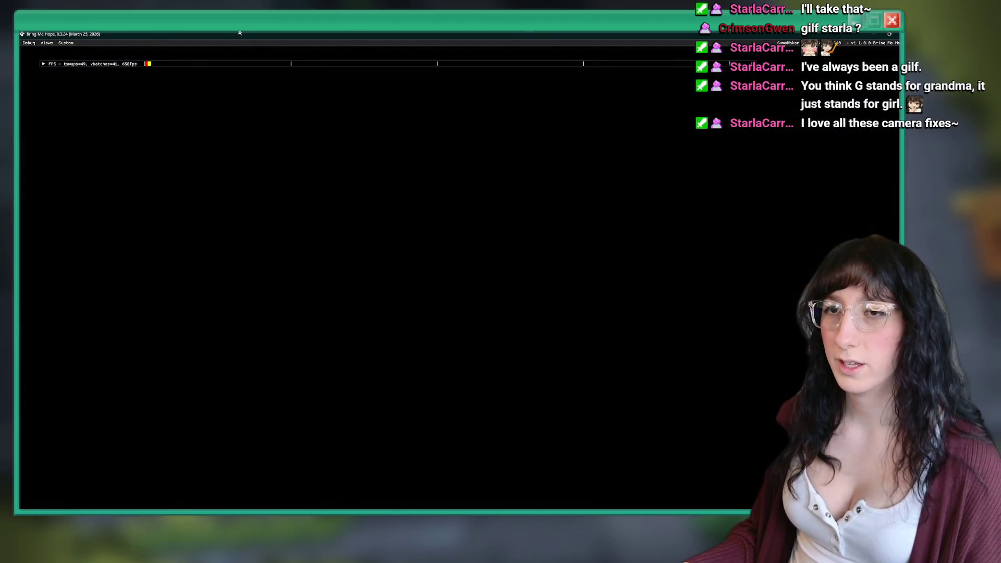
key(w)
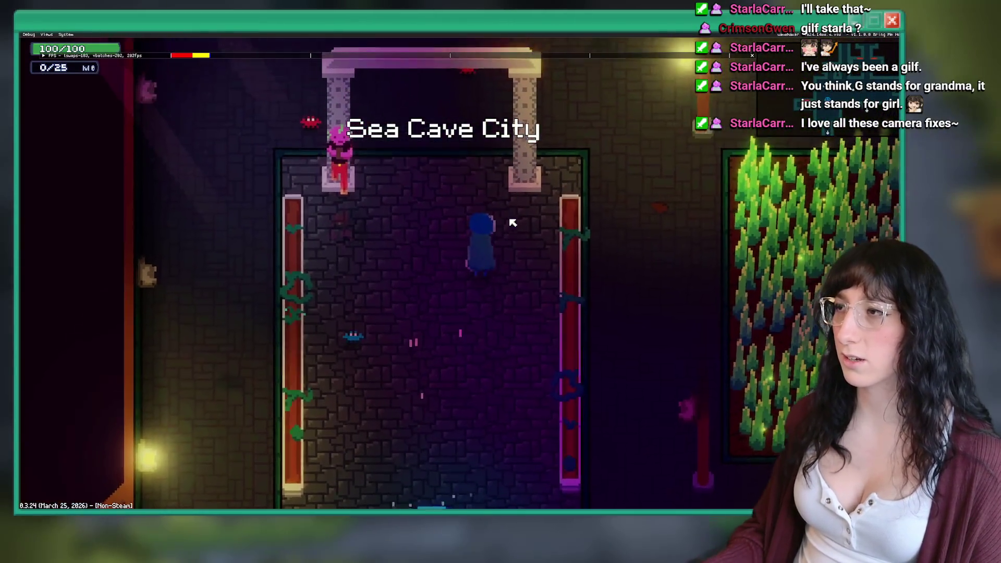
key(w)
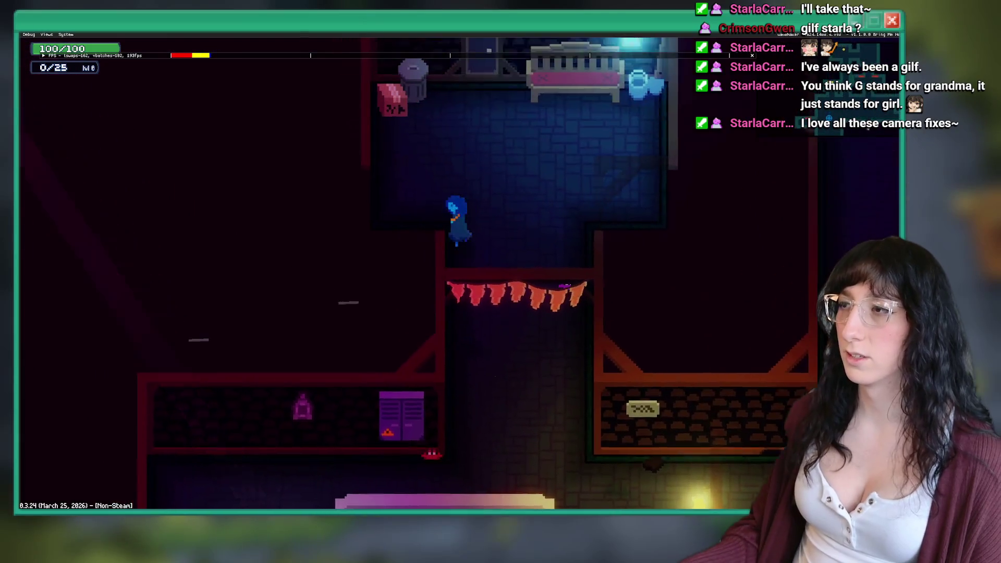
key(w)
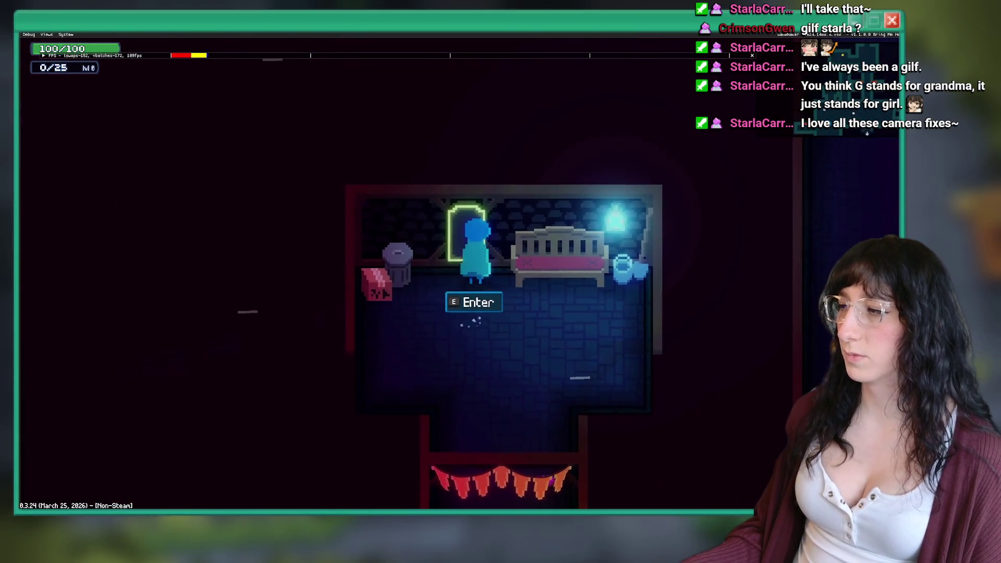
key(e)
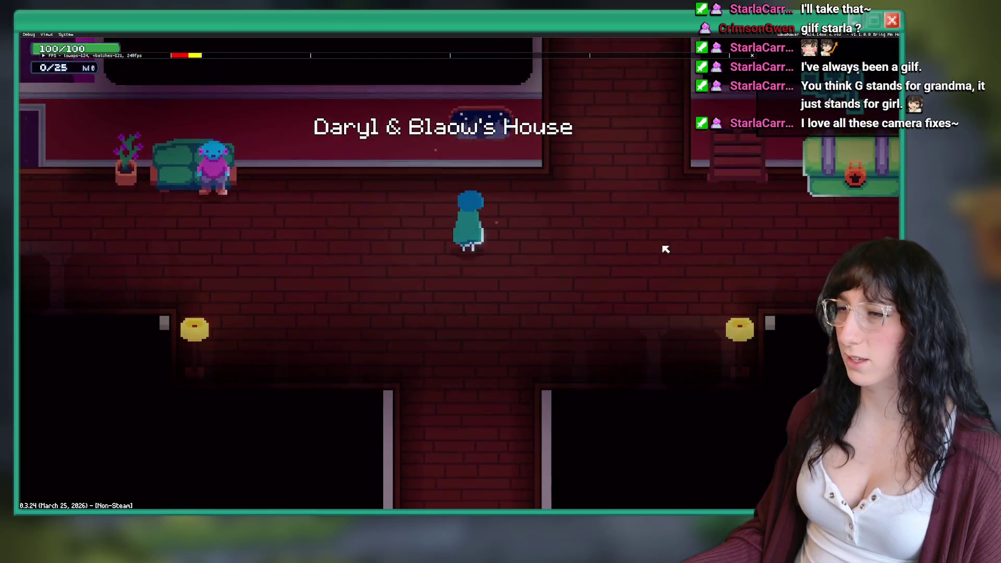
Hear out the couch NPC's proposal.
key(a)
key(a)
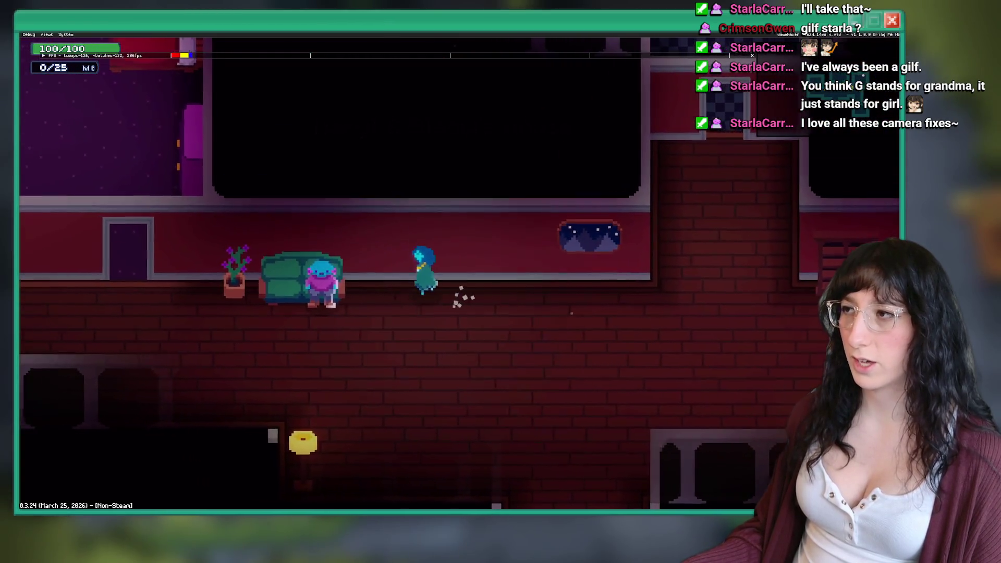
key(d)
key(a)
key(e)
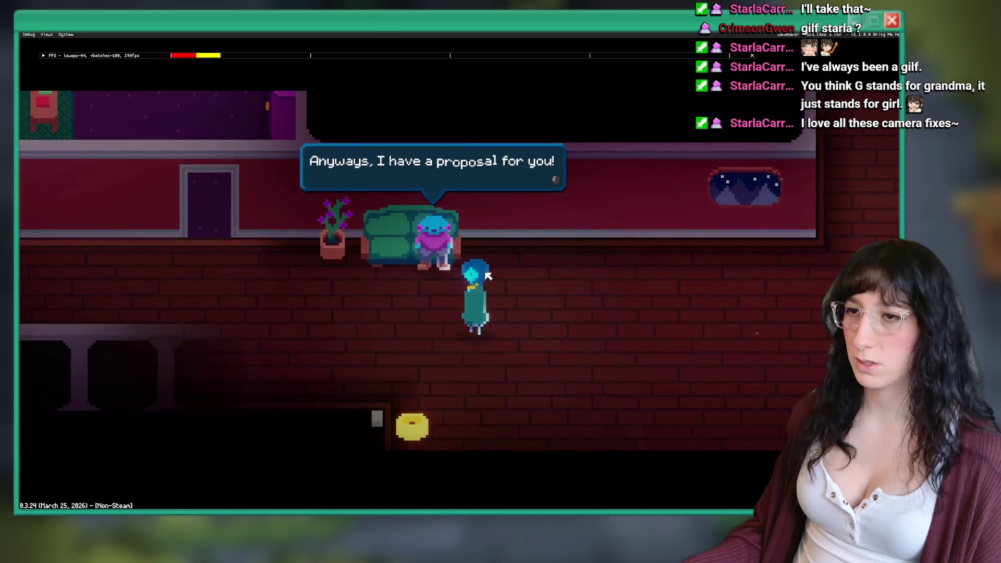
key(e)
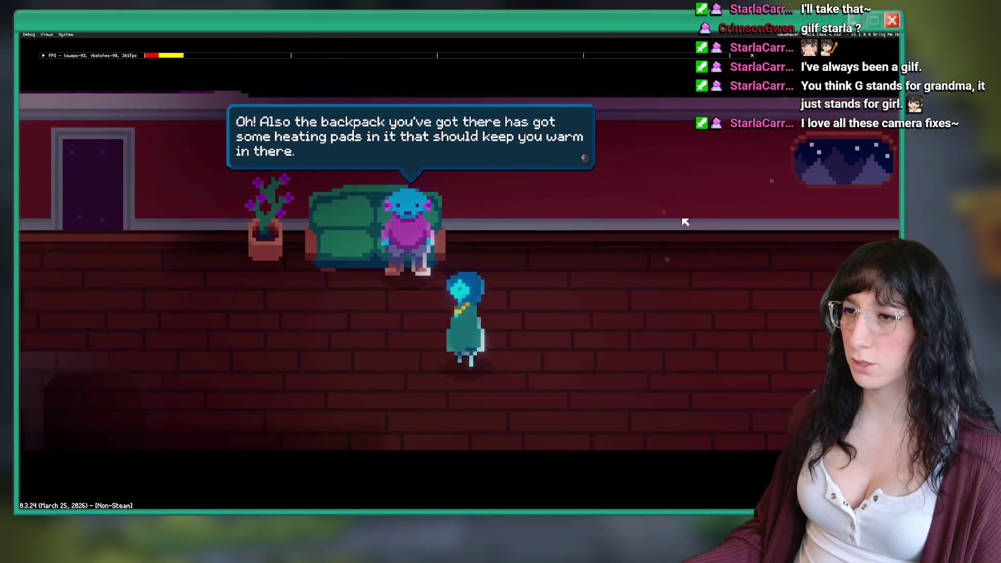
key(e)
Open the green chest for Blaow's Backpack and talk to the NPC in bed.
key(d)
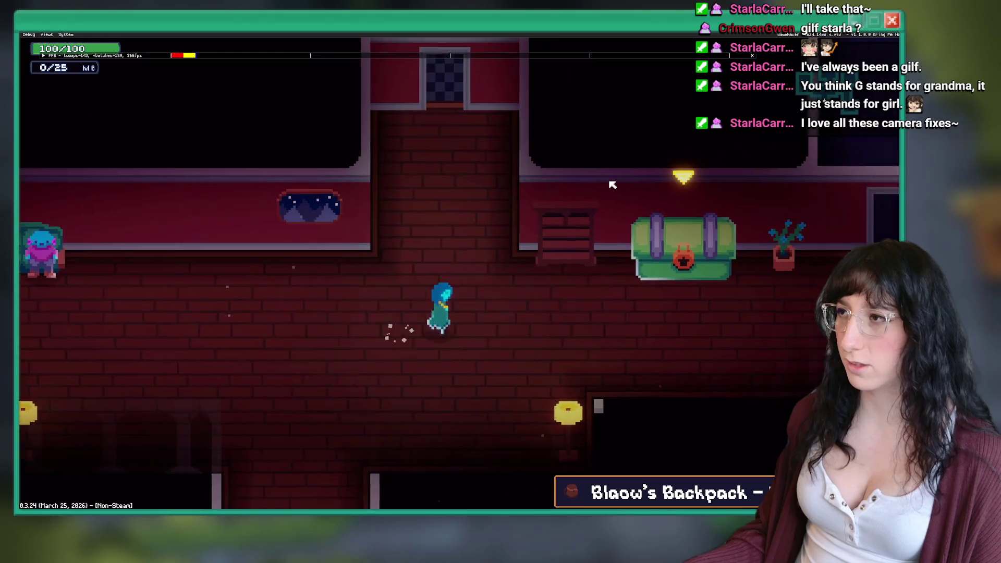
key(e)
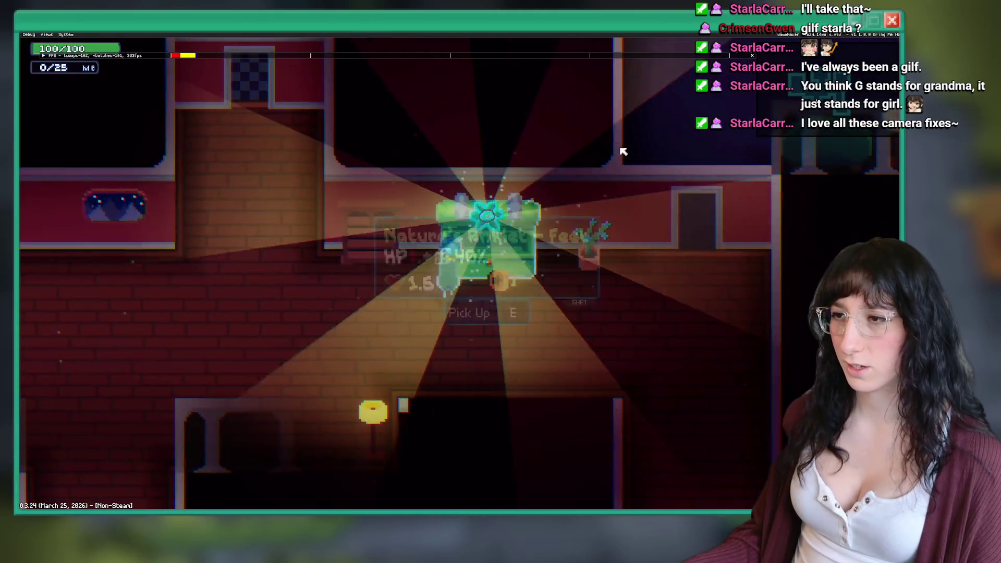
key(d)
key(w)
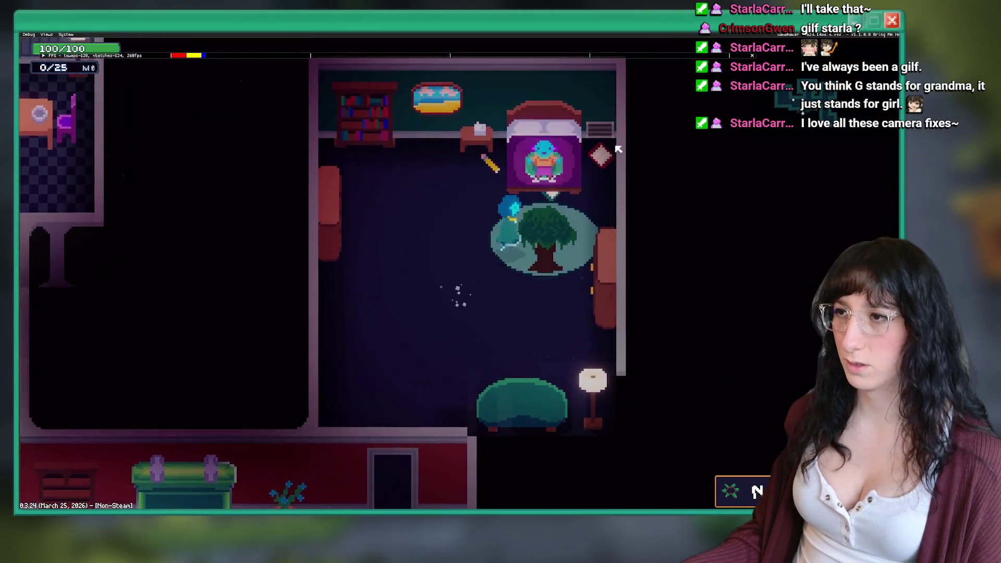
key(e)
key(e)
key(s)
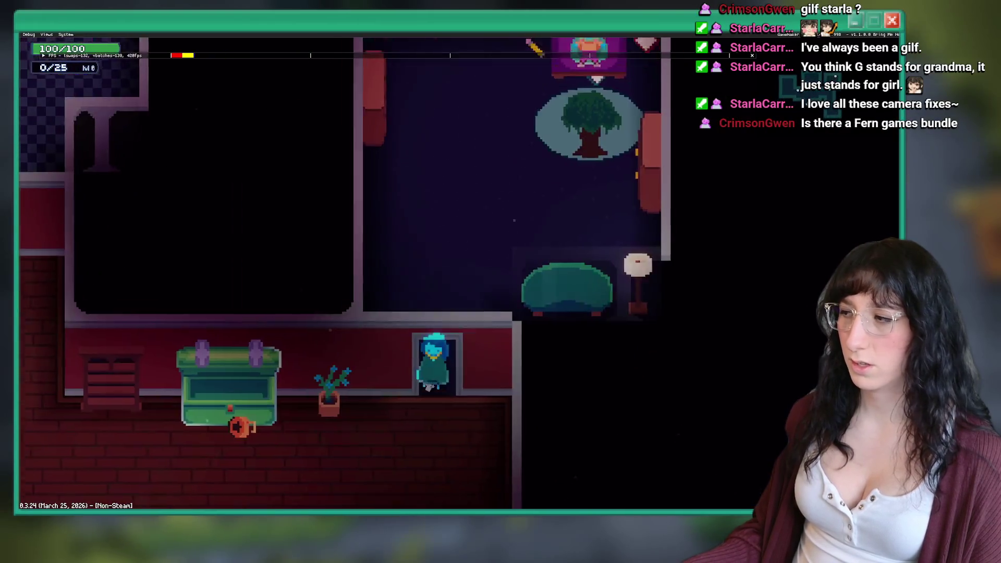
key(a)
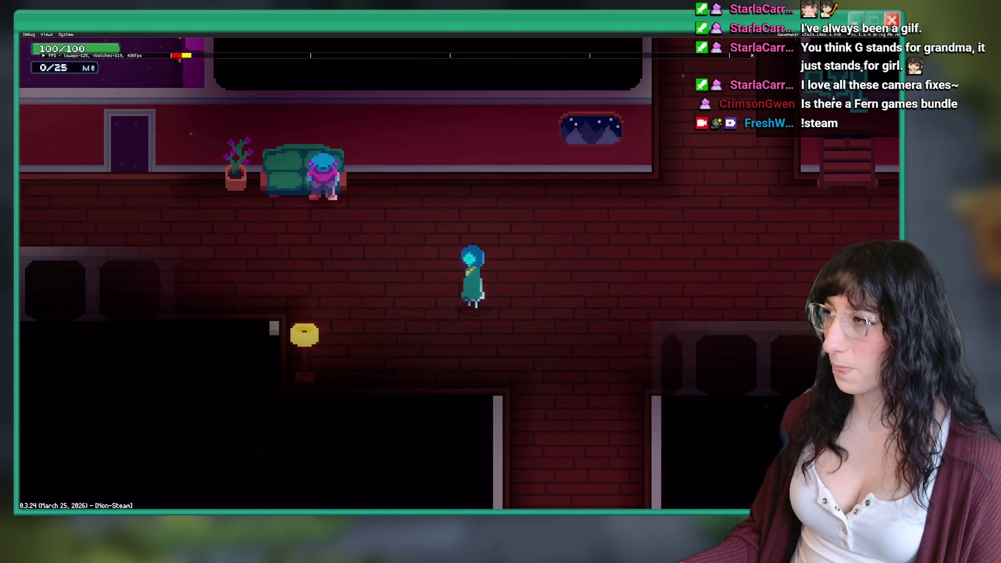
key(alt+Tab)
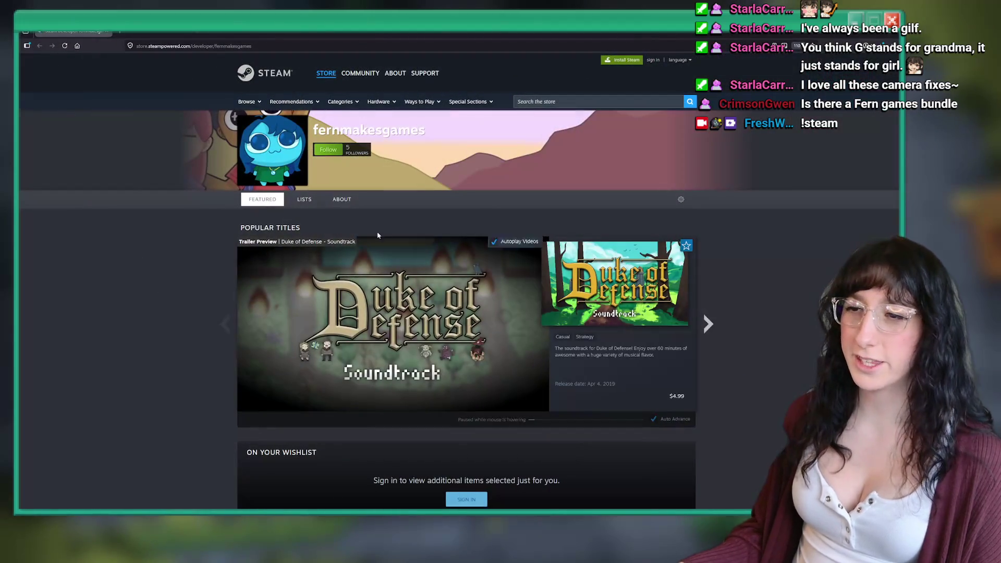
Advance the Popular Titles carousel past SpritePile 2.0 to Gum Squad.
scroll(420, 203, down, 4)
scroll(393, 305, up, 3)
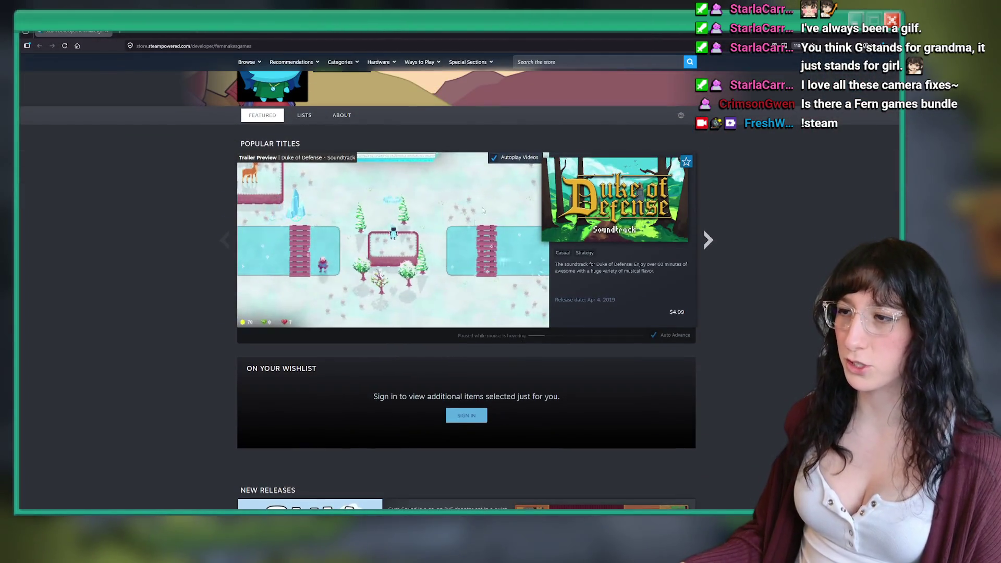
click(707, 240)
click(710, 239)
click(711, 239)
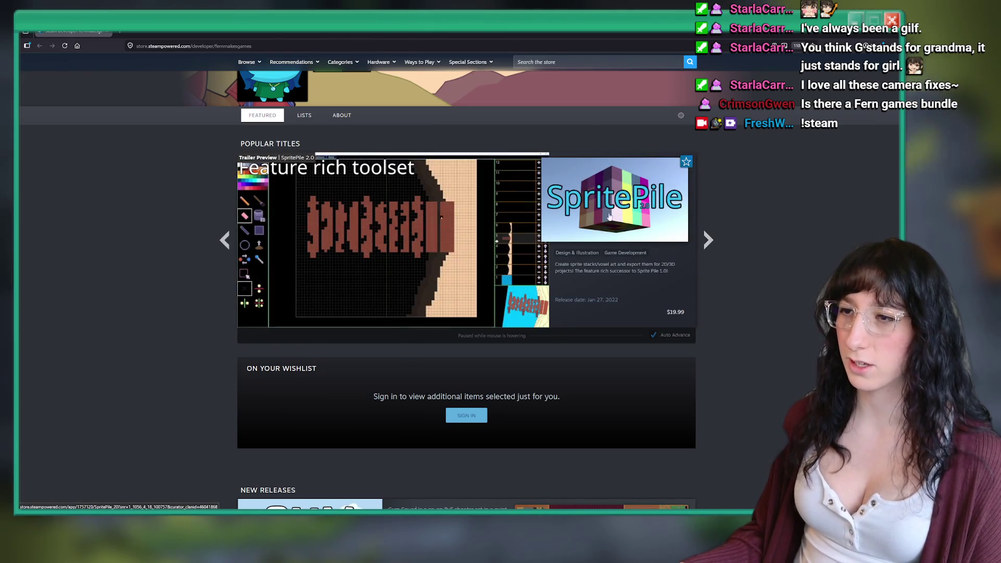
click(718, 239)
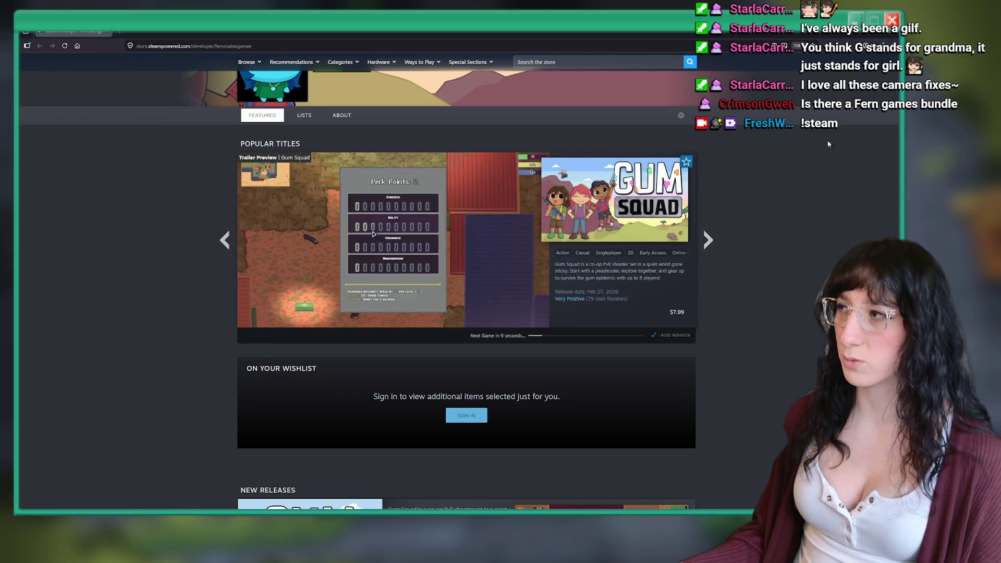
Scroll down to the developer's full game list and reload the page.
scroll(420, 259, down, 4)
scroll(419, 259, down, 10)
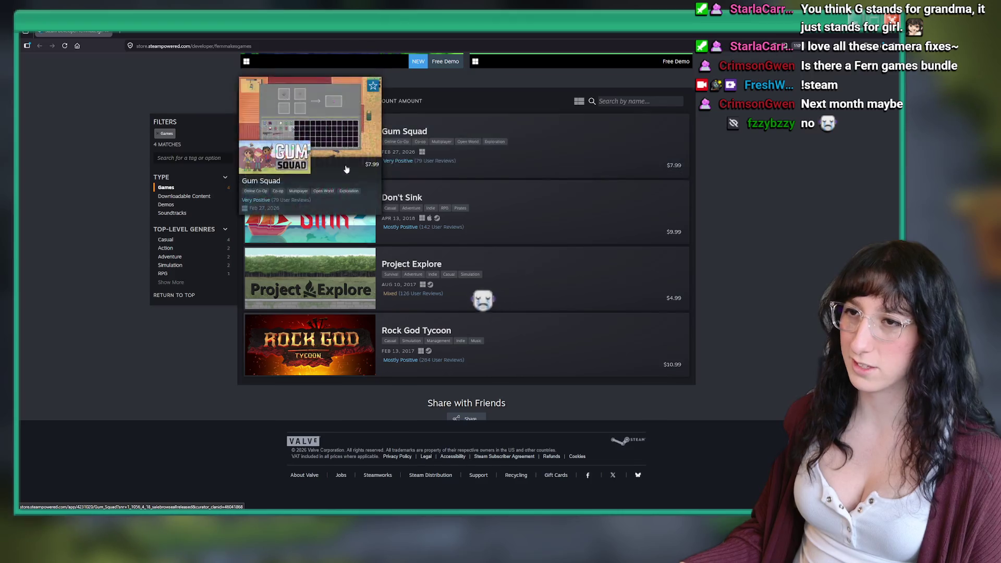
scroll(208, 219, down, 1)
key(F5)
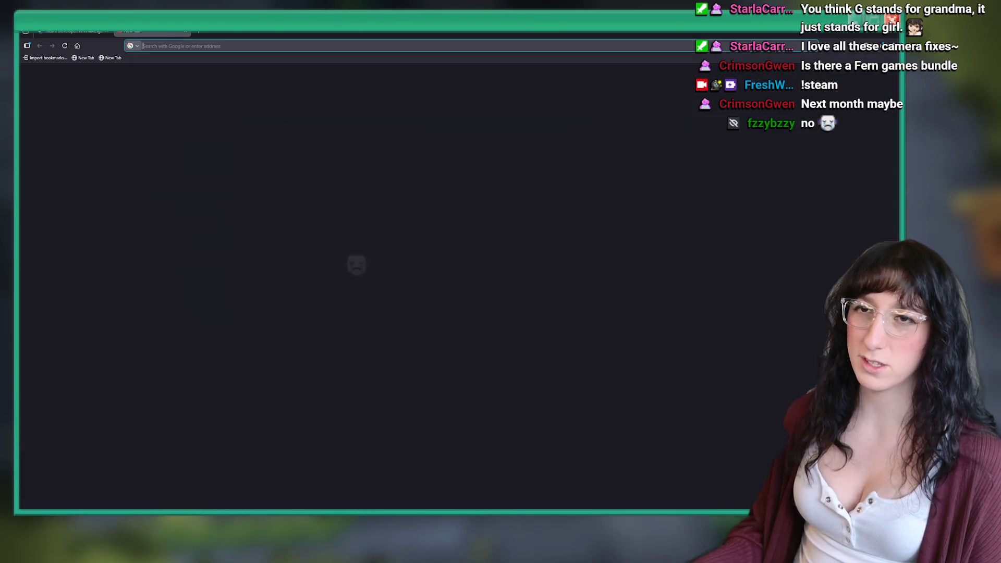
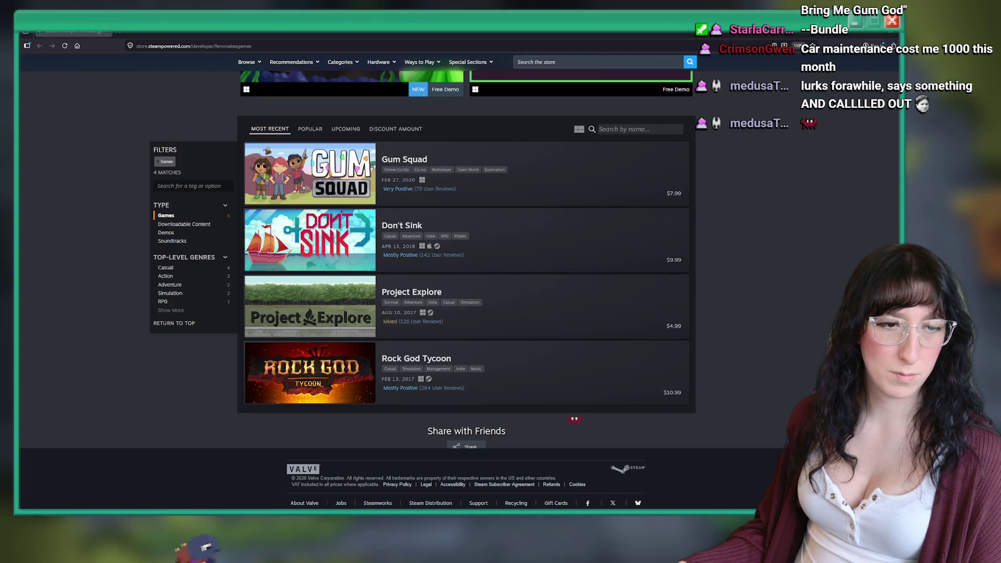
Reload the developer's Steam page twice and scroll through its listings.
scroll(192, 131, up, 1)
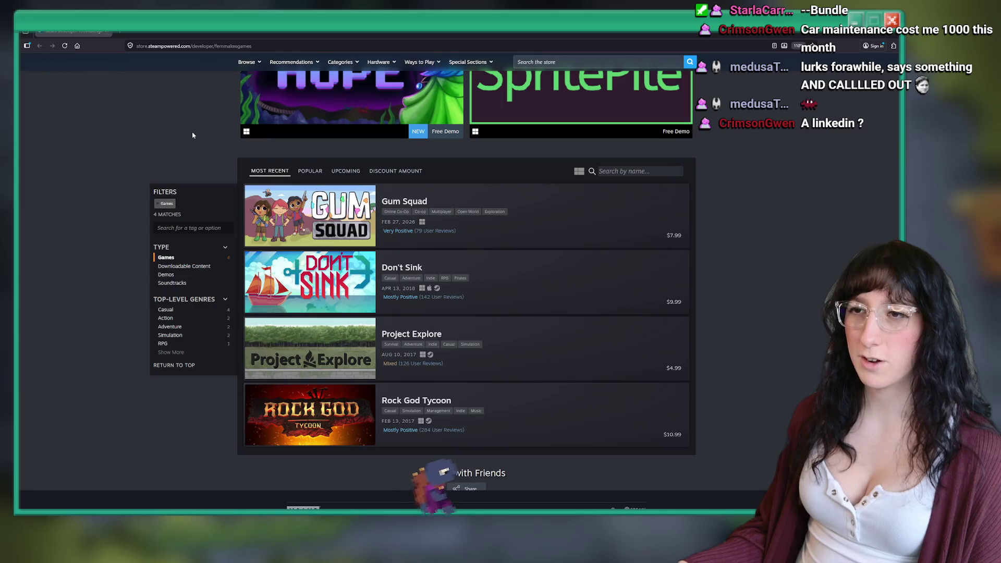
right_click(193, 133)
click(234, 141)
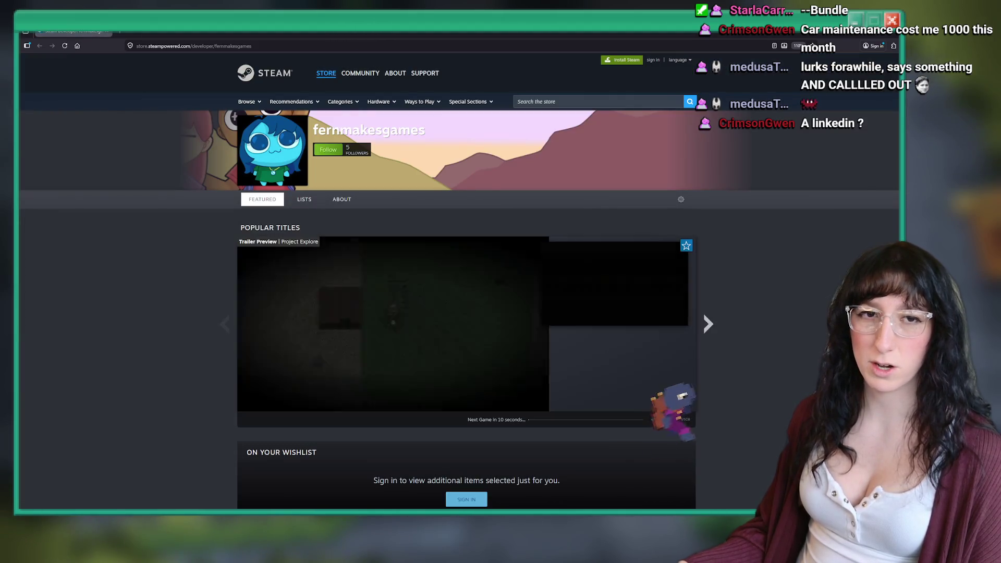
scroll(51, 282, down, 4)
scroll(51, 281, down, 15)
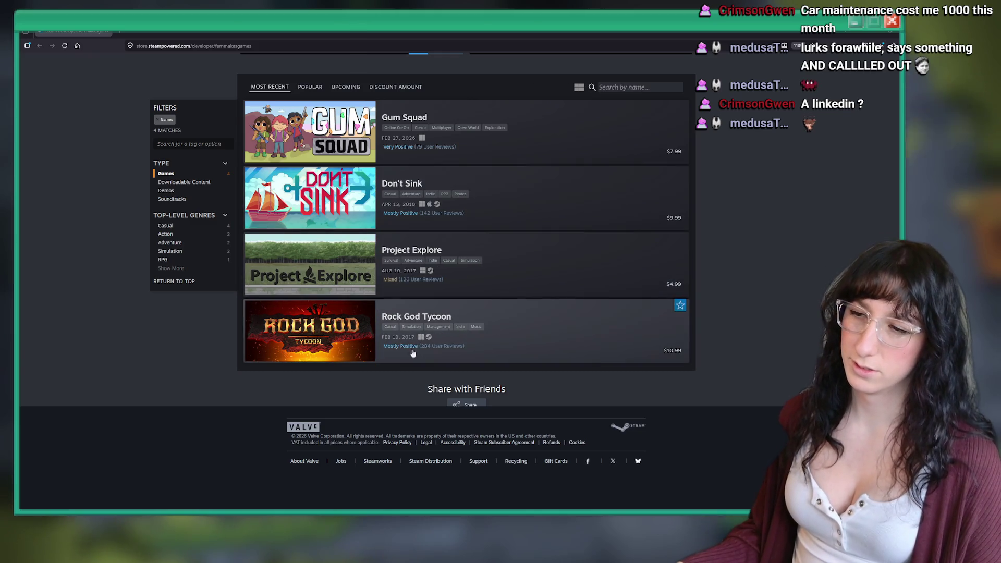
right_click(747, 260)
click(789, 264)
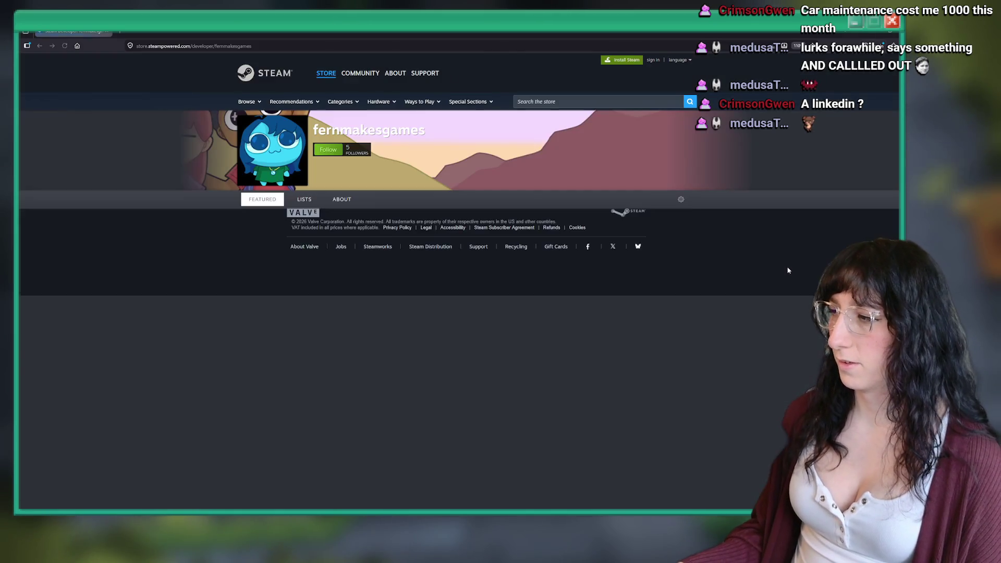
scroll(688, 265, down, 10)
scroll(688, 265, down, 5)
Search the store for 'duke', view the Duke of Defense page, then return to the developer page.
mouse_move(687, 265)
mouse_down()
mouse_move(667, 130)
mouse_move(646, 82)
mouse_up()
click(626, 63)
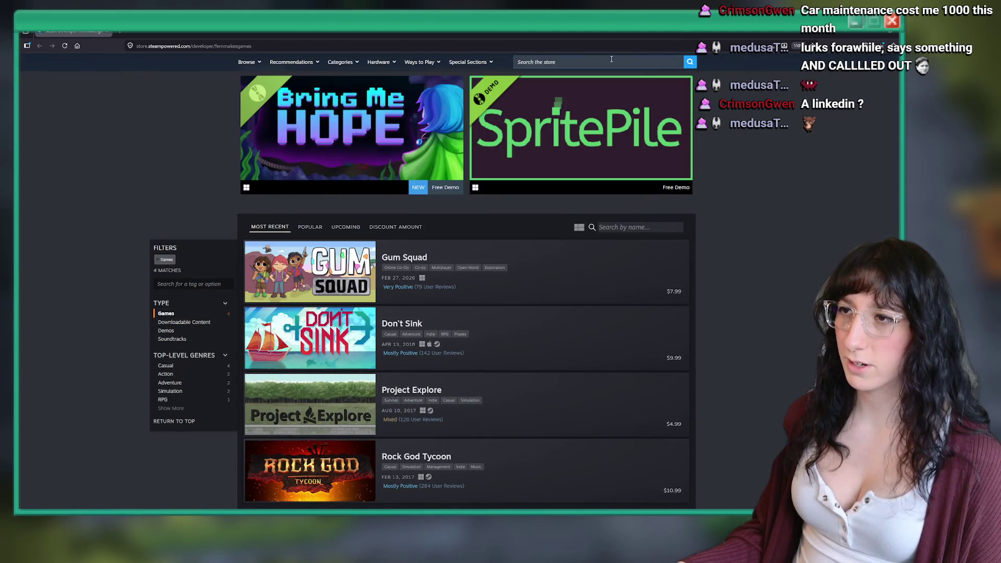
text(duke of defen)
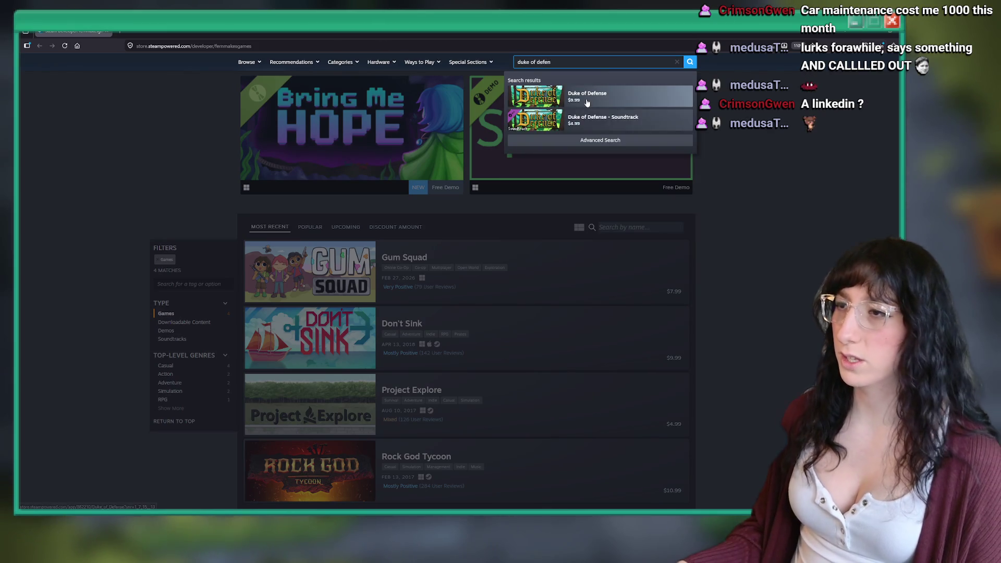
click(574, 96)
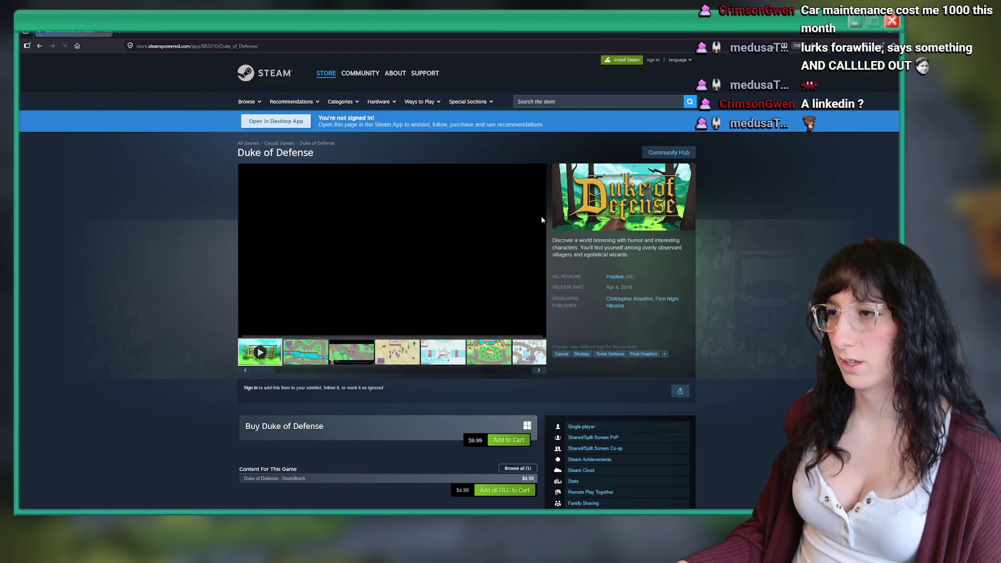
click(664, 299)
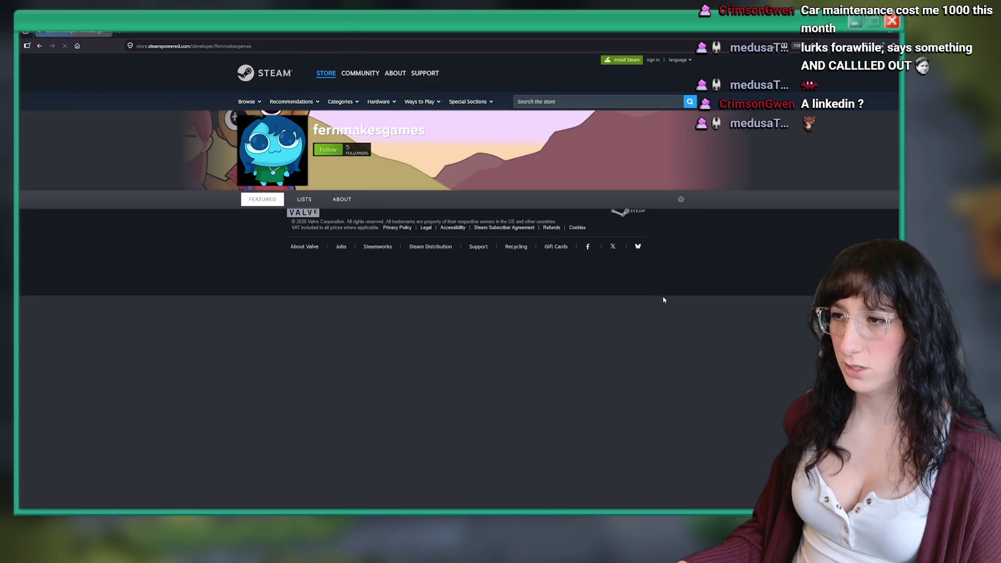
Switch the developer page's filter between all titles, Demos only, and Games only.
scroll(448, 303, down, 10)
scroll(448, 304, down, 5)
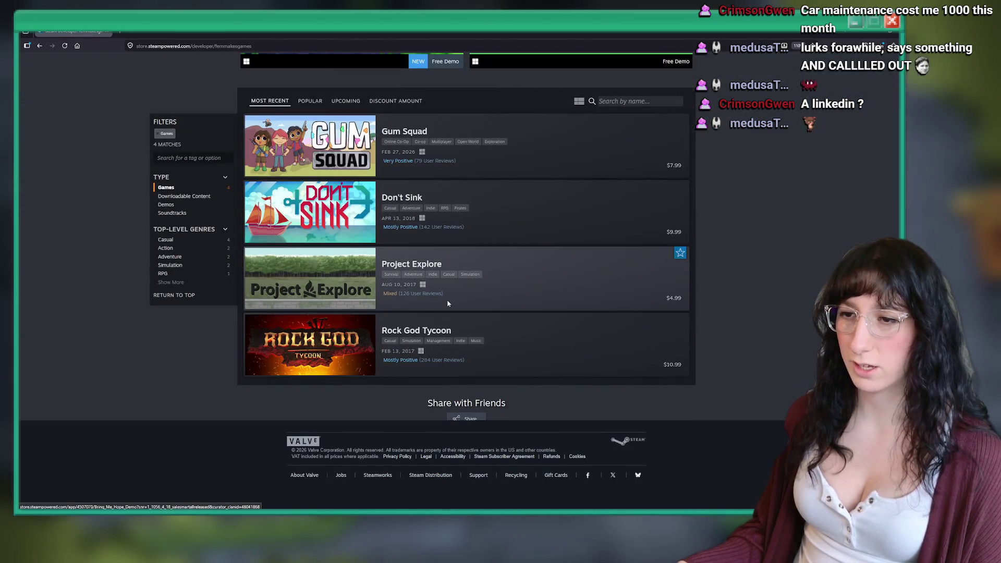
click(158, 135)
scroll(581, 276, down, 8)
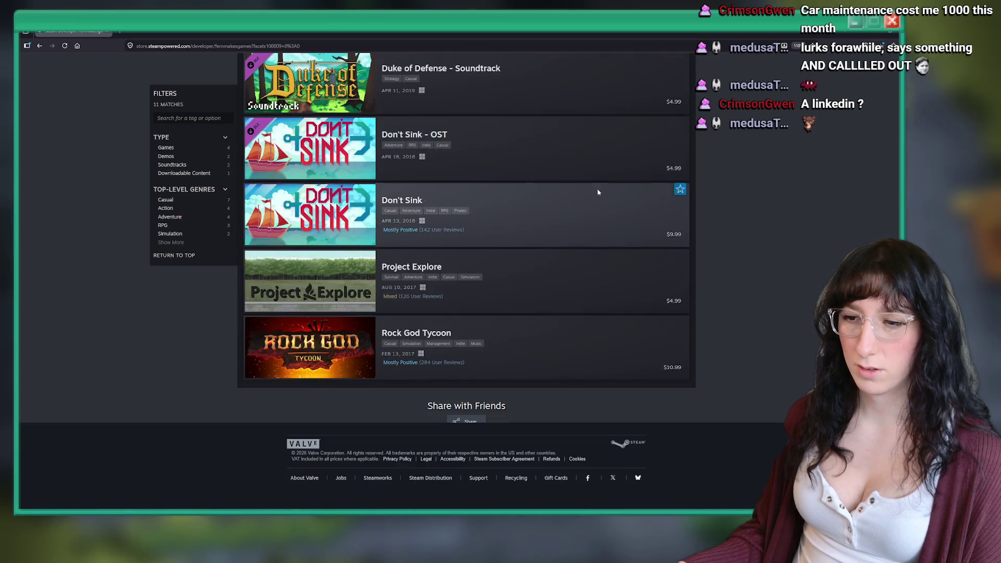
scroll(598, 192, up, 7)
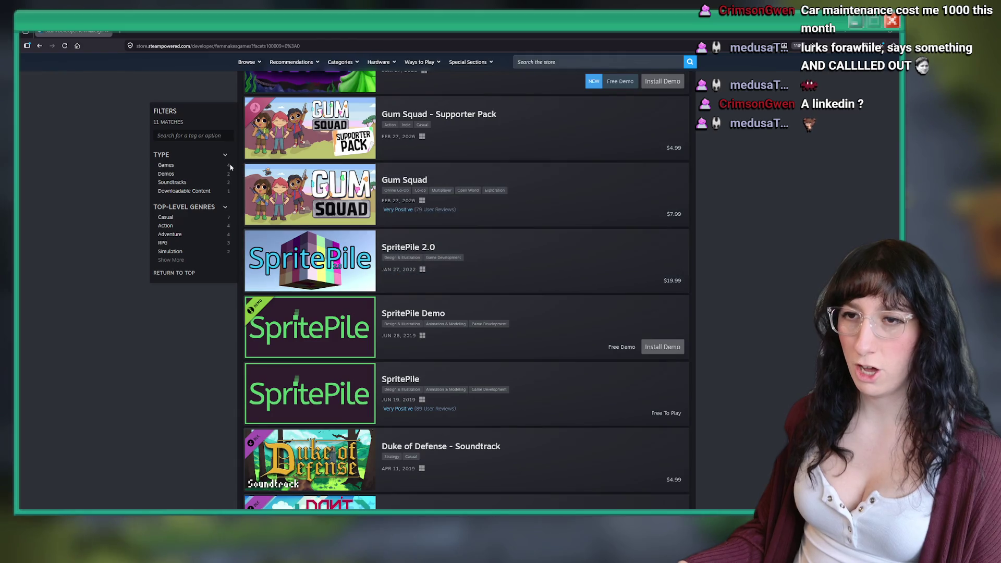
click(165, 173)
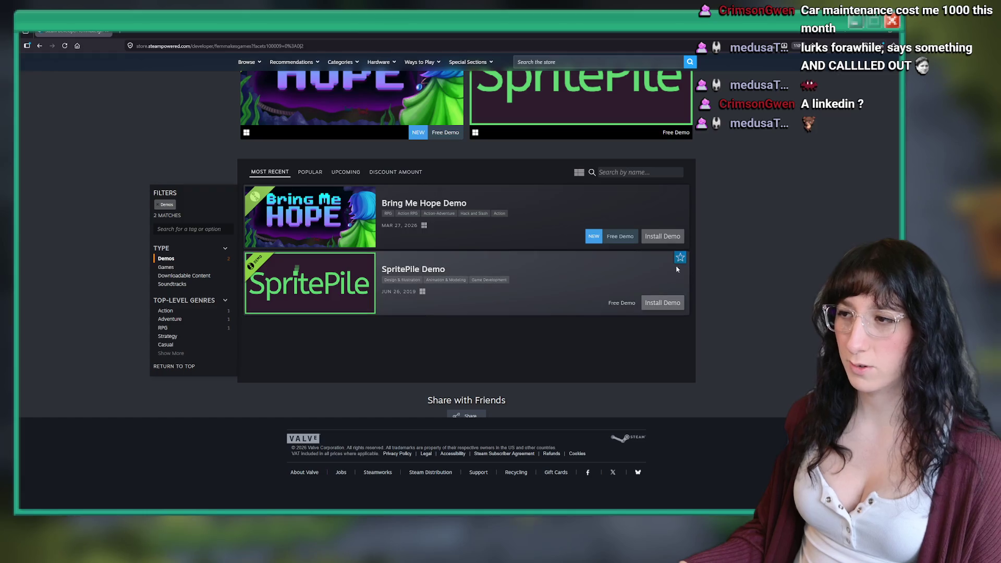
click(159, 207)
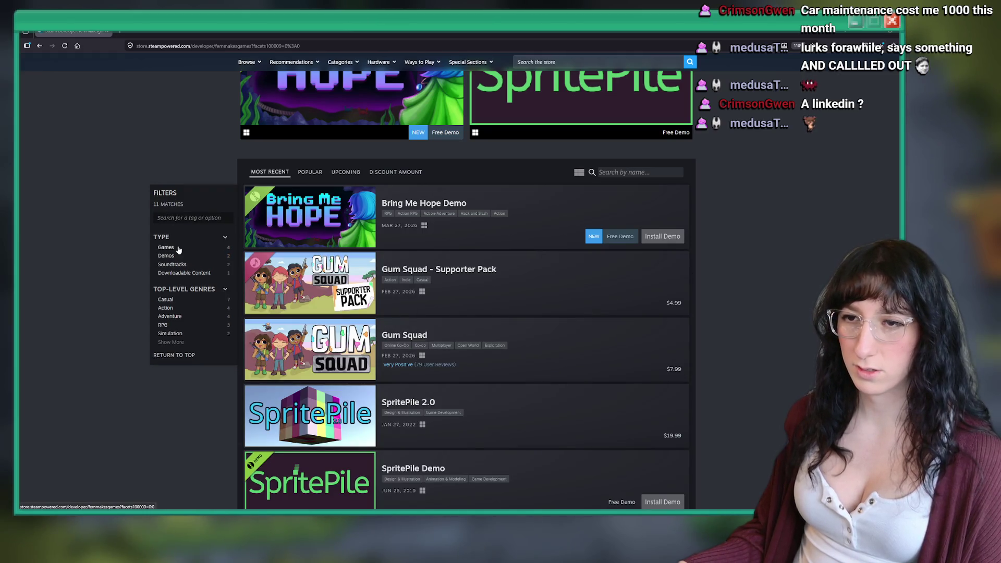
click(178, 249)
scroll(568, 250, down, 2)
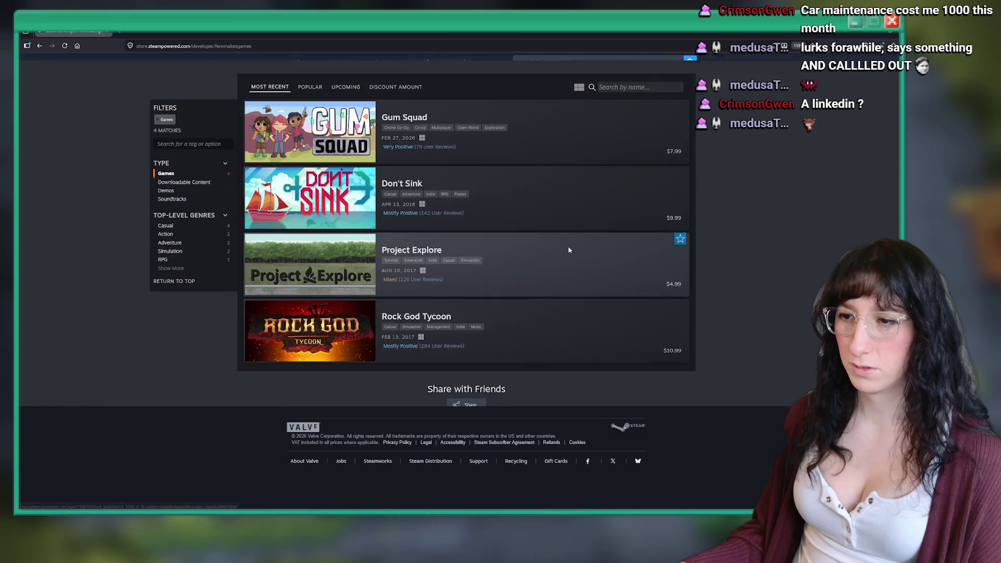
scroll(461, 384, up, 10)
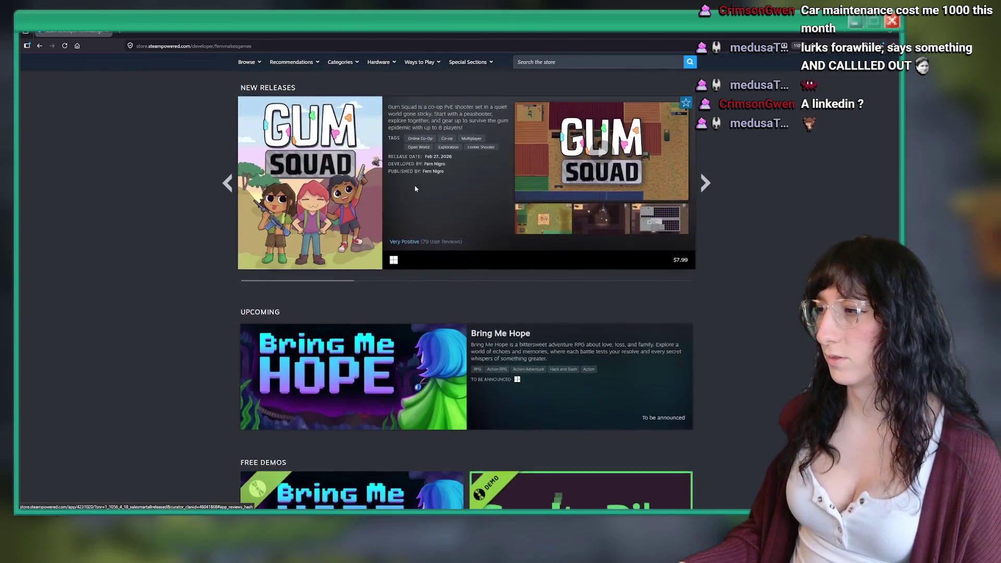
scroll(427, 305, up, 6)
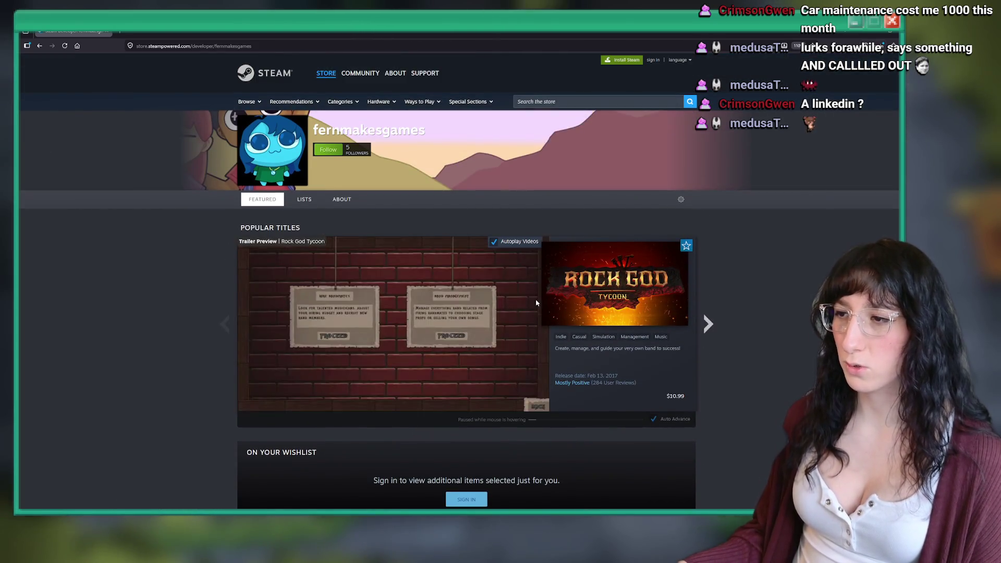
scroll(522, 251, down, 10)
scroll(522, 251, up, 5)
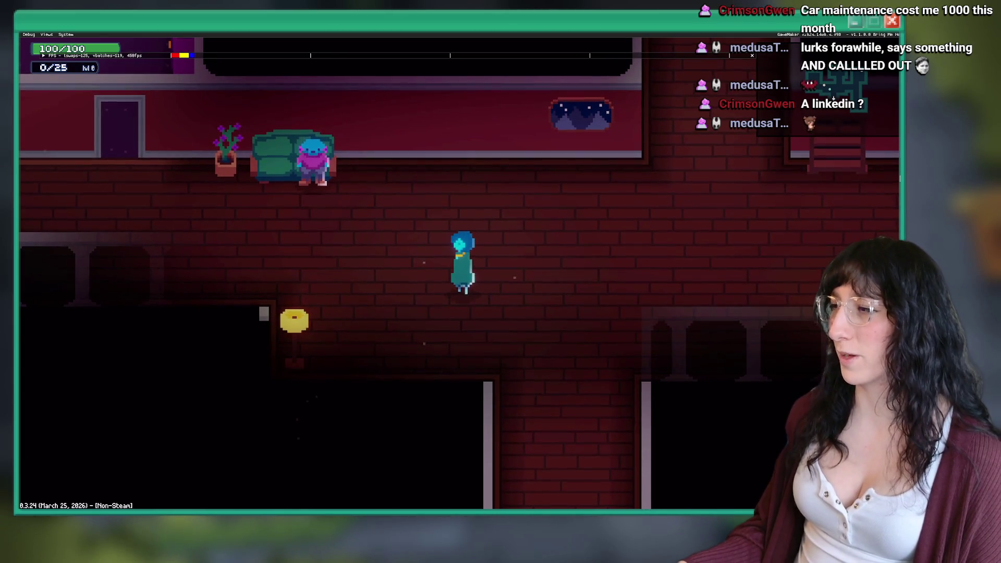
Walk the character out the doorway into Sea Cave City, advance the dialogue, then quit the game.
key(d)
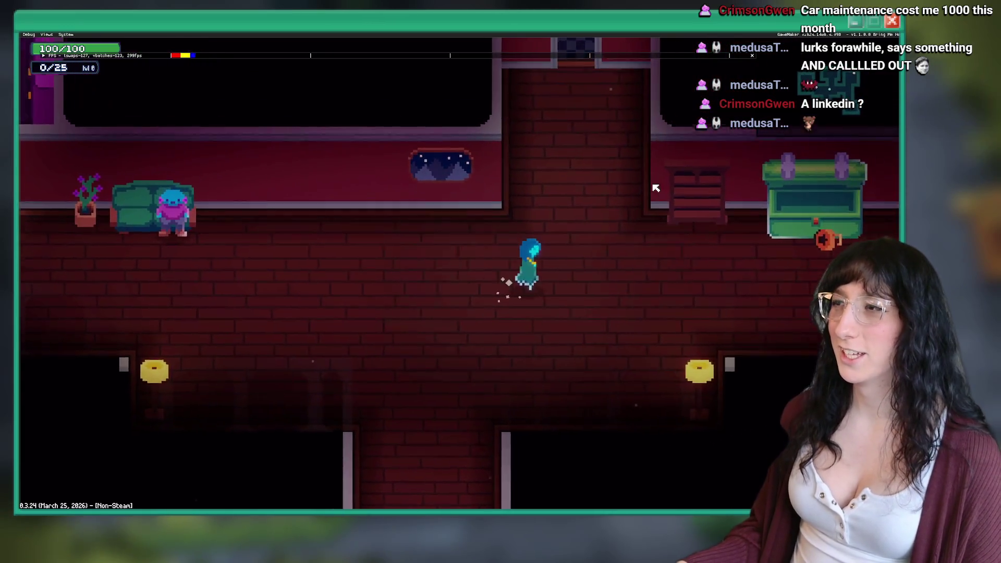
key(s)
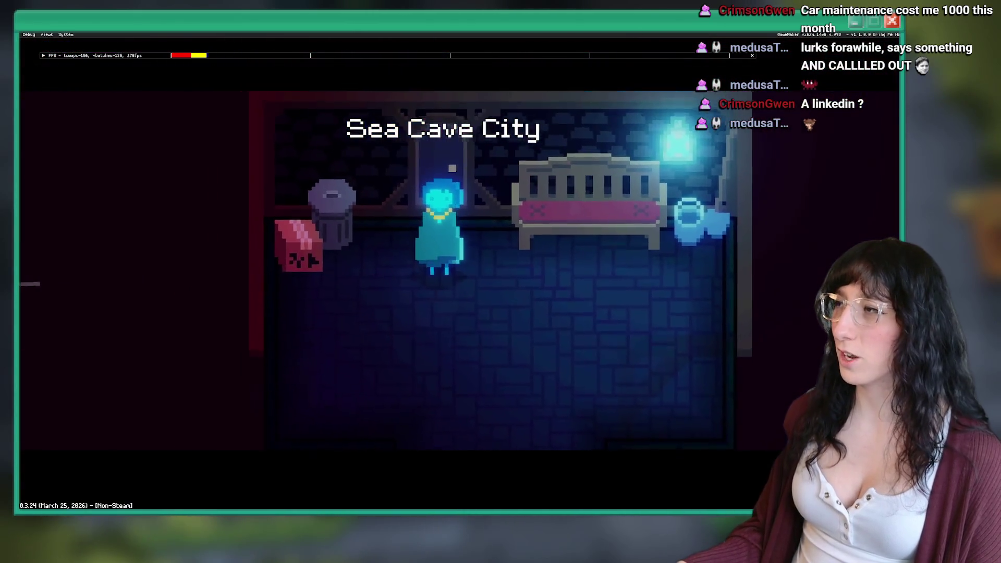
key(s)
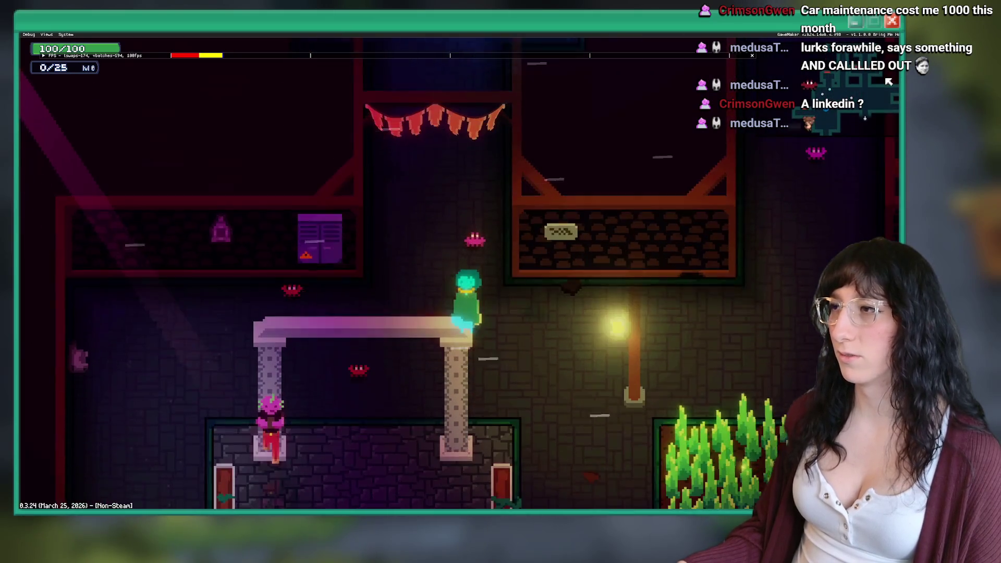
key(w)
key(s)
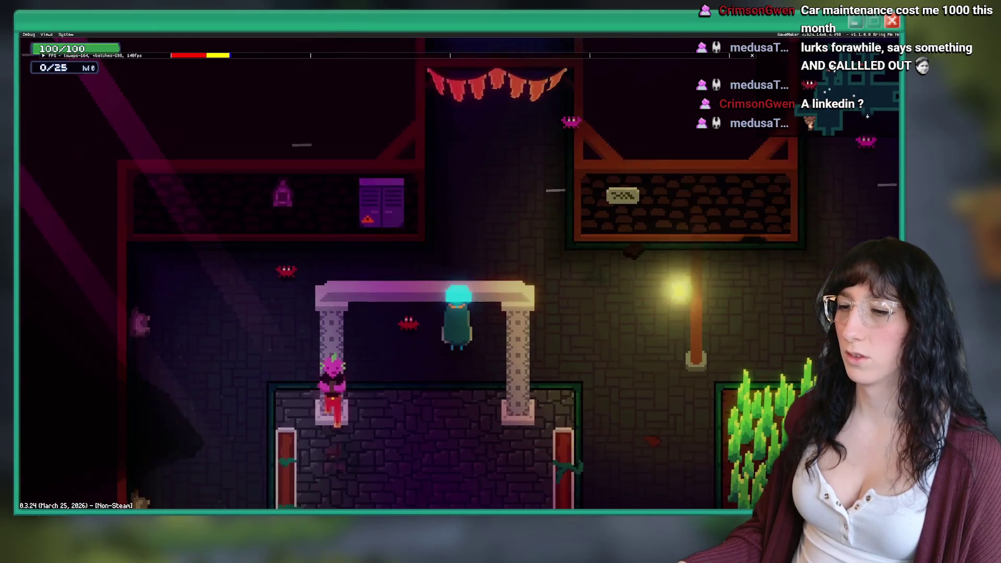
key(w)
key(e)
key(Escape)
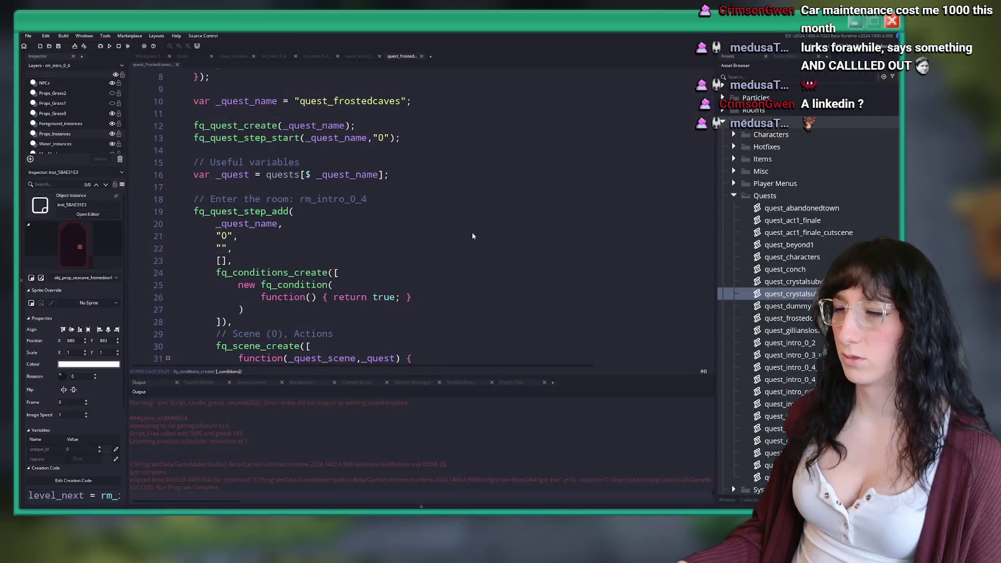
scroll(443, 219, down, 2)
key(F12)
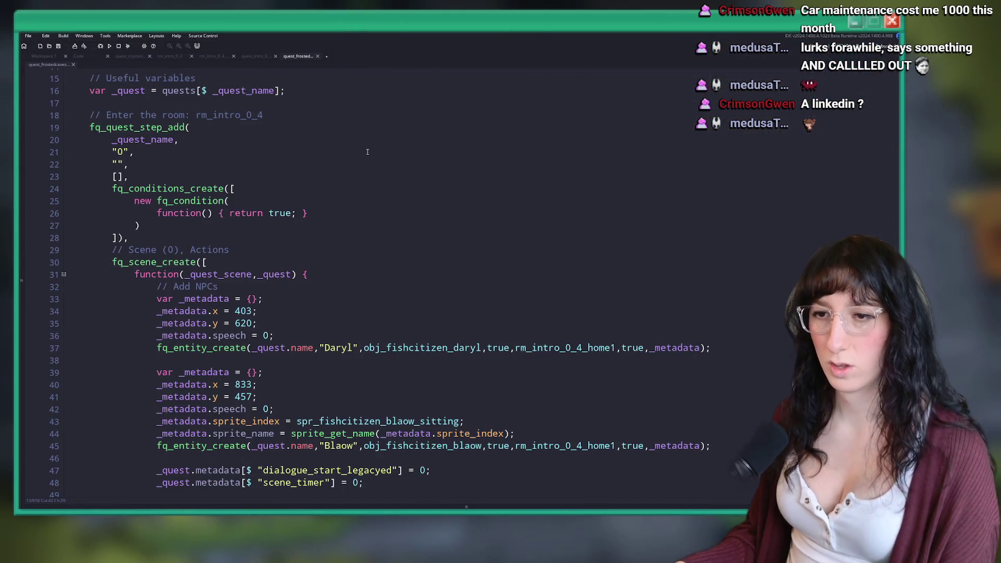
scroll(367, 152, down, 15)
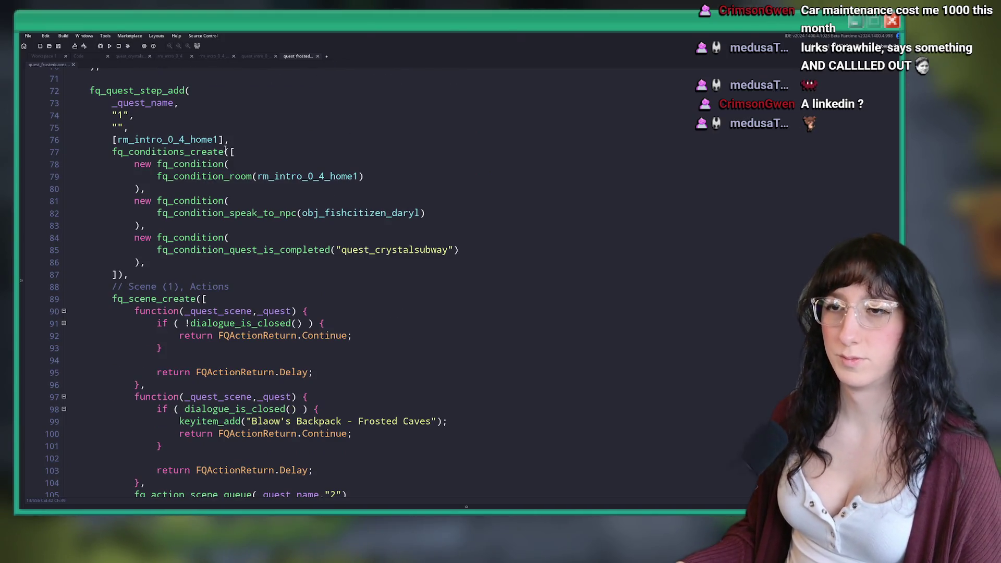
click(225, 152)
scroll(213, 283, down, 10)
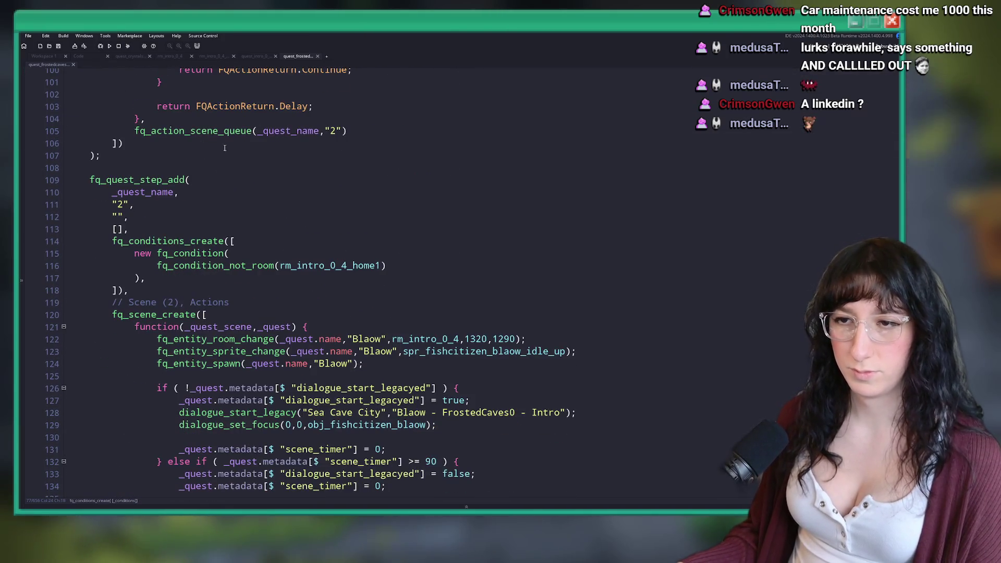
scroll(225, 148, down, 7)
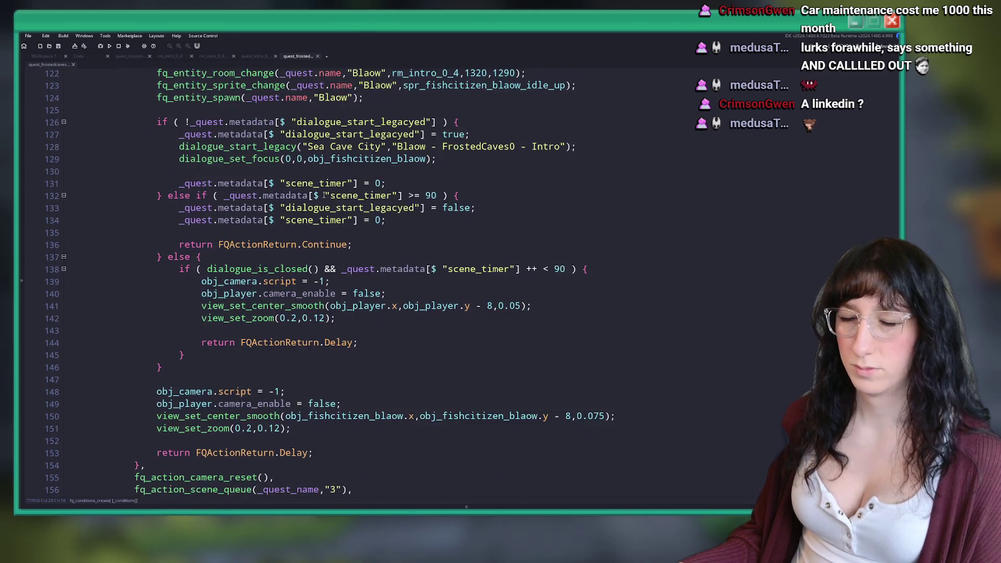
scroll(324, 196, down, 3)
scroll(213, 179, down, 5)
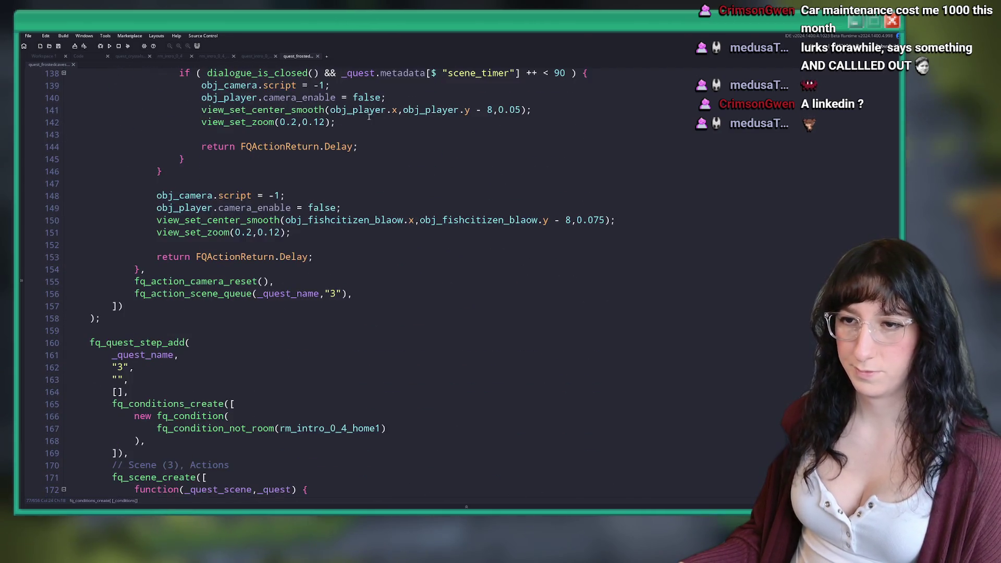
scroll(218, 235, down, 1)
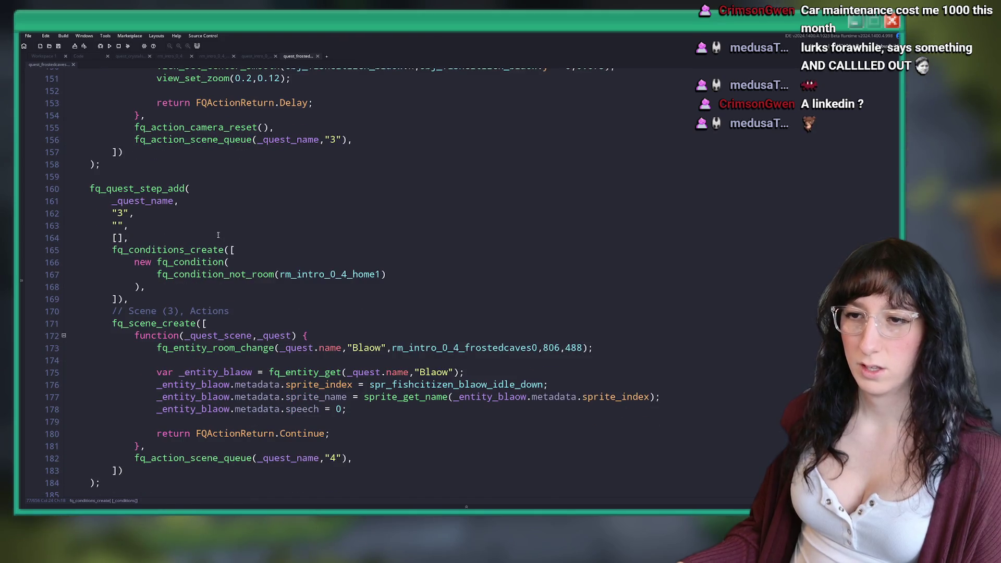
scroll(251, 243, down, 1)
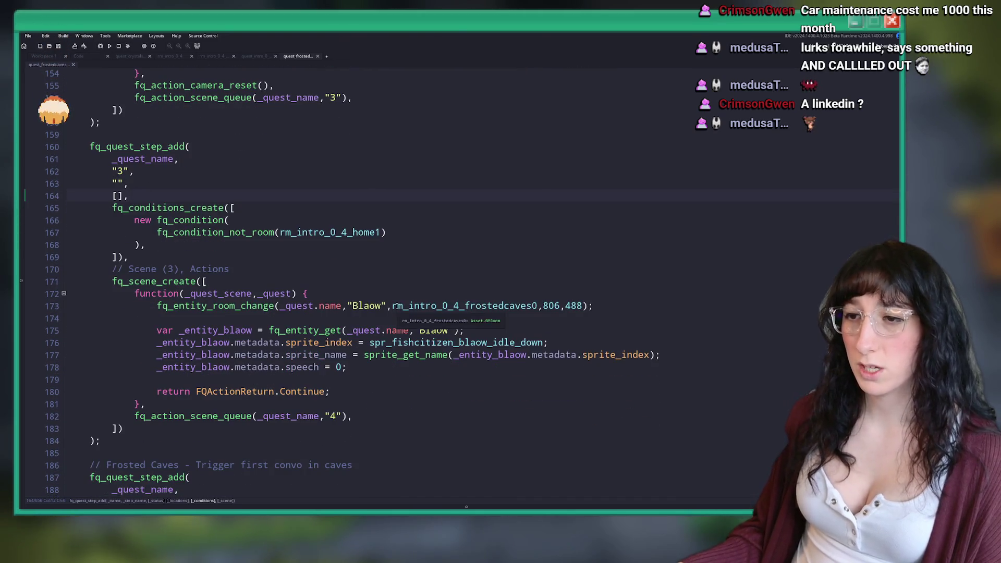
scroll(219, 248, down, 5)
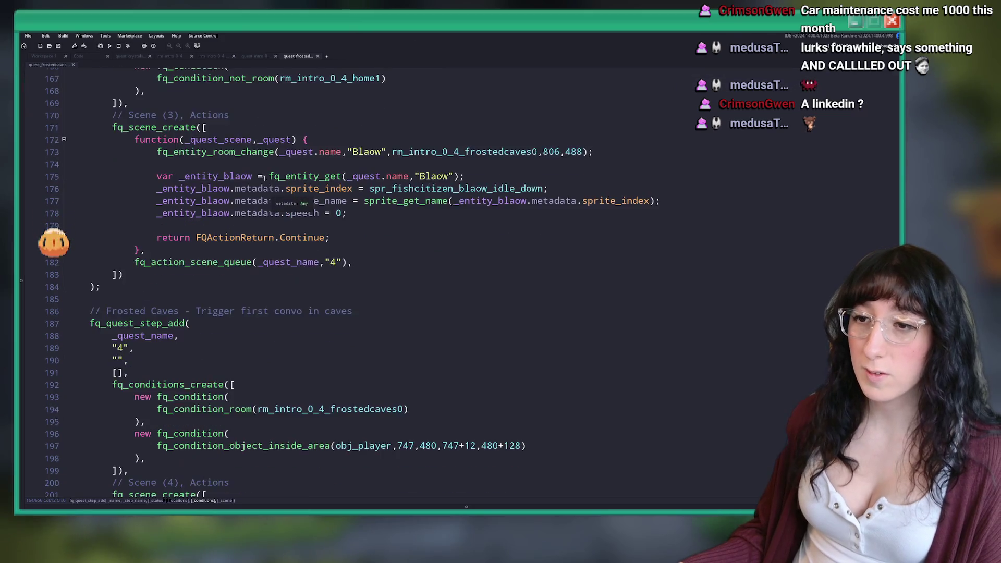
click(235, 294)
scroll(235, 113, down, 2)
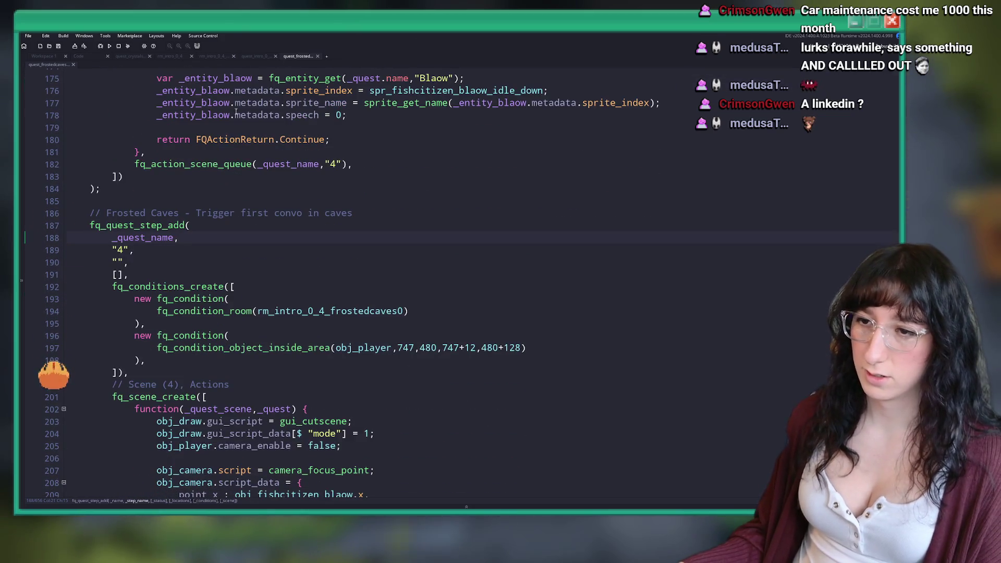
click(255, 311)
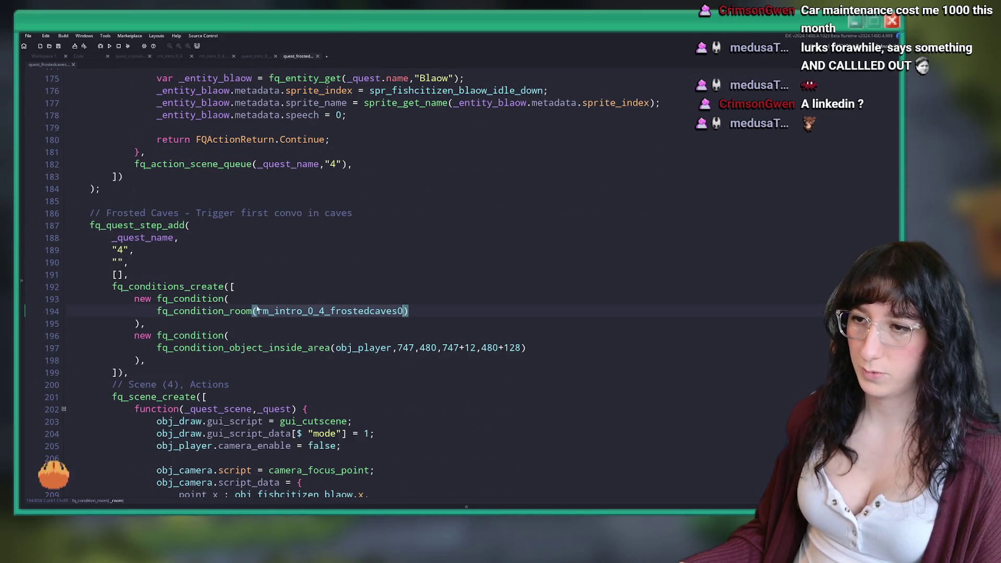
click(122, 275)
Paste rm_intro_0_4_frostedcaves0 into step 5's empty location list.
click(226, 262)
scroll(219, 252, down, 9)
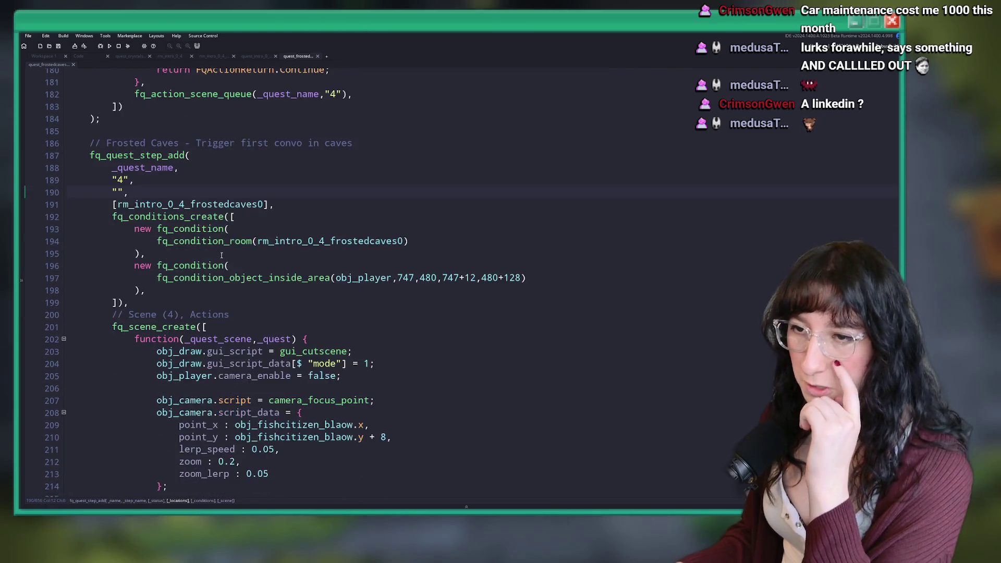
scroll(212, 243, down, 7)
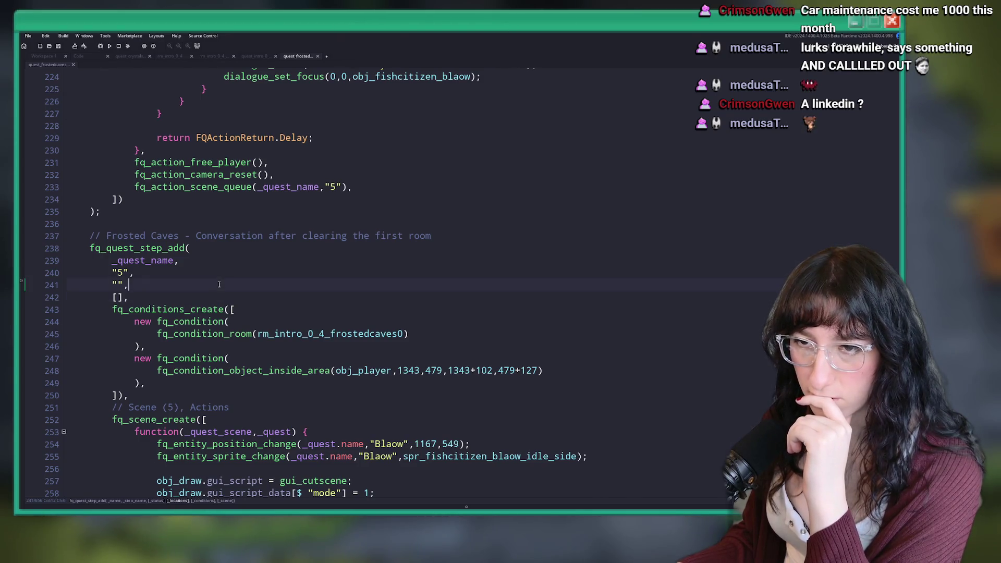
click(120, 297)
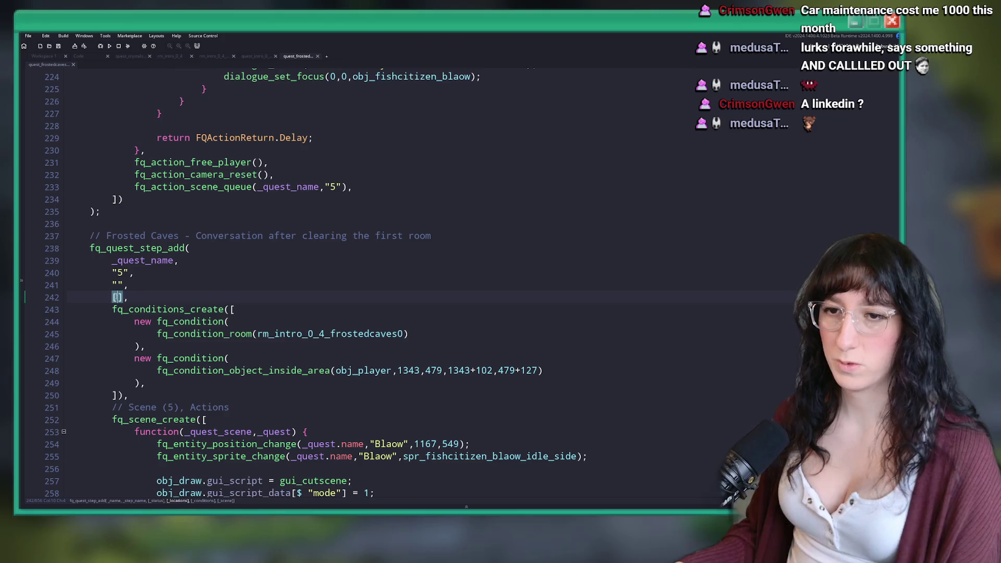
text(rm_intro_0_4_frostedcaves0)
Place the cursor in step 8's empty location list and save the quest script.
scroll(175, 354, down, 16)
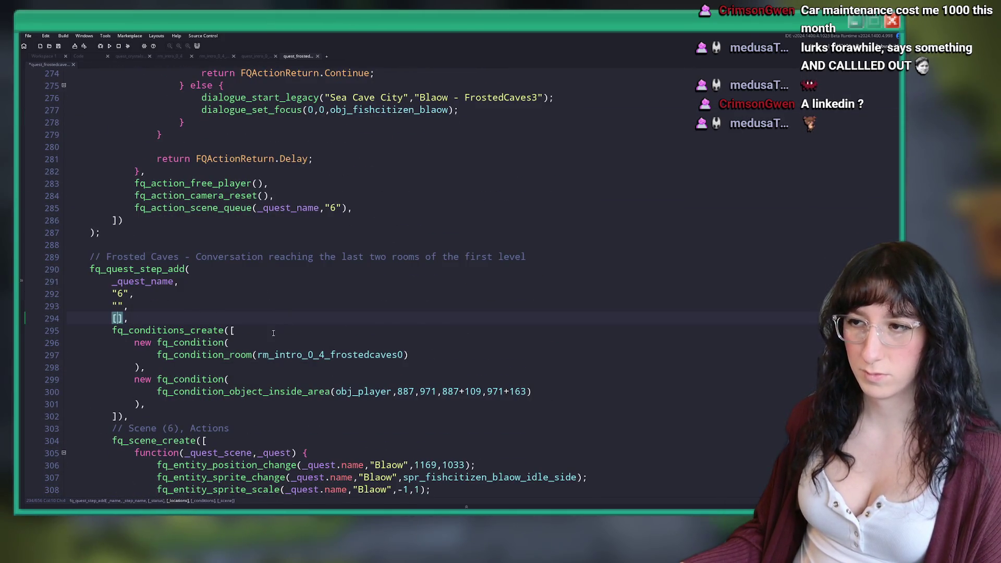
scroll(273, 333, down, 3)
scroll(281, 295, down, 11)
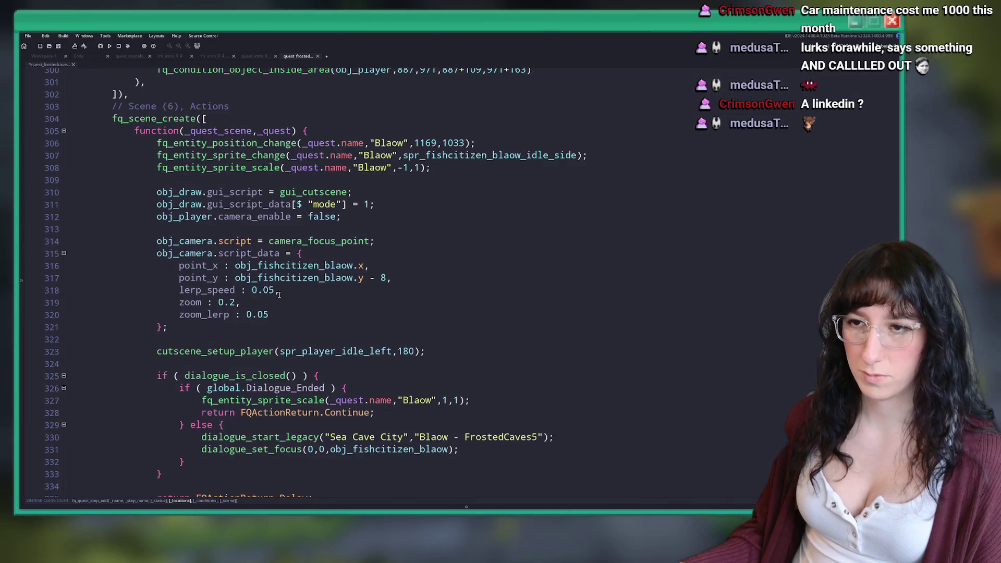
scroll(399, 241, down, 6)
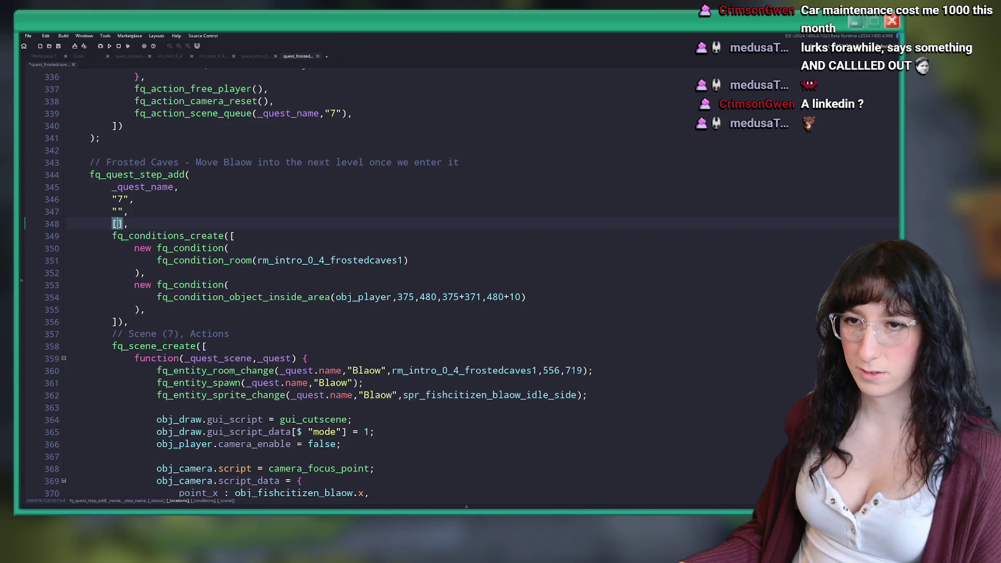
scroll(261, 224, down, 1)
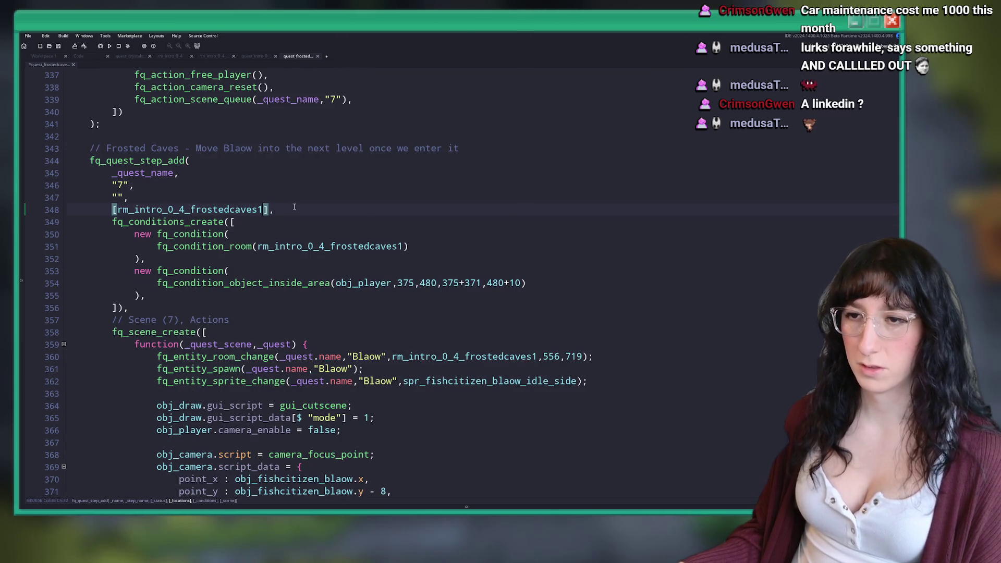
scroll(309, 198, down, 19)
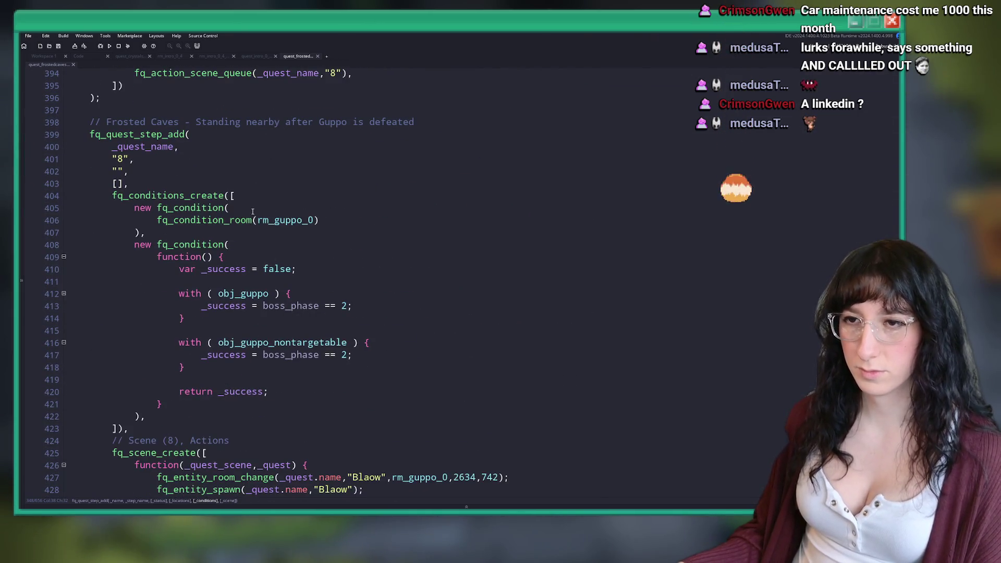
click(128, 186)
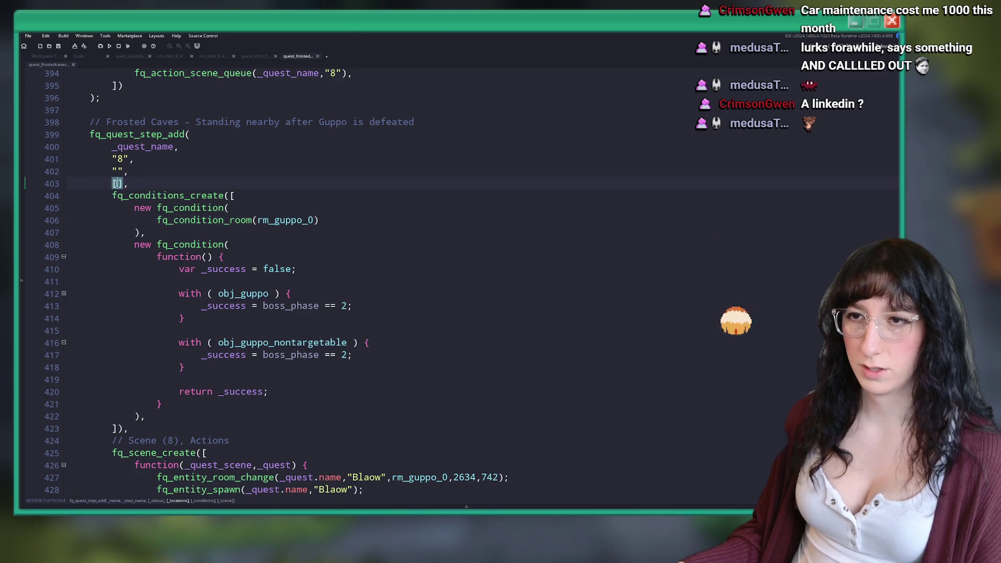
text(rm_guppo_0)
key(ctrl+s)
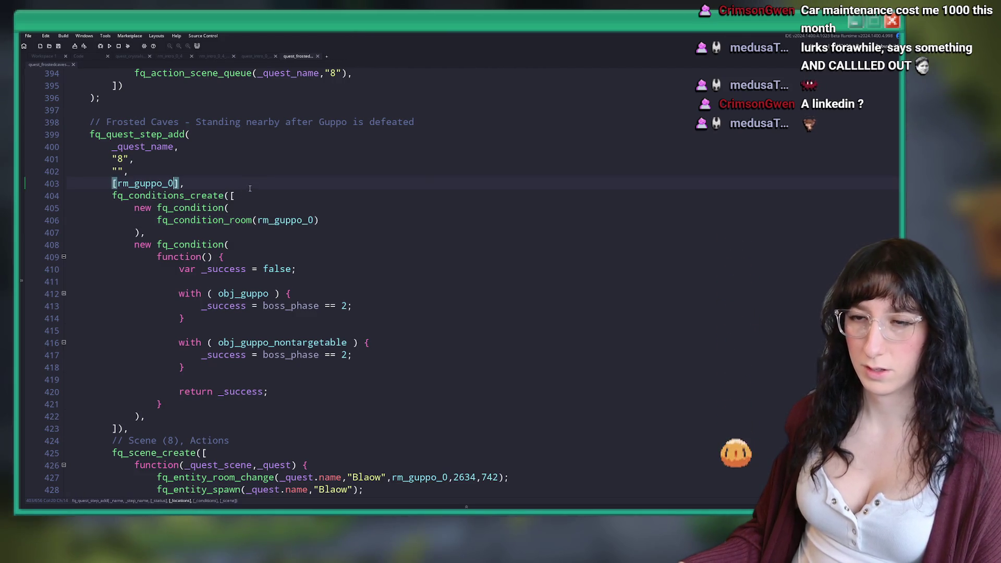
Paste rm_intro_0_4_home1 into step 9's empty location list.
scroll(250, 188, up, 1)
scroll(292, 219, down, 5)
scroll(327, 243, down, 13)
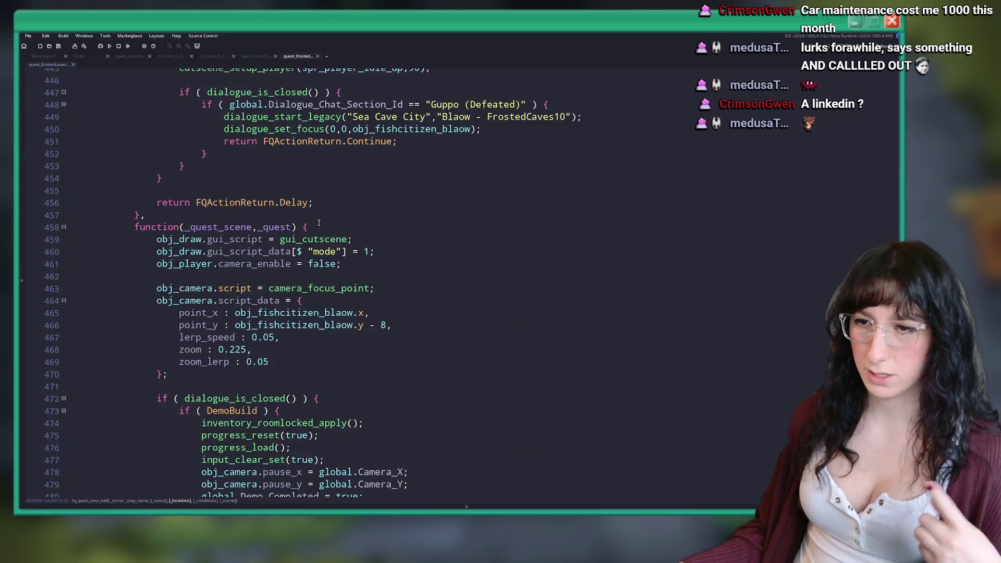
scroll(318, 223, down, 14)
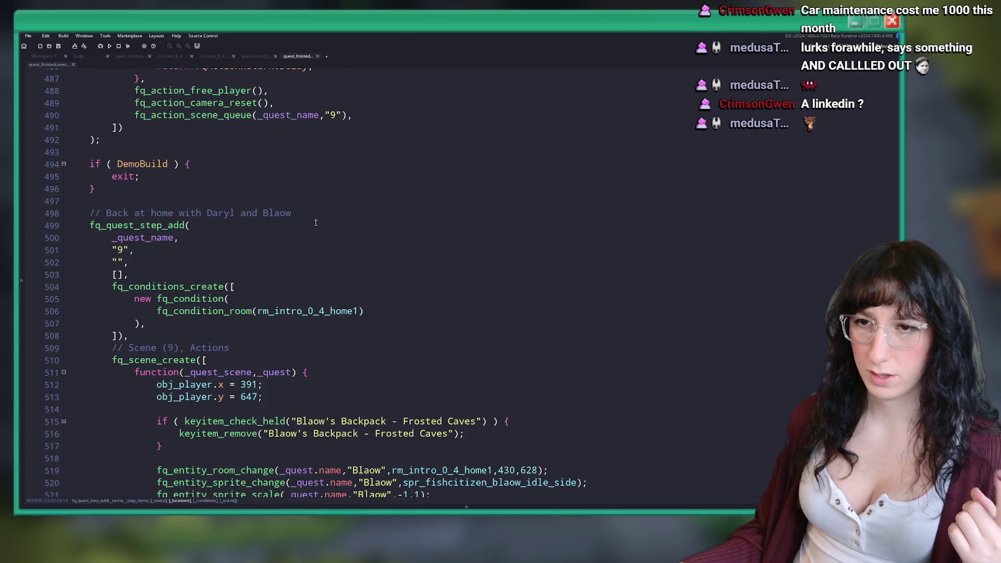
scroll(316, 223, down, 2)
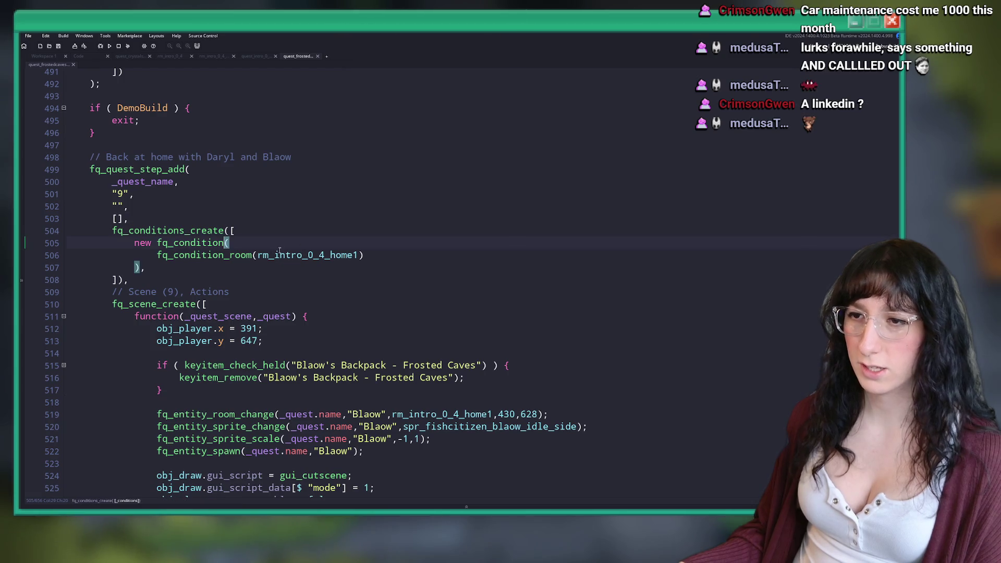
click(118, 218)
text(rm_intro_0_4_home1)
Add rm_intro_0_4_alt to step 10's location list and open the rm_intro_0_4_alt room.
scroll(229, 268, down, 20)
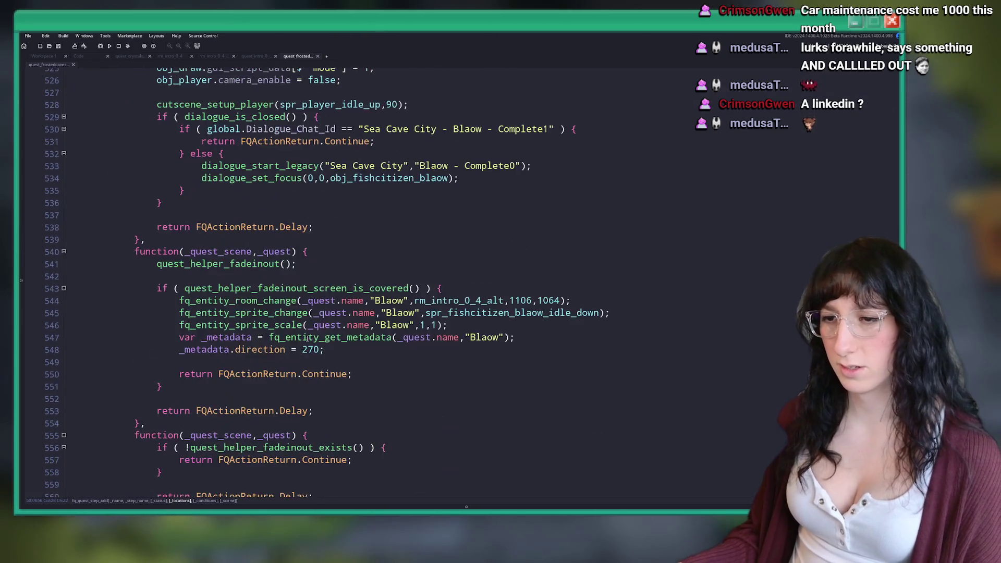
scroll(230, 268, down, 1)
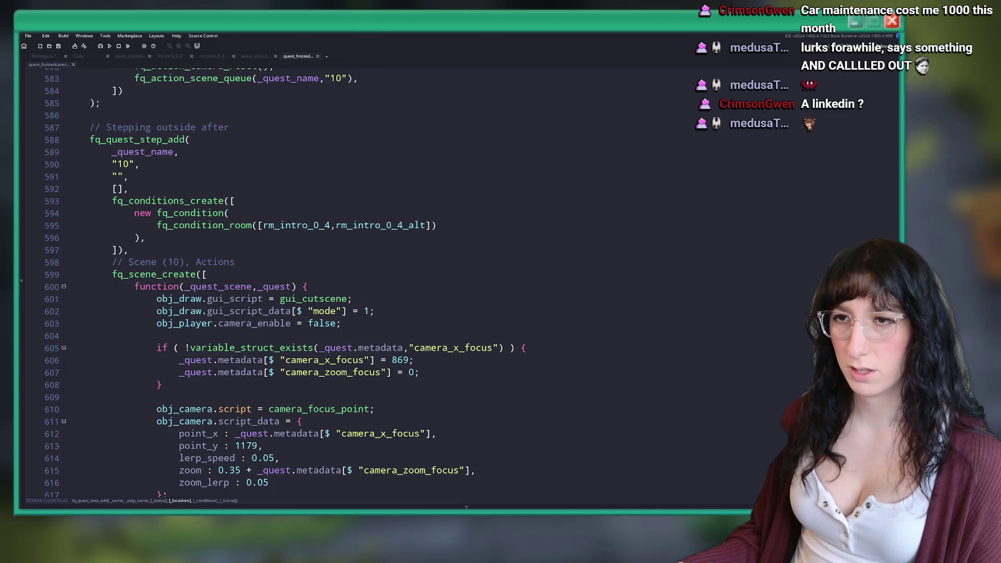
scroll(165, 163, down, 1)
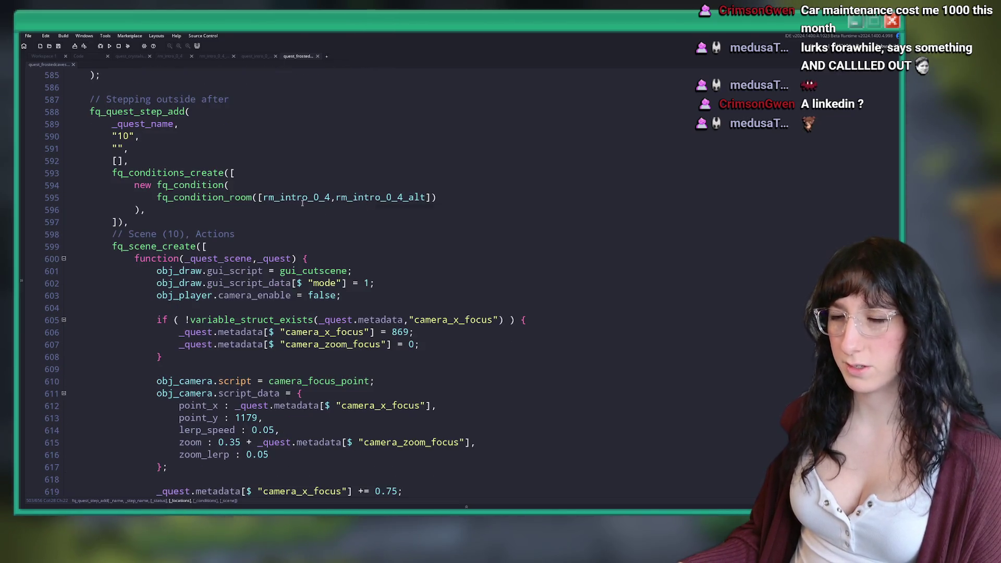
scroll(290, 219, down, 10)
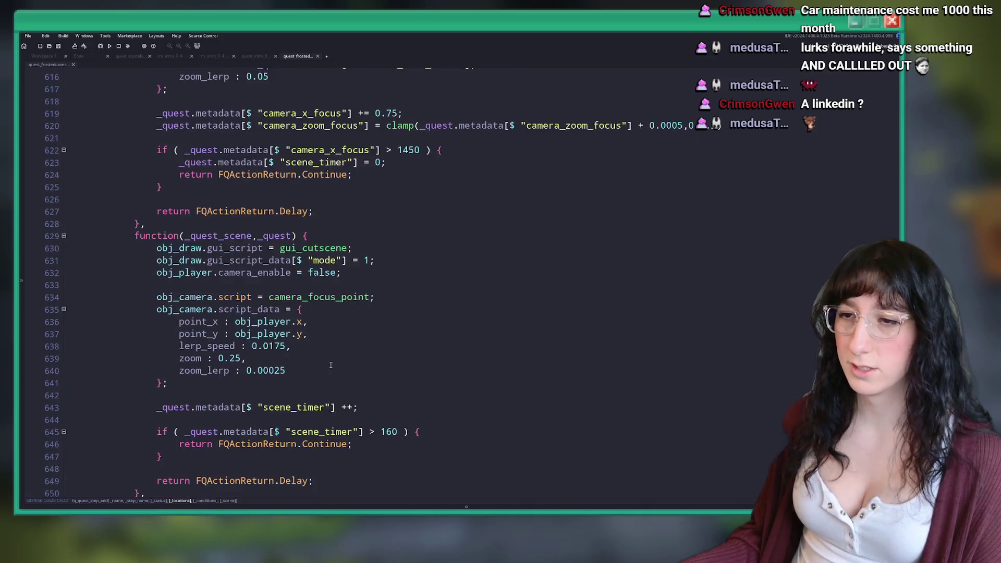
scroll(390, 165, up, 9)
double_click(390, 155)
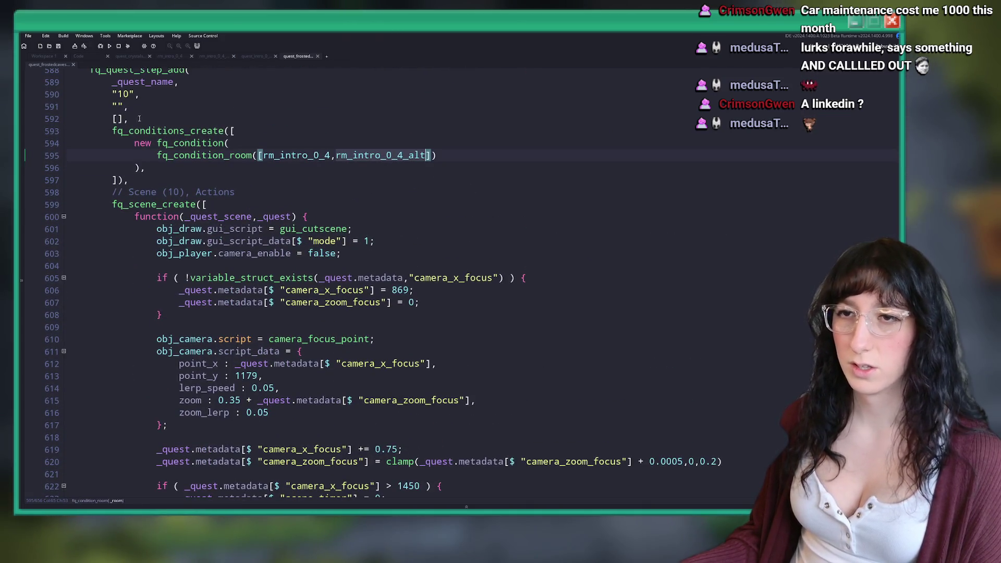
click(114, 119)
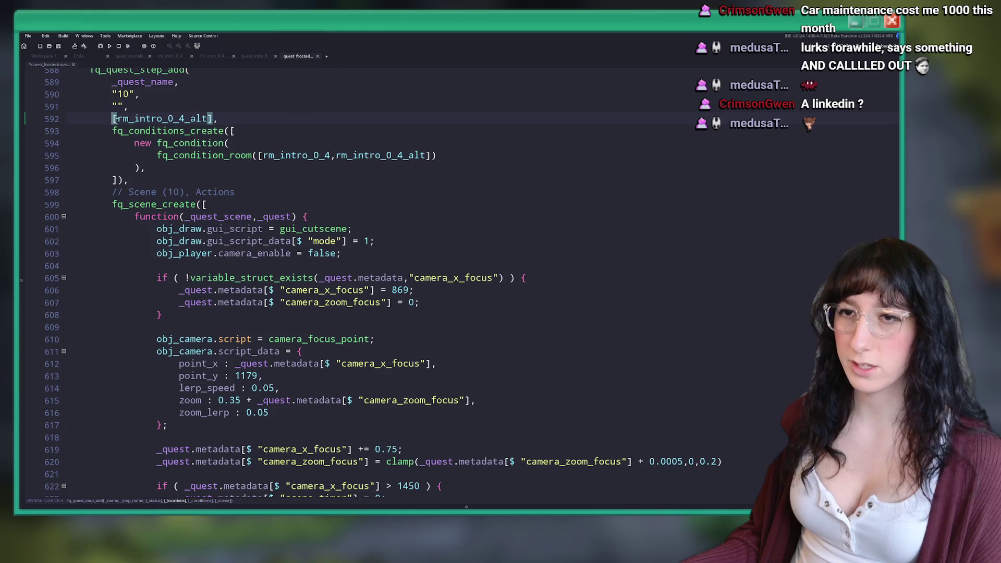
scroll(118, 113, down, 12)
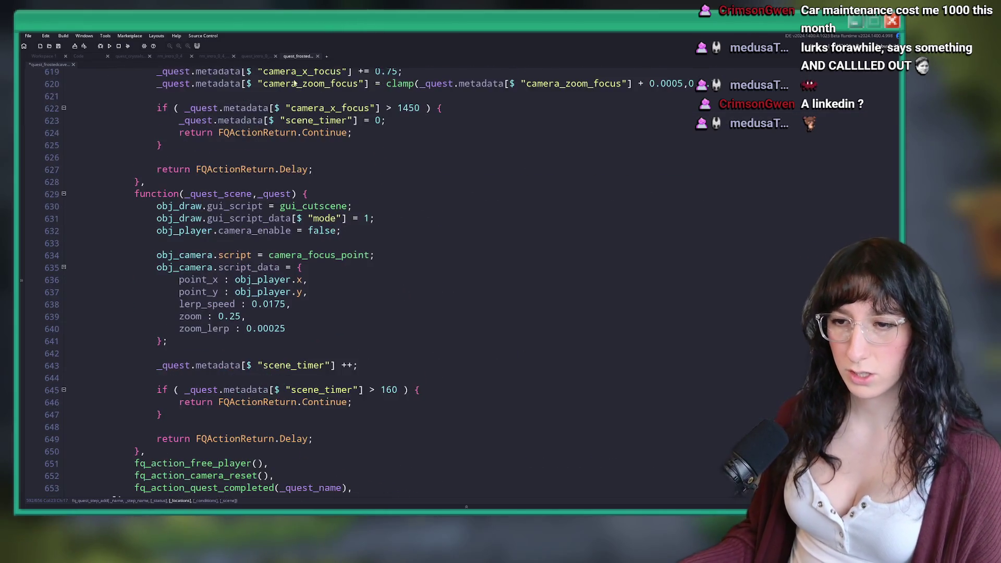
scroll(263, 245, up, 7)
scroll(264, 196, up, 6)
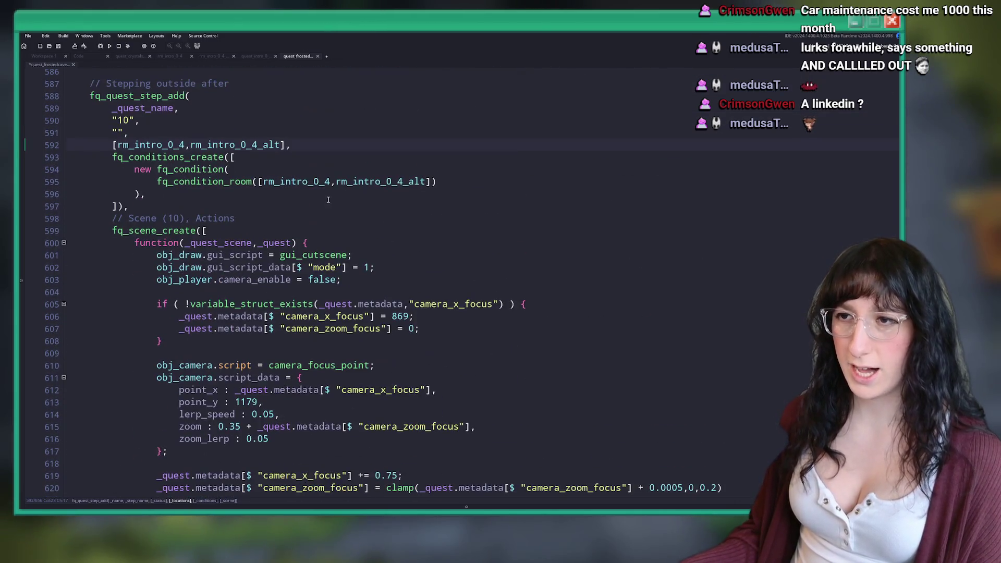
middle_click(368, 179)
scroll(441, 239, up, 5)
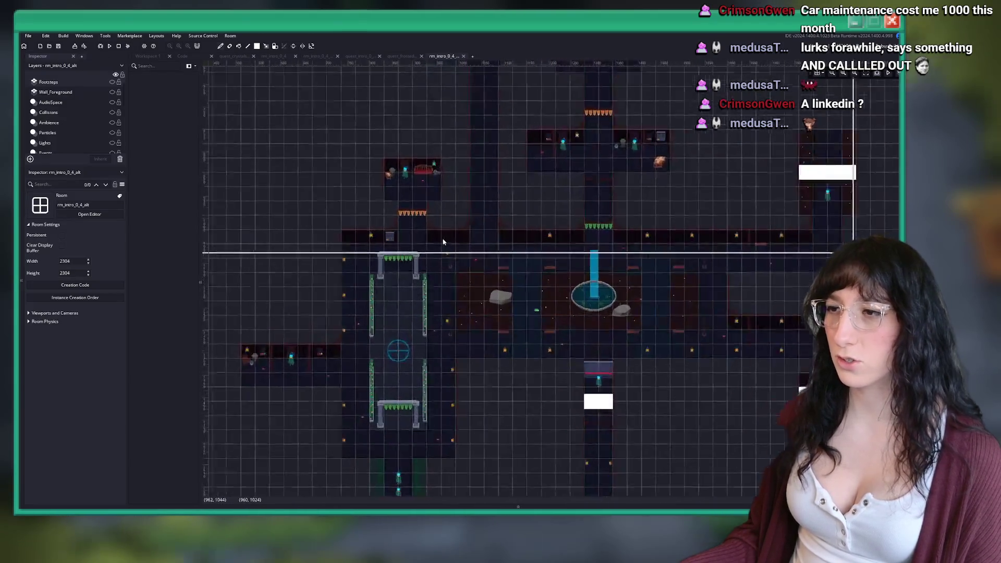
drag(522, 313, 566, 229)
scroll(85, 122, down, 3)
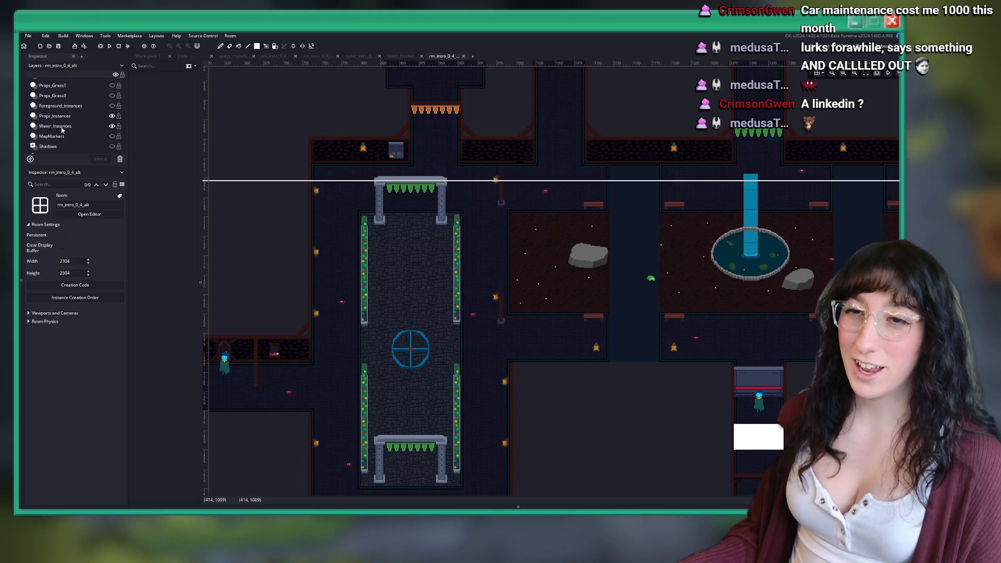
click(61, 128)
click(312, 317)
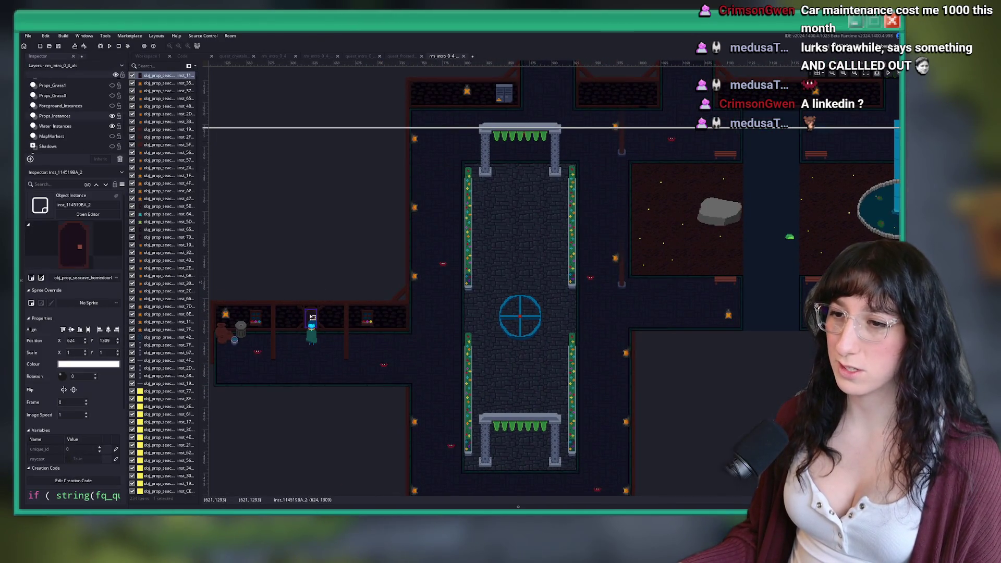
double_click(312, 317)
click(392, 327)
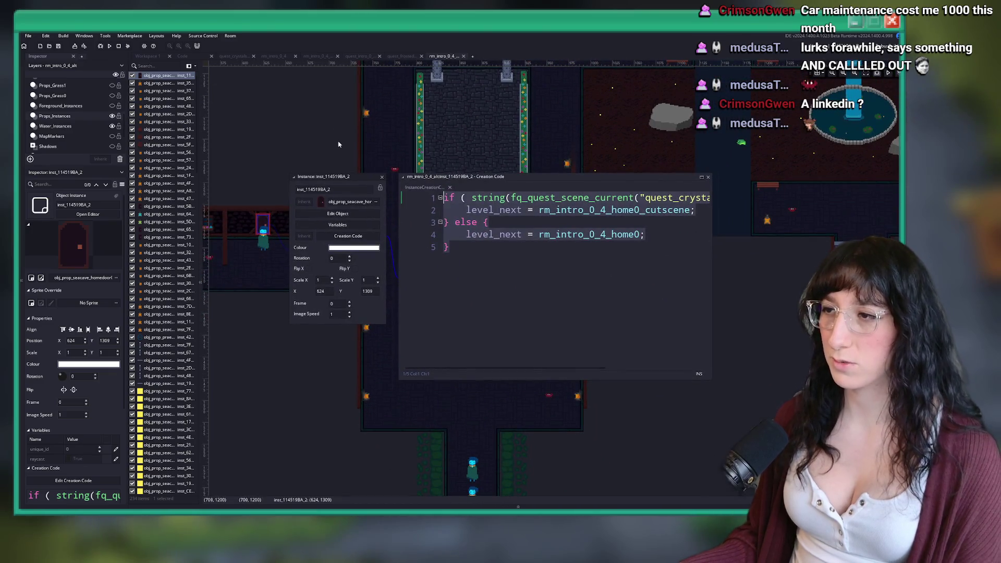
key(ctrl+a)
key(BackSpace)
click(382, 177)
scroll(430, 261, down, 3)
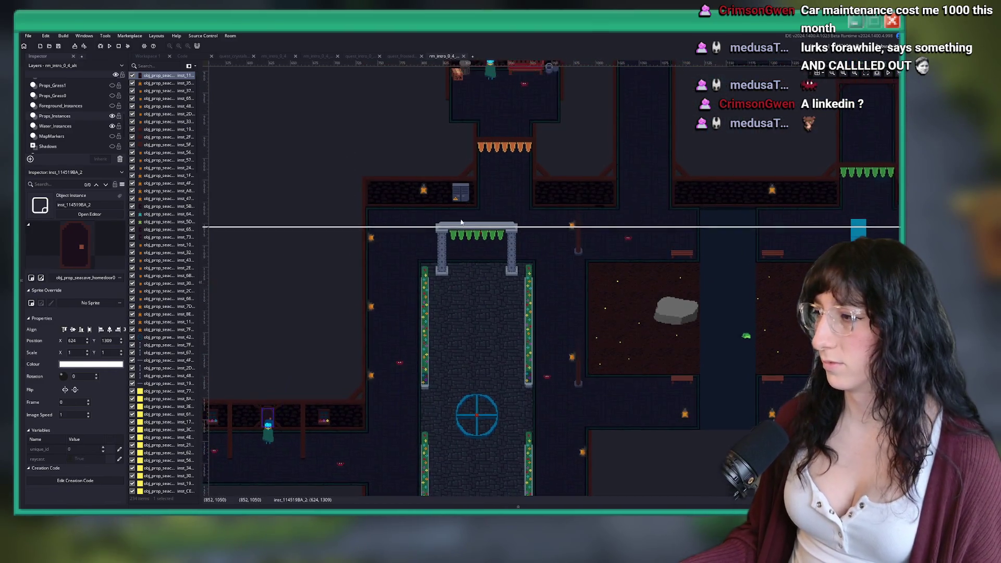
scroll(430, 256, up, 1)
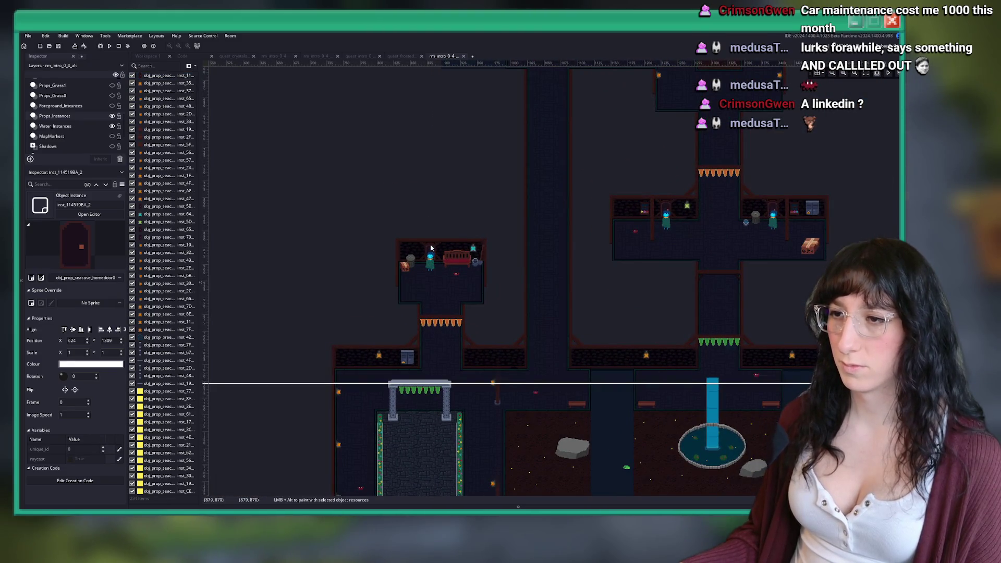
double_click(434, 252)
click(502, 272)
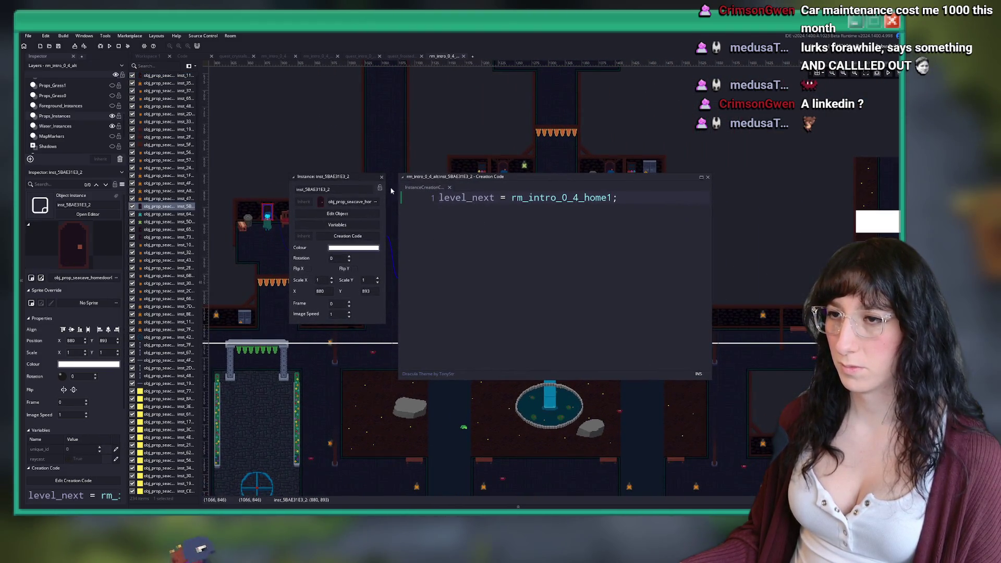
click(382, 177)
scroll(413, 141, up, 2)
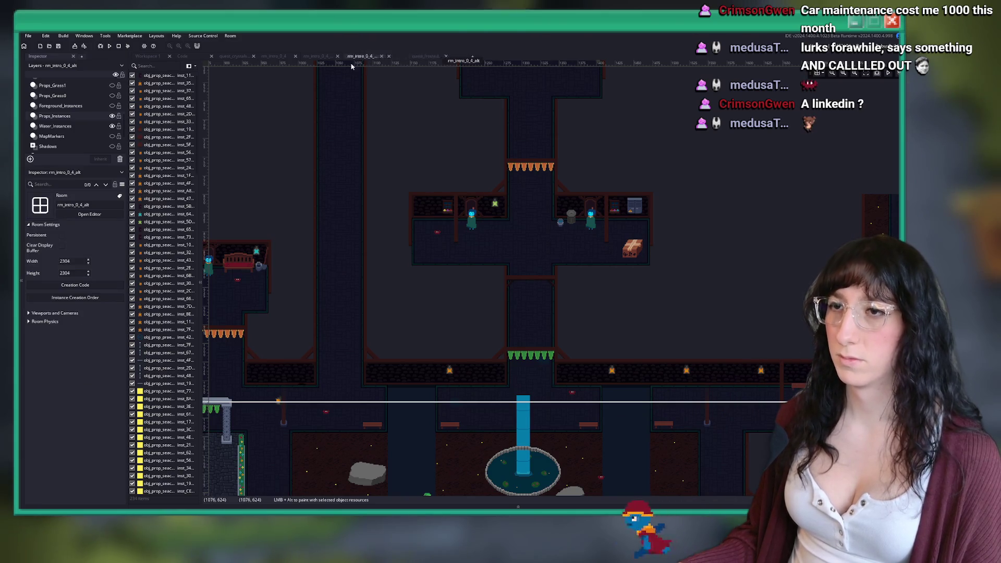
Close the crystalsubway0 room tab.
click(323, 56)
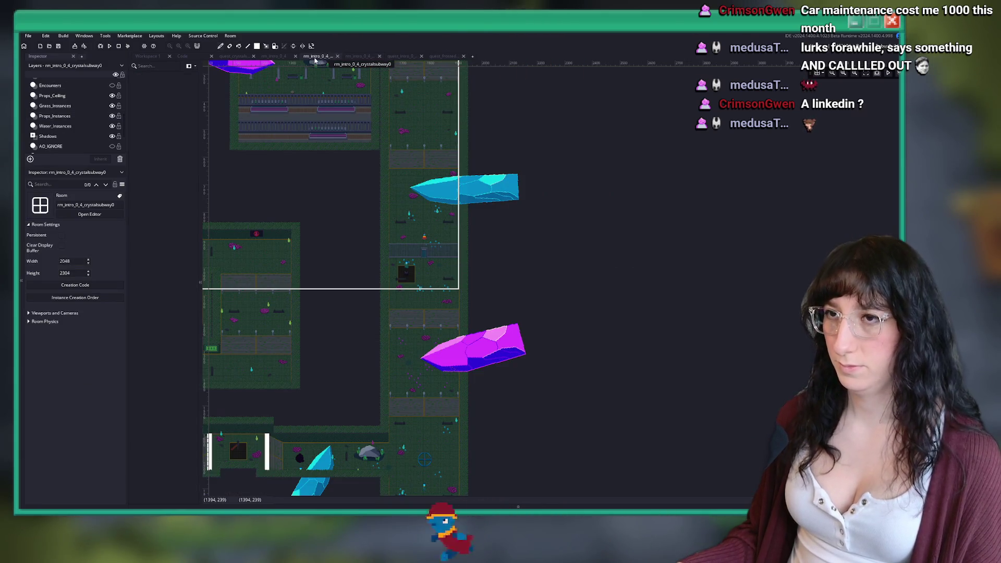
click(336, 56)
click(278, 58)
scroll(391, 142, down, 4)
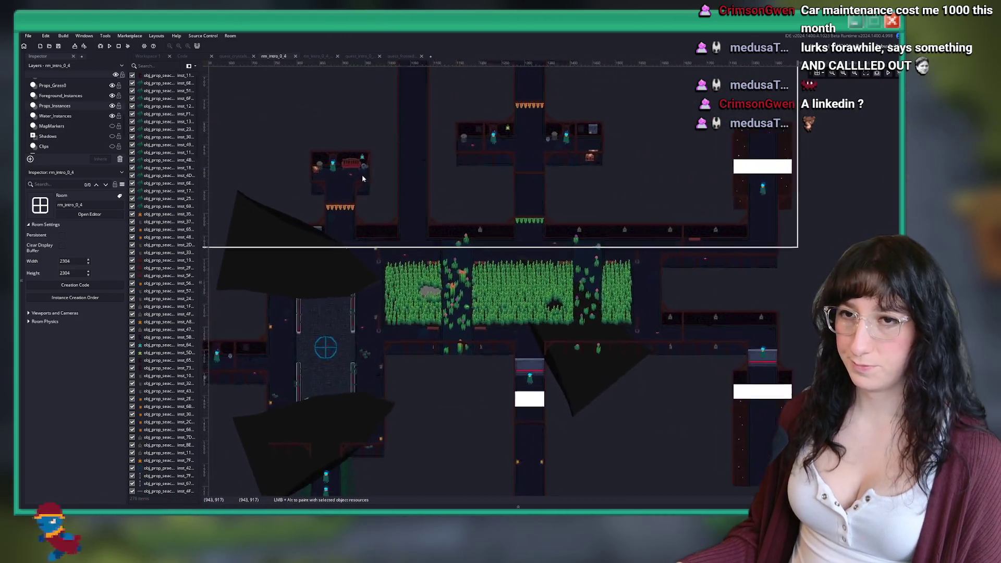
scroll(332, 134, up, 5)
Delete the quest-completion if block from the home door's creation code, keeping level_next.
click(329, 132)
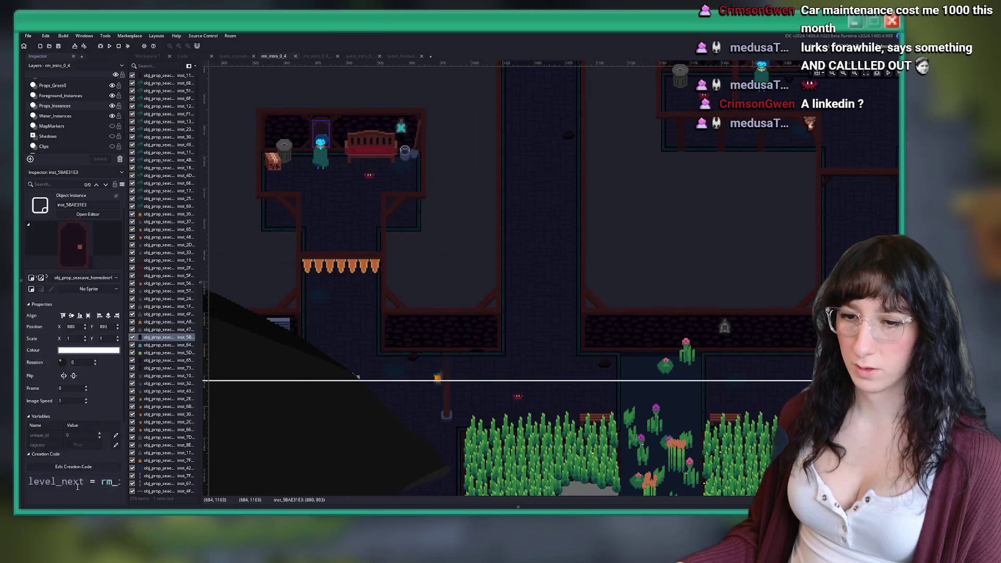
scroll(596, 164, down, 2)
click(596, 139)
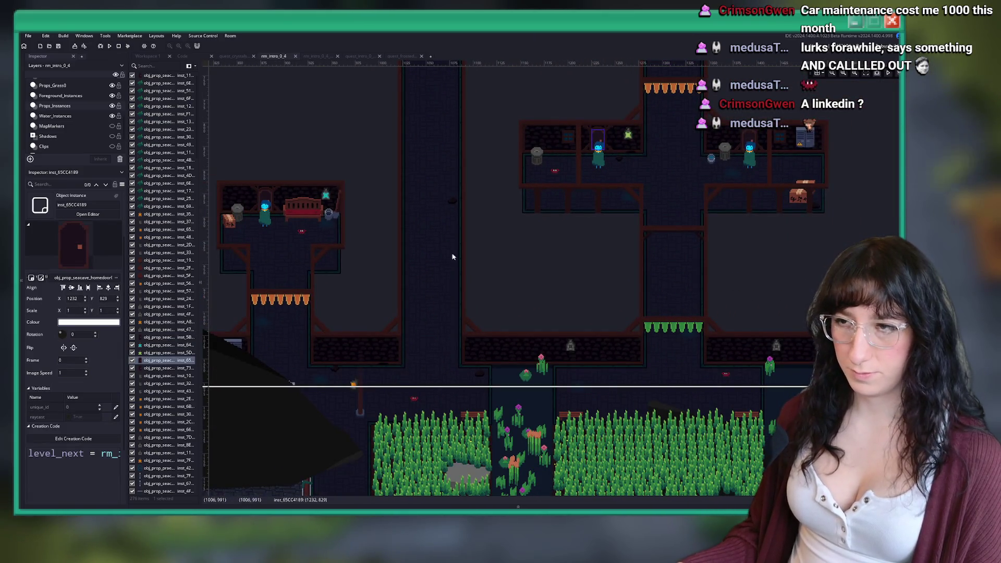
click(121, 440)
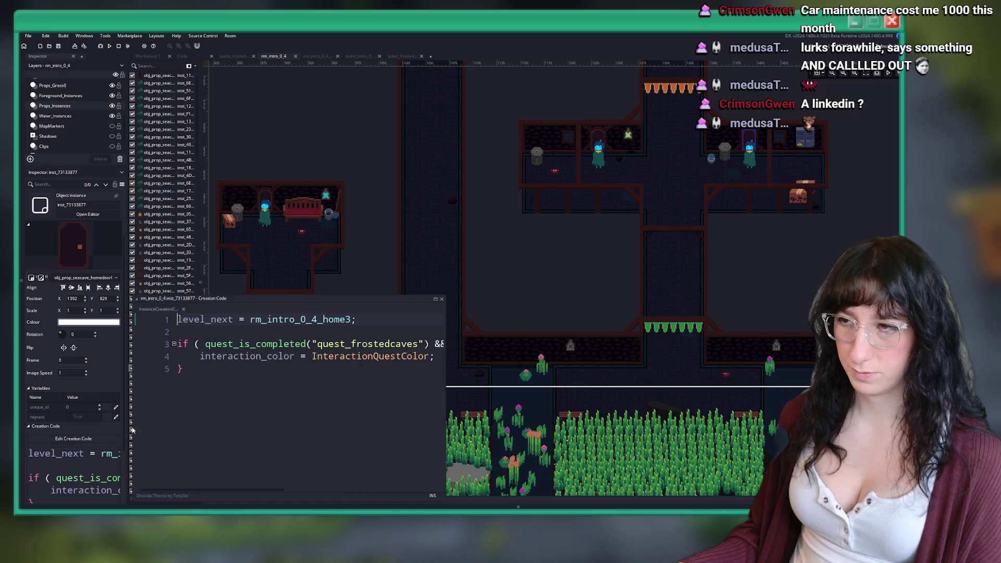
drag(280, 374, 169, 344)
key(BackSpace)
key(BackSpace)
key(BackSpace)
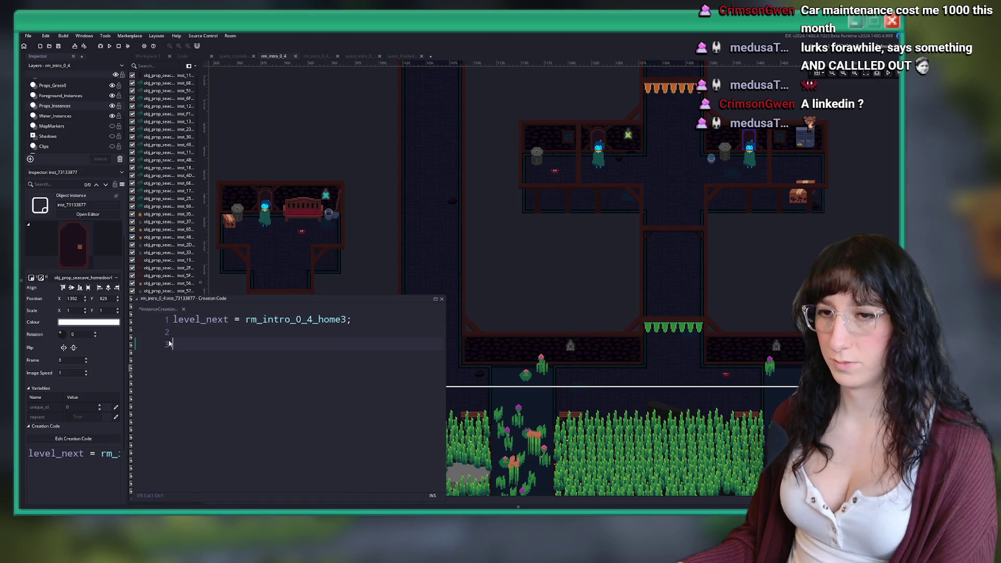
click(183, 310)
Select the electric door instance and widen the inspector to read its code.
scroll(566, 196, down, 3)
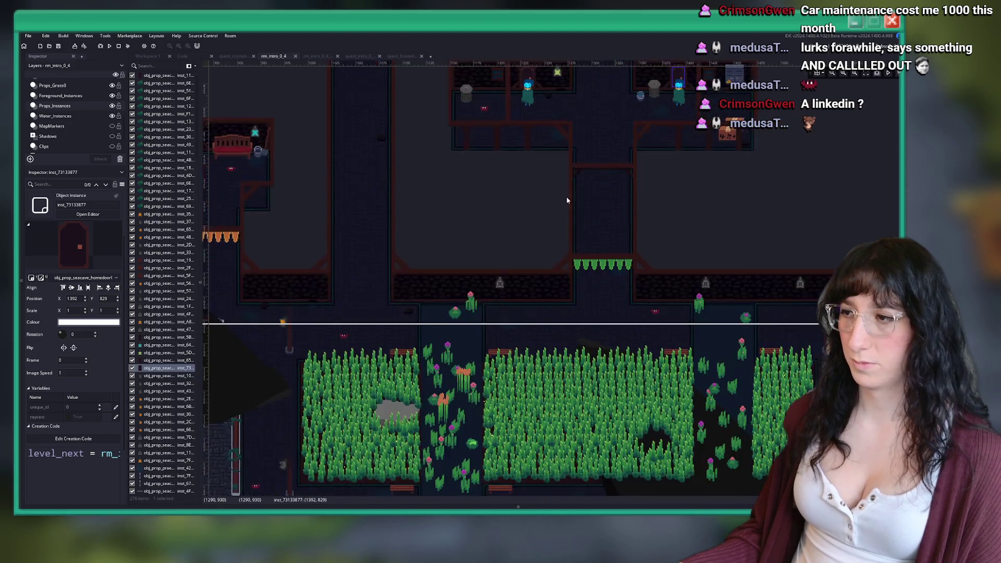
scroll(568, 261, down, 2)
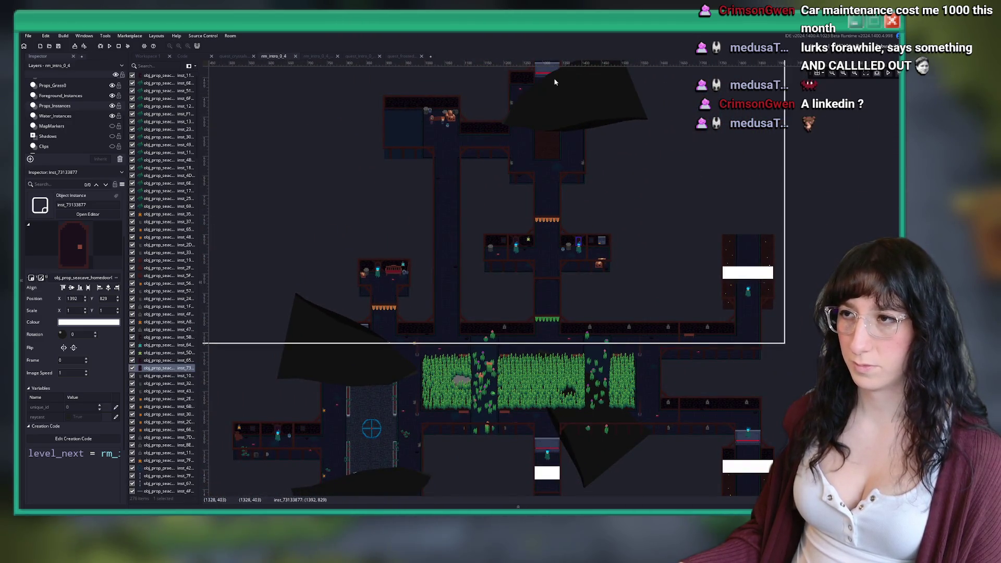
click(548, 73)
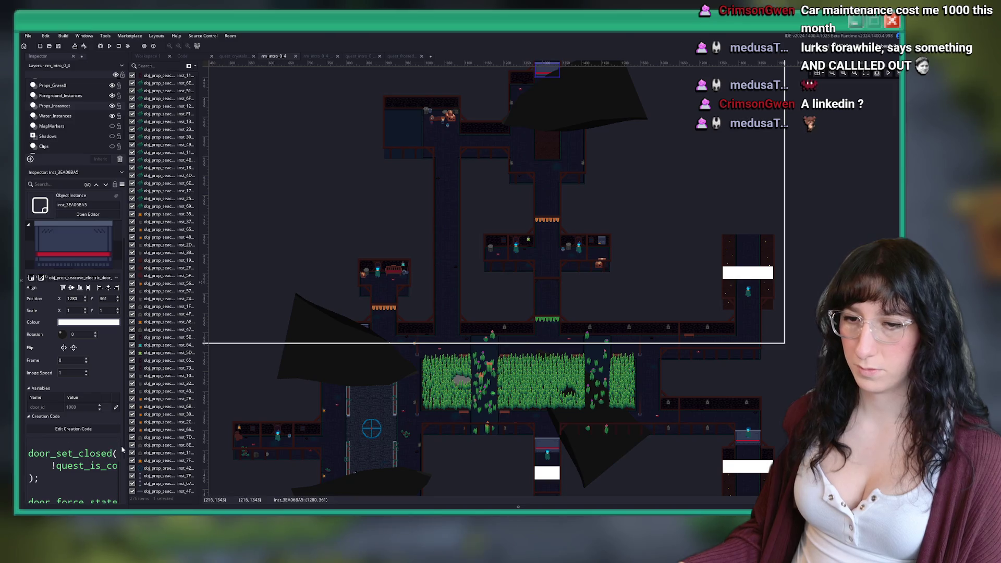
drag(128, 444, 144, 448)
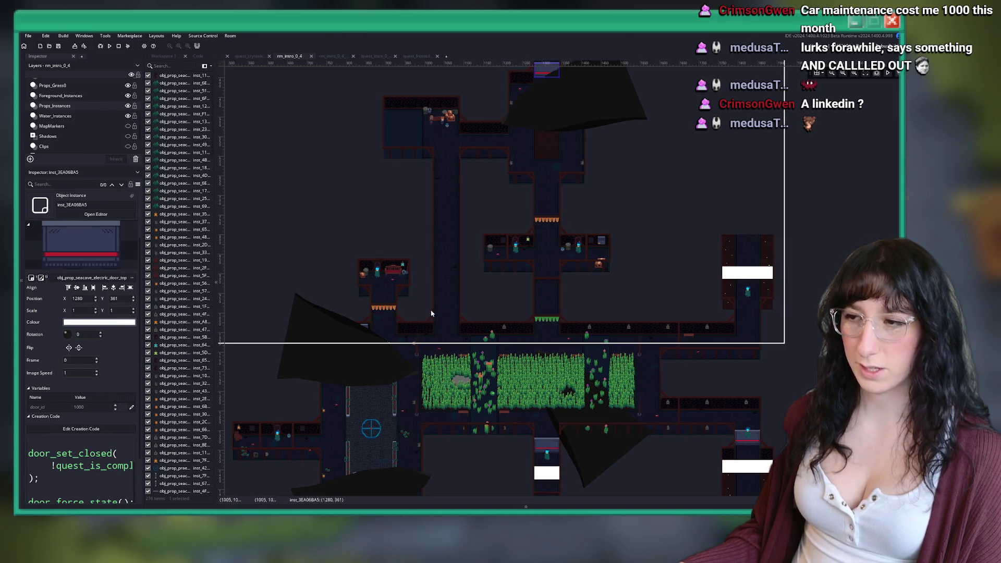
Close the rm_intro_0_4 room tab.
scroll(431, 314, down, 3)
scroll(431, 314, up, 2)
middle_click(299, 57)
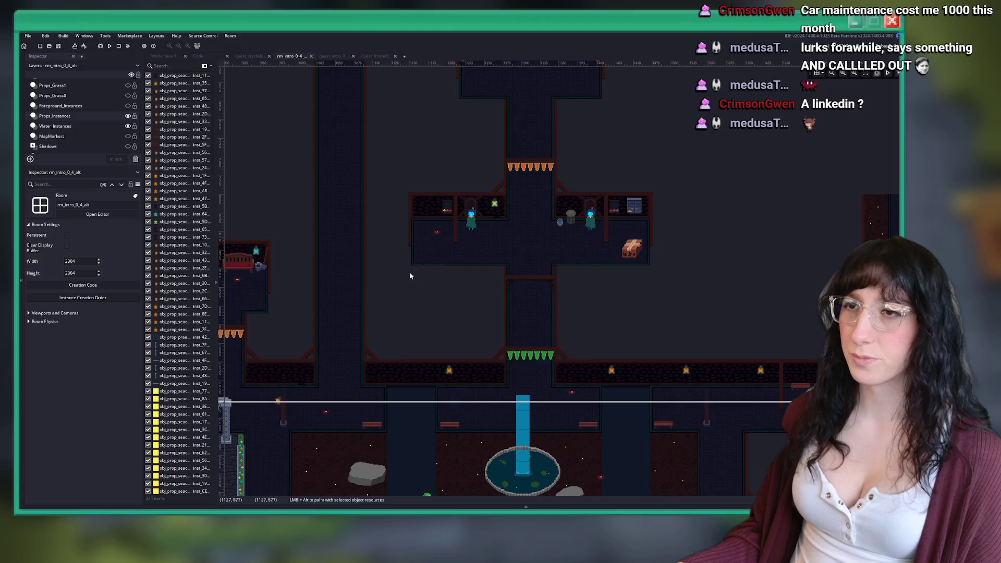
scroll(460, 208, down, 3)
scroll(485, 313, up, 1)
Delete the electric door at the room's bottom and the door near the top.
click(538, 415)
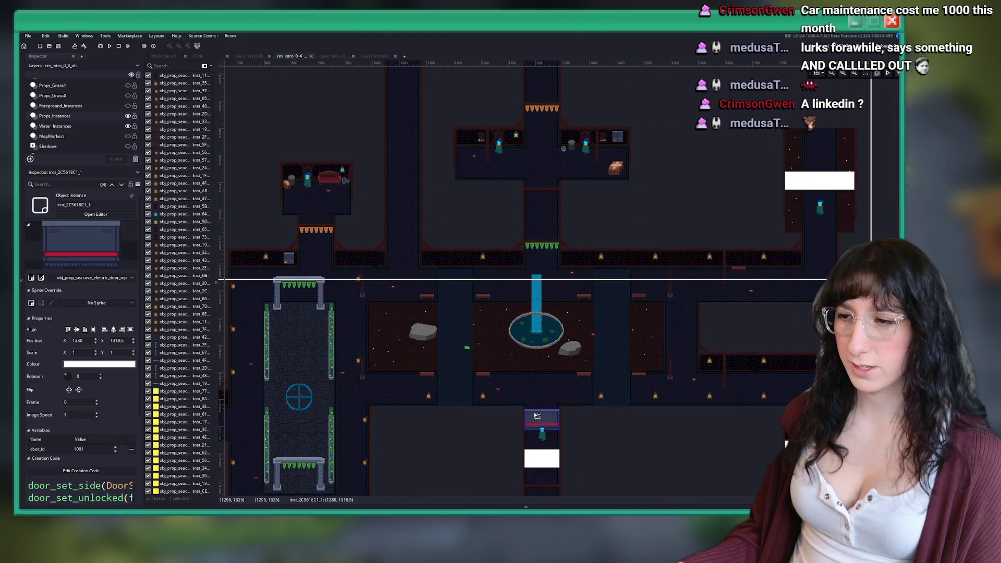
scroll(776, 351, down, 3)
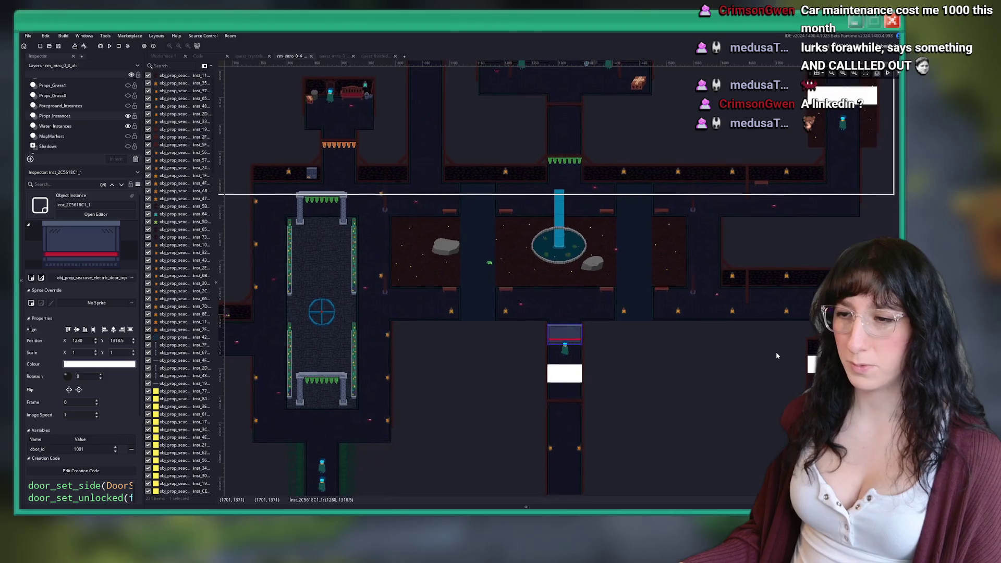
key(Delete)
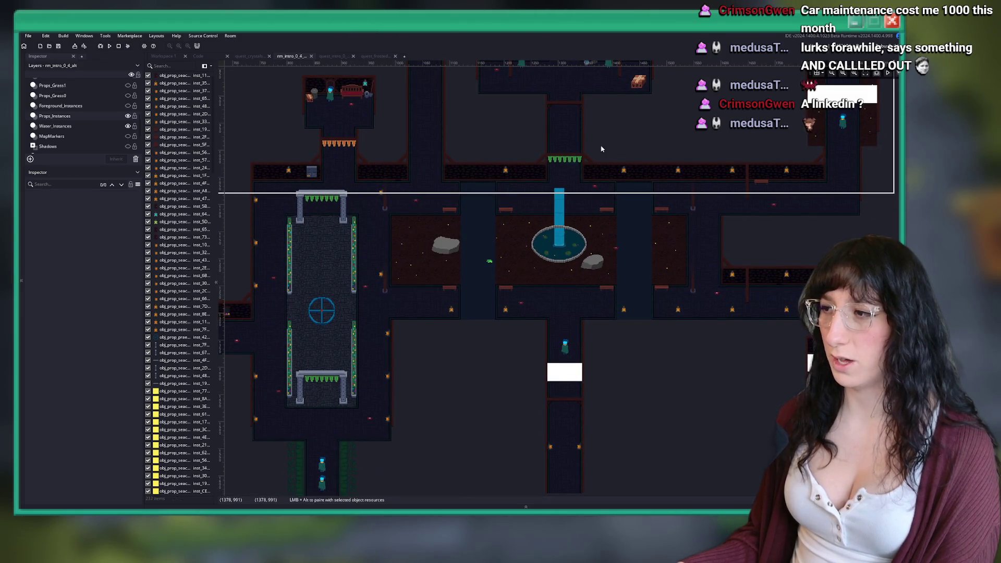
scroll(542, 157, up, 10)
click(544, 128)
key(Delete)
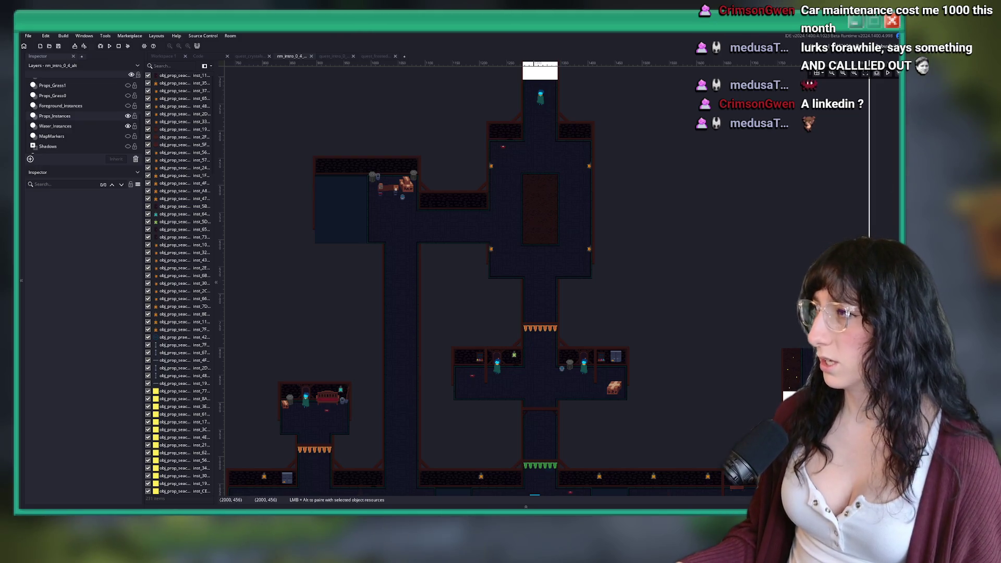
Trim the home door's creation code to only its level_next = rm_intro_0_4_home3 line.
scroll(626, 282, down, 5)
click(482, 129)
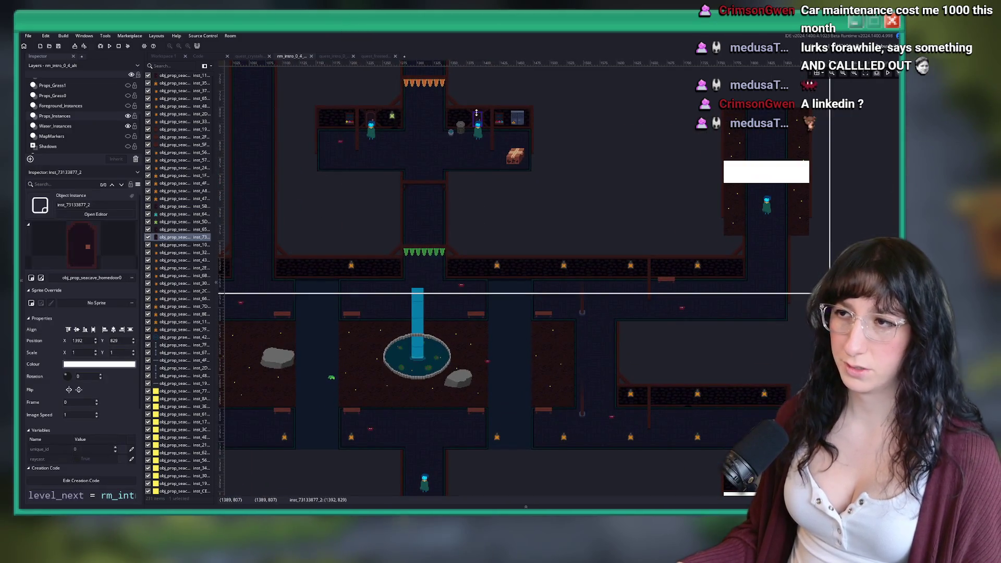
drag(381, 272, 427, 225)
scroll(84, 417, down, 2)
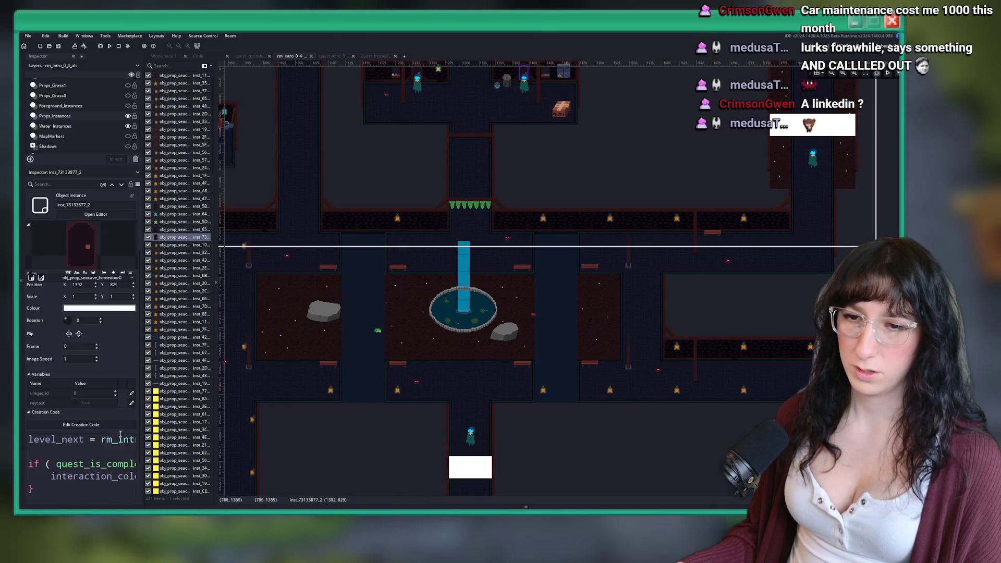
click(121, 434)
drag(198, 371, 200, 337)
key(BackSpace)
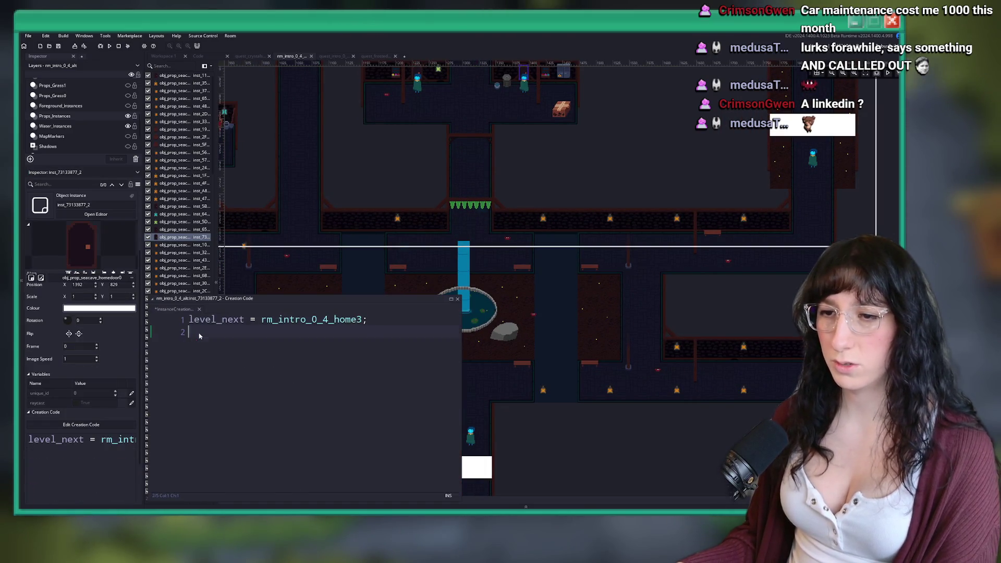
key(BackSpace)
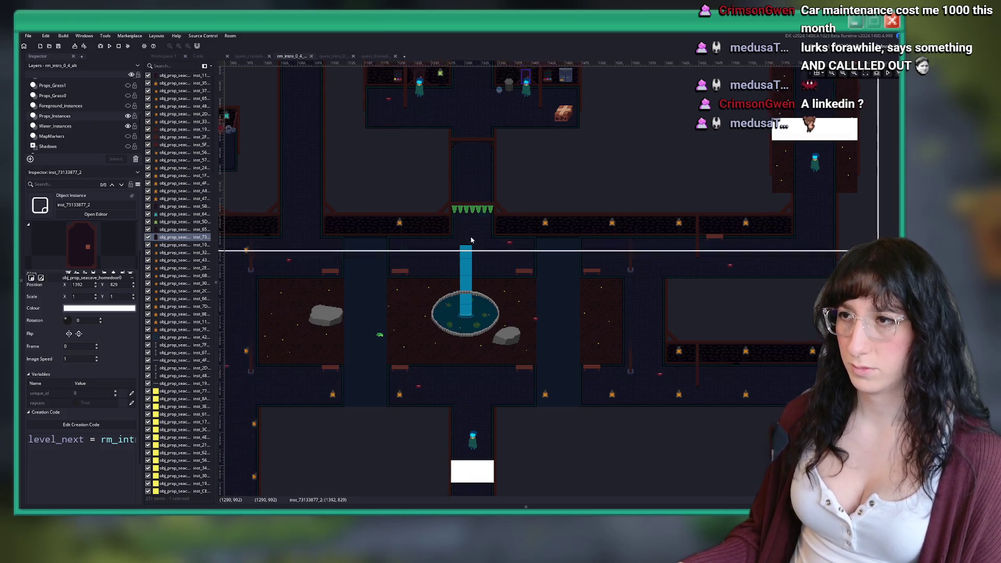
scroll(555, 207, down, 5)
scroll(442, 254, up, 2)
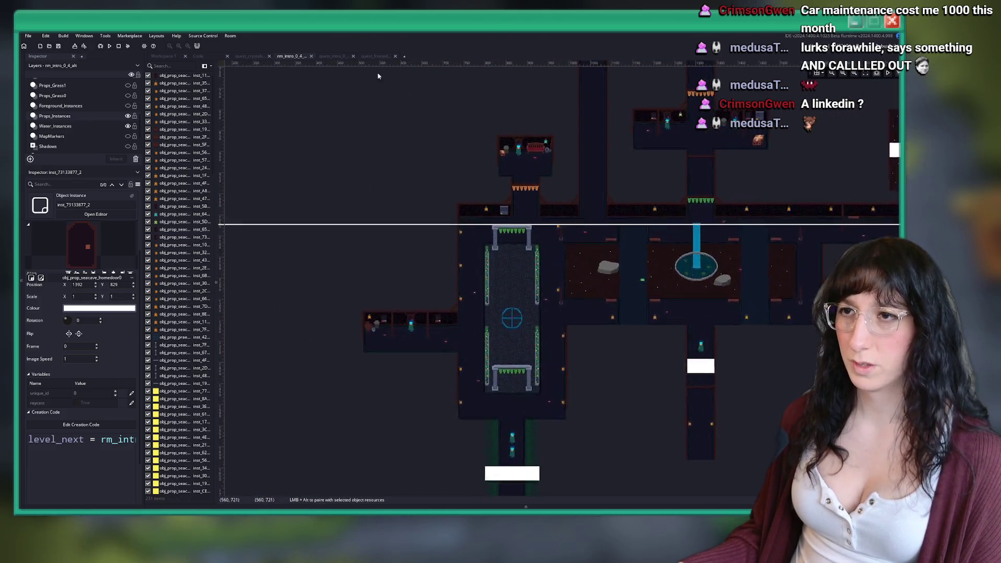
middle_click(299, 57)
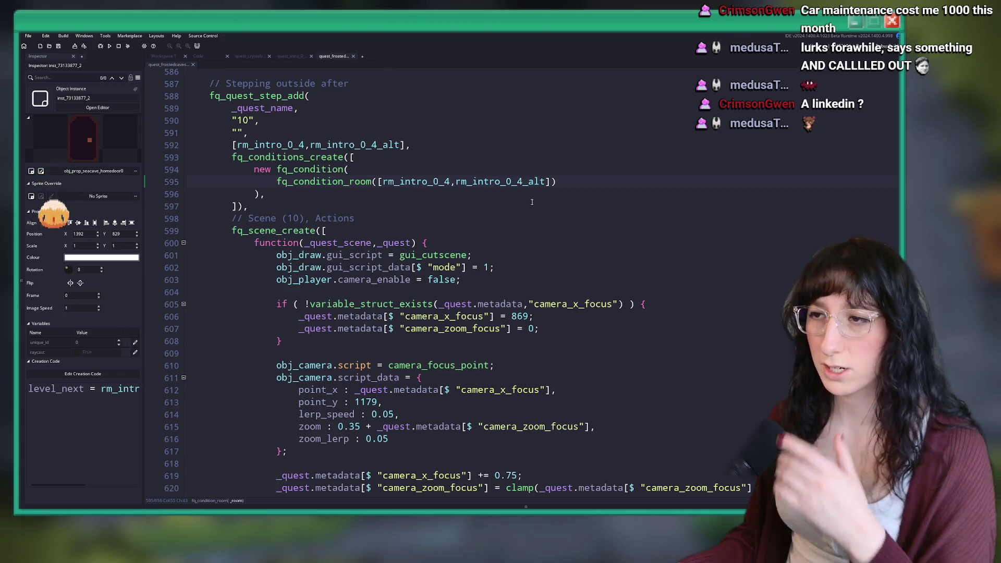
Close the quest_frosted script tab and run the game for a test build.
scroll(532, 202, down, 5)
scroll(495, 177, up, 5)
scroll(463, 149, down, 5)
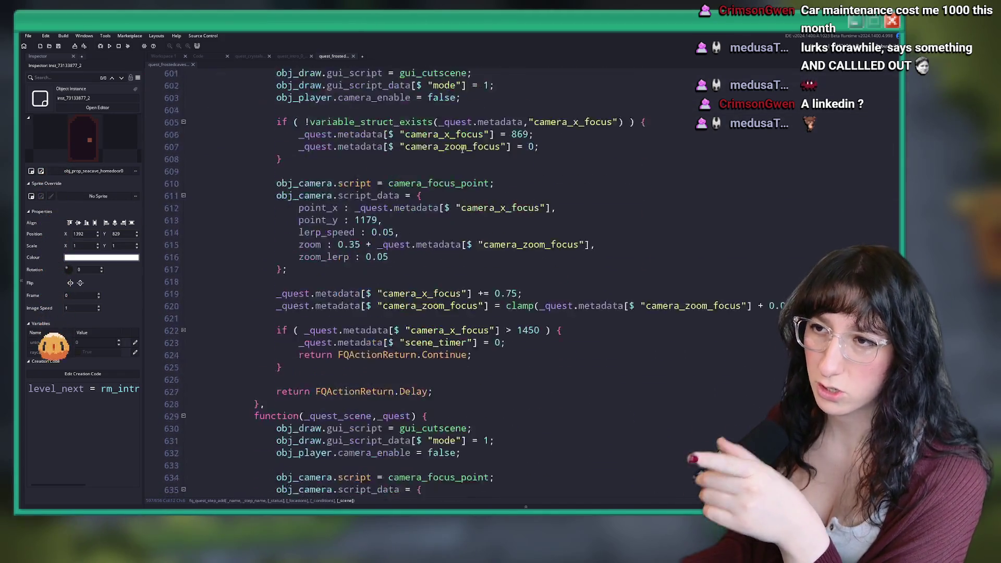
scroll(462, 149, down, 6)
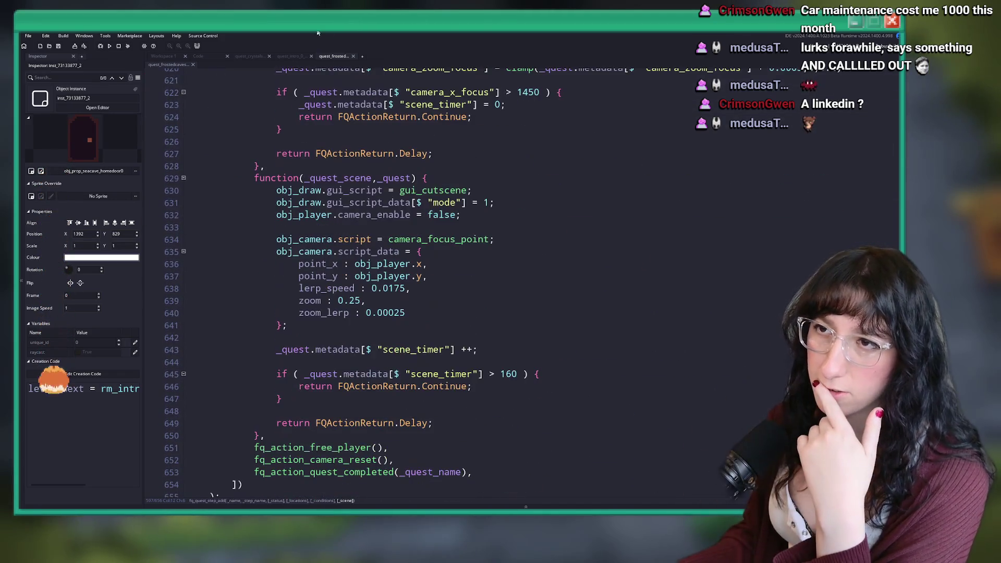
middle_click(341, 55)
click(127, 47)
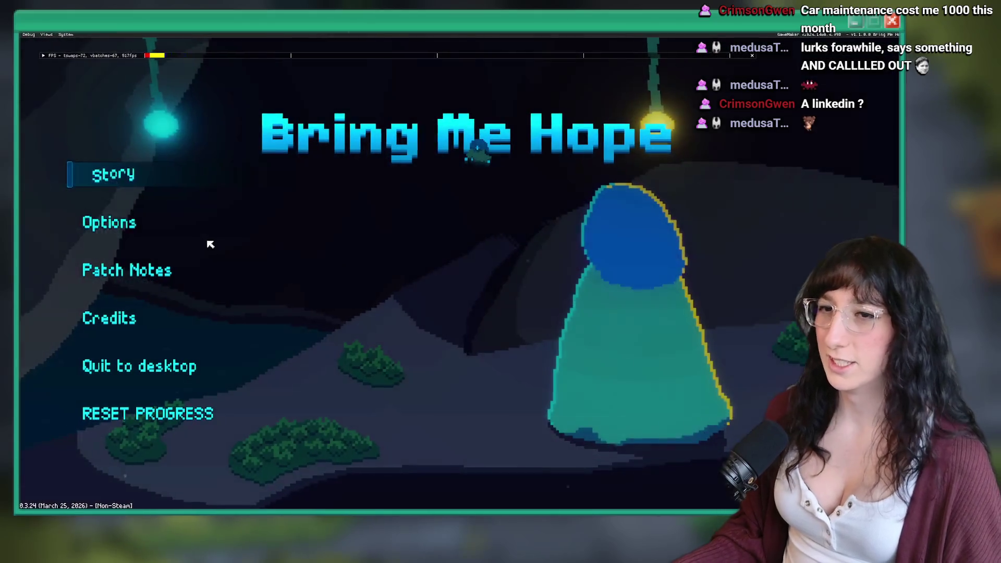
Start Story mode, glance at the map, and briefly switch to the GameMaker IDE.
click(145, 178)
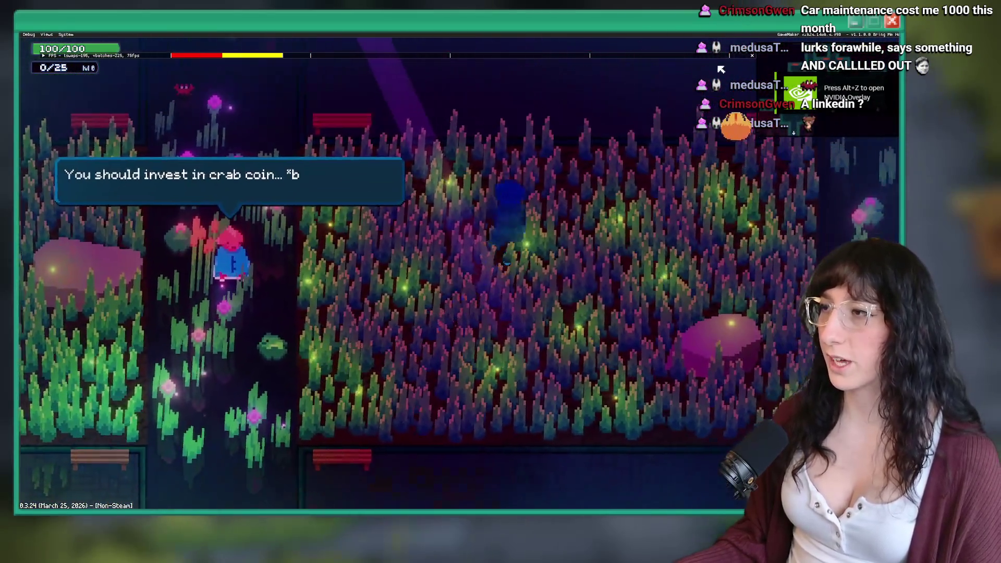
key(Escape)
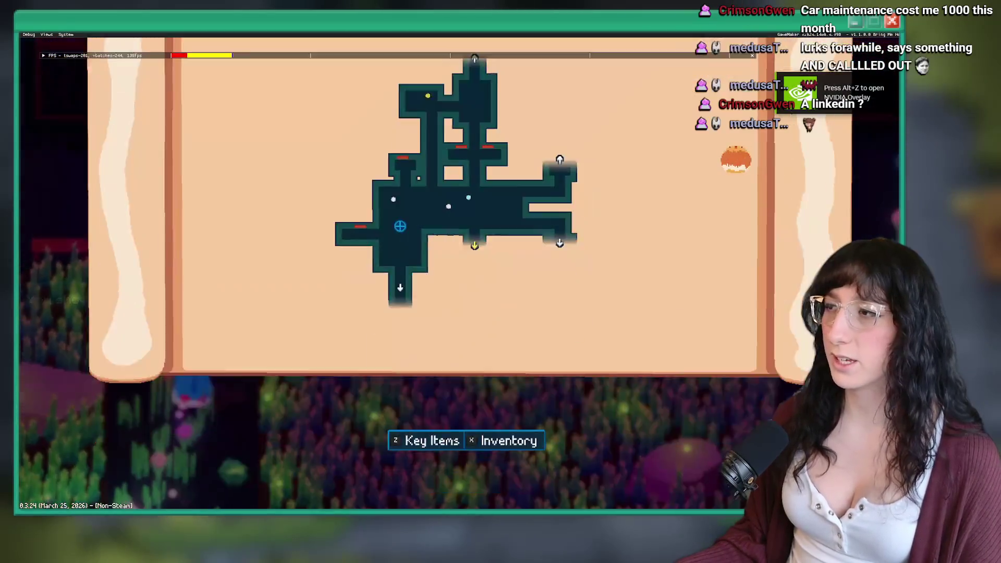
key(Escape)
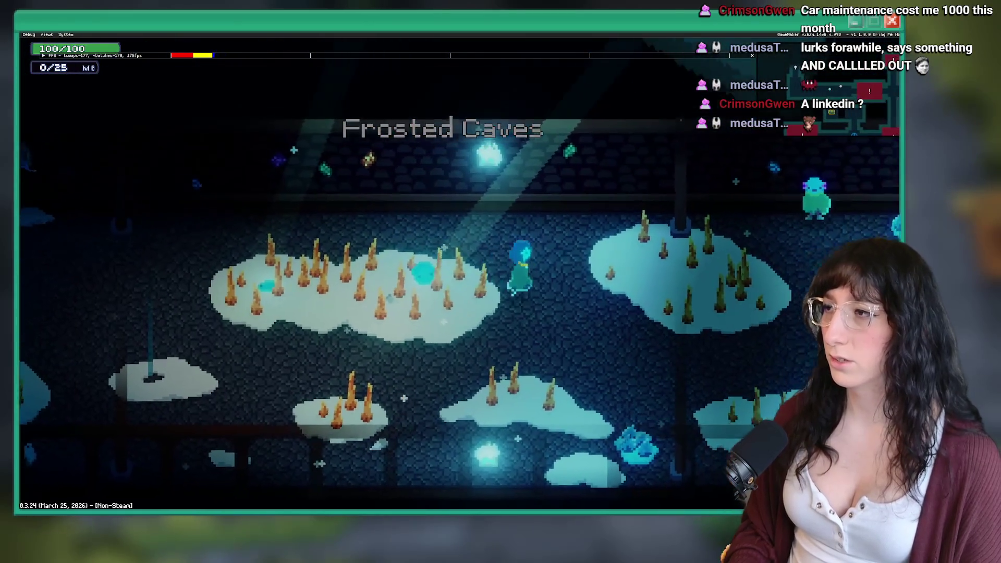
key(alt+Tab)
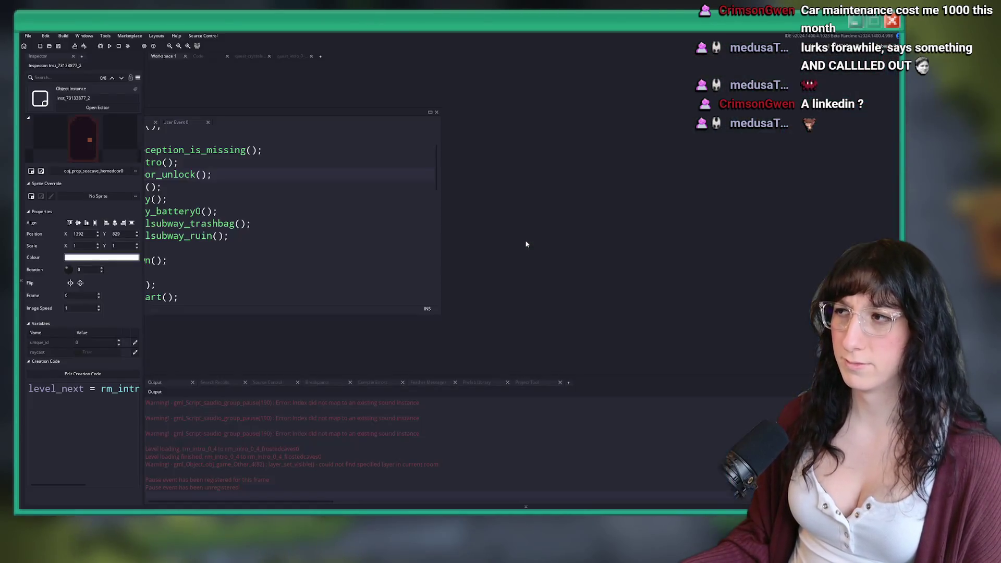
key(alt+Tab)
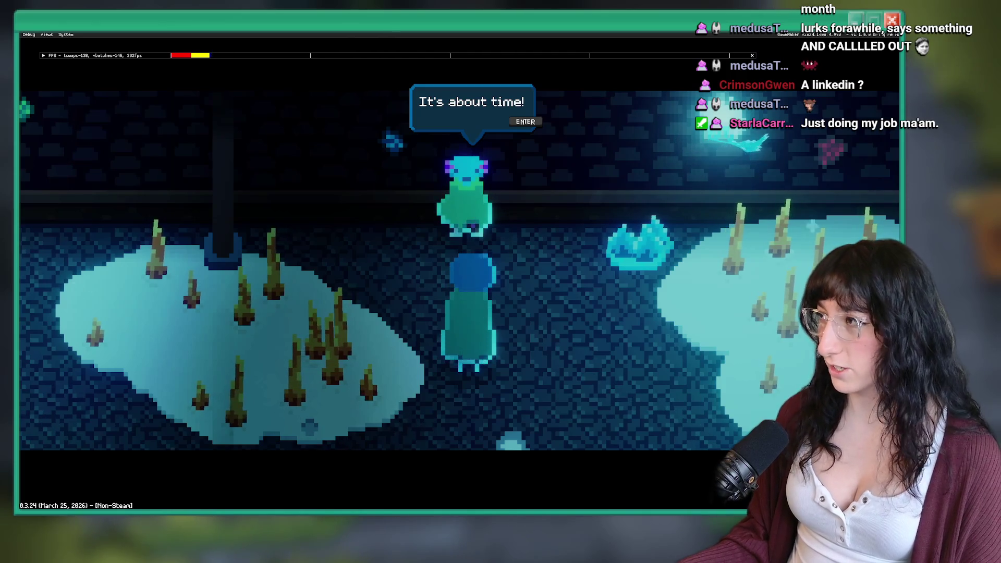
Advance through the NPC's dialogue and walk right into the yellow cave.
key(Return)
key(Return)
key(Return)
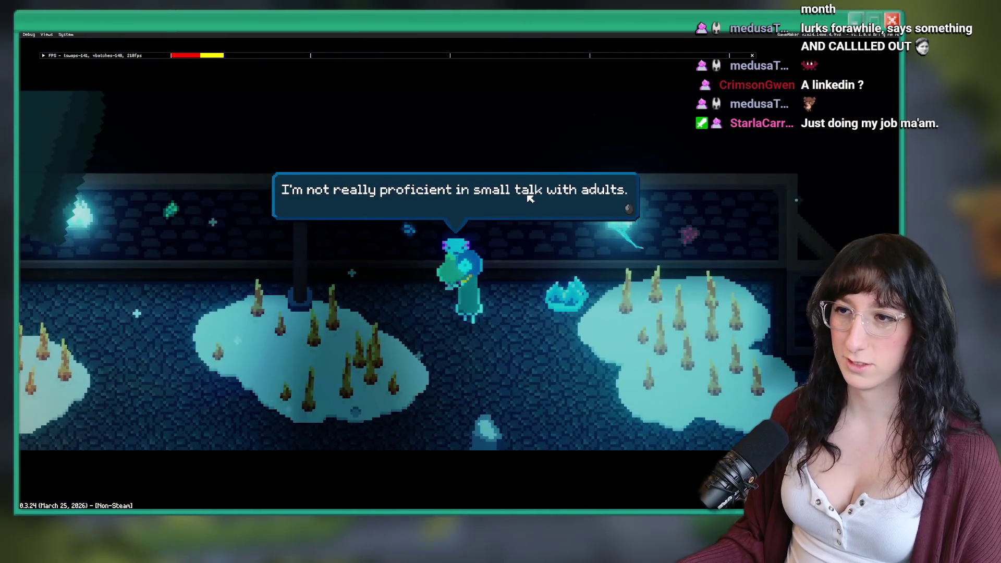
key(Return)
key(d)
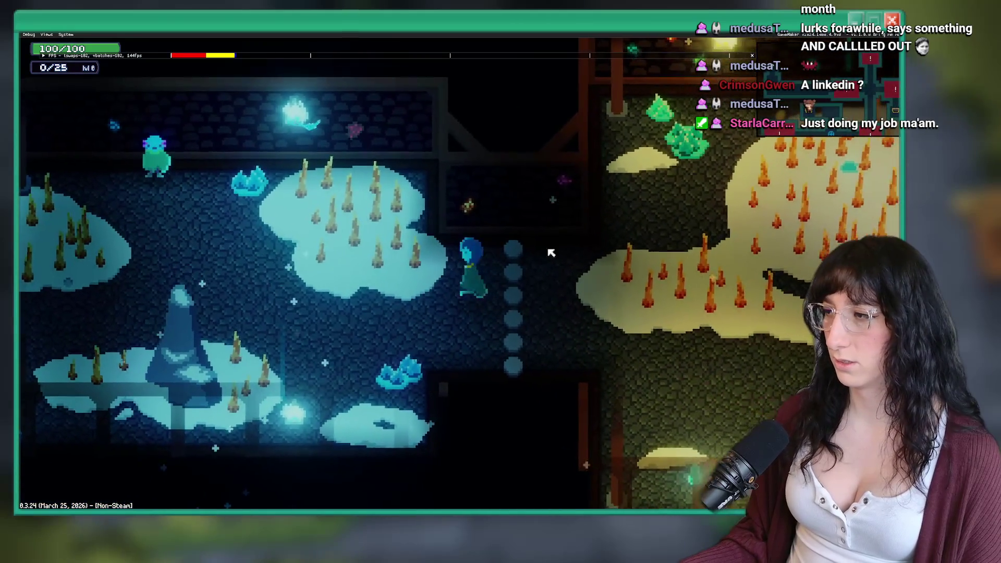
key(d)
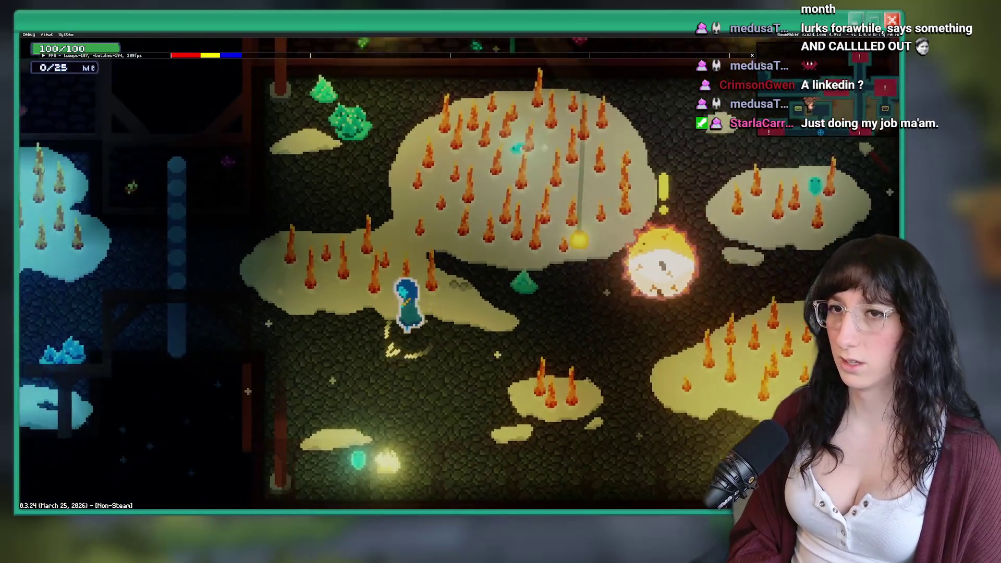
Walk into the next room, pause, and set GM Debug Overlay to Disabled in Settings.
key(d)
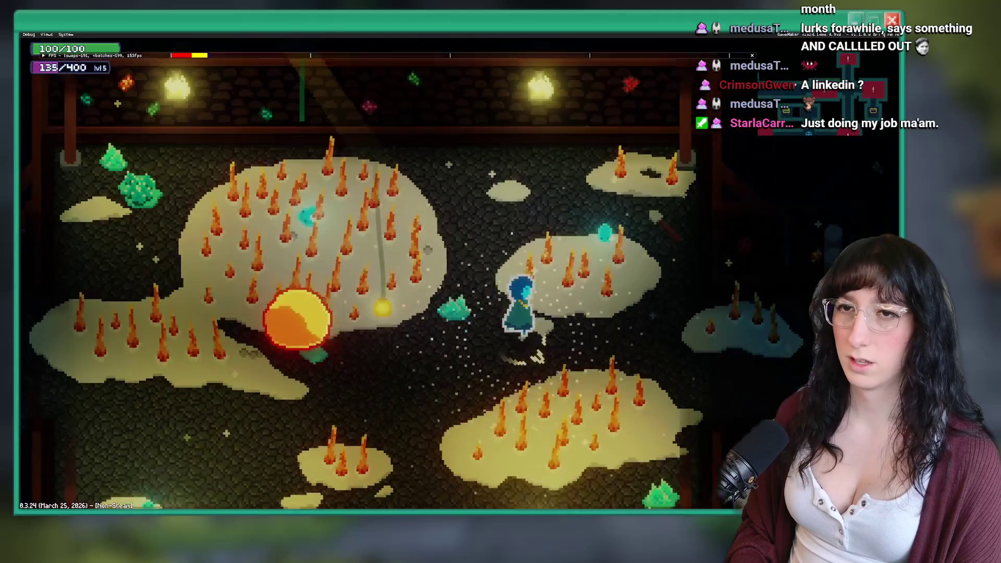
key(Escape)
key(Return)
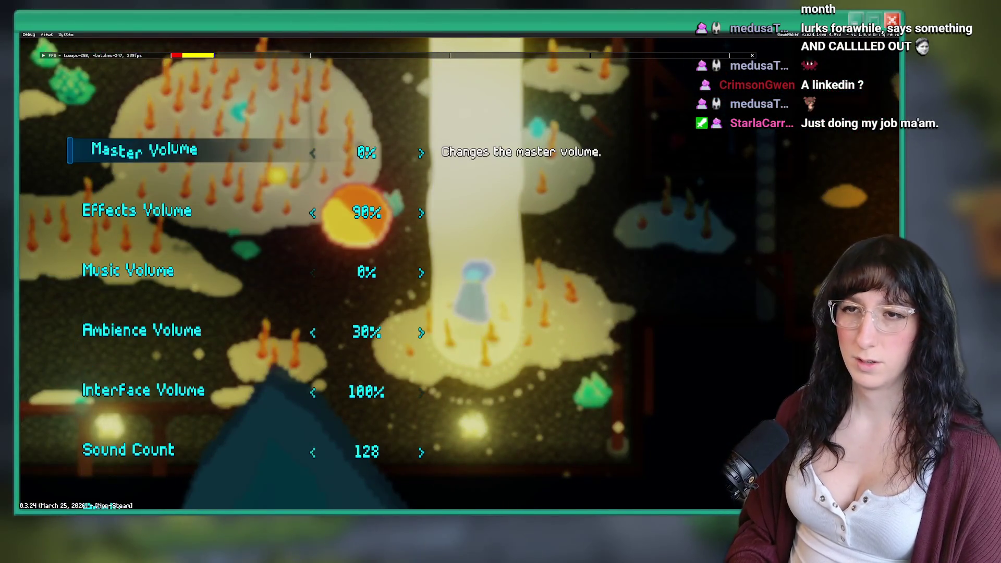
key(Down)
key(Left)
key(Down)
key(Return)
Resume play, dismiss the Kick Off tutorial, and talk to the green NPC.
key(Escape)
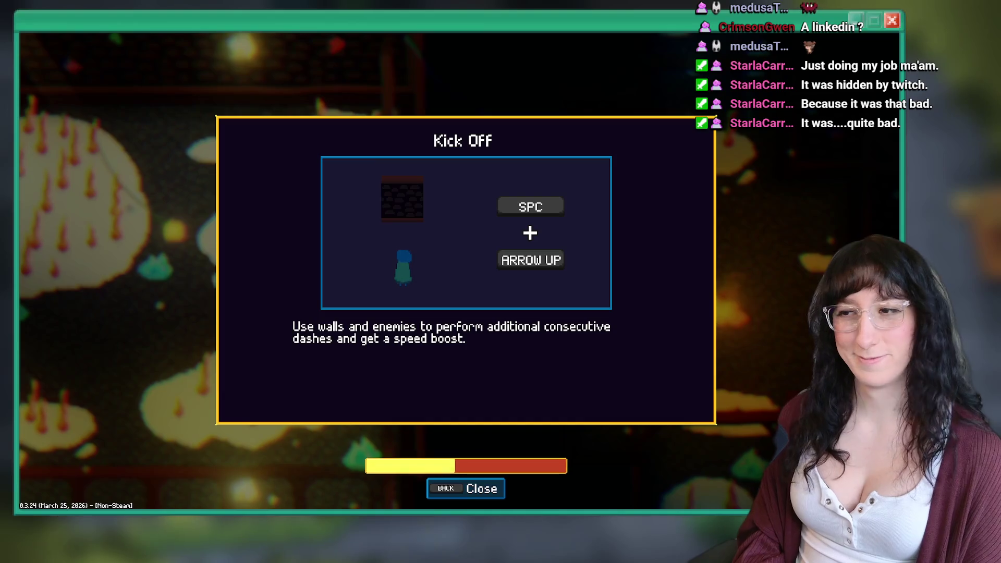
key(BackSpace)
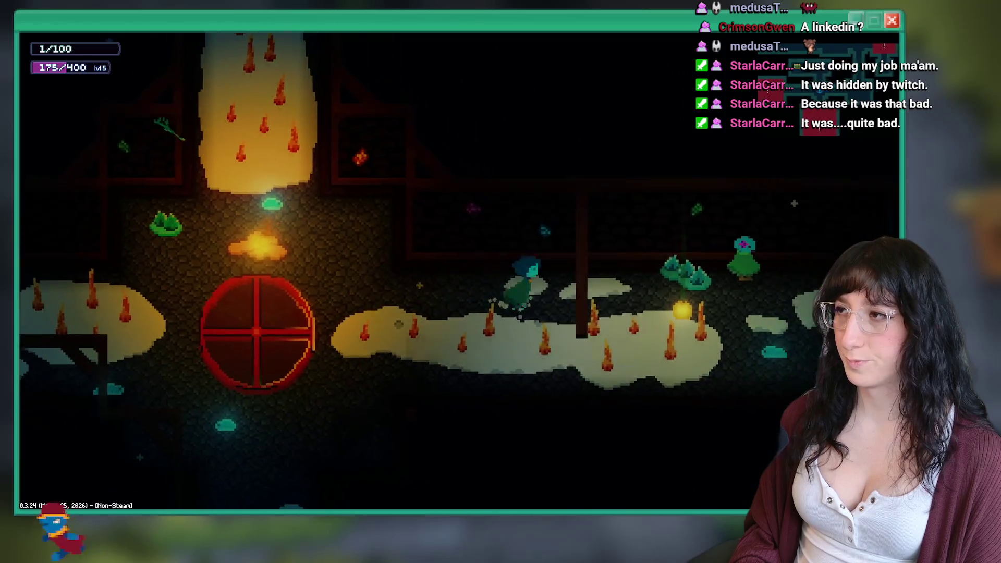
key(e)
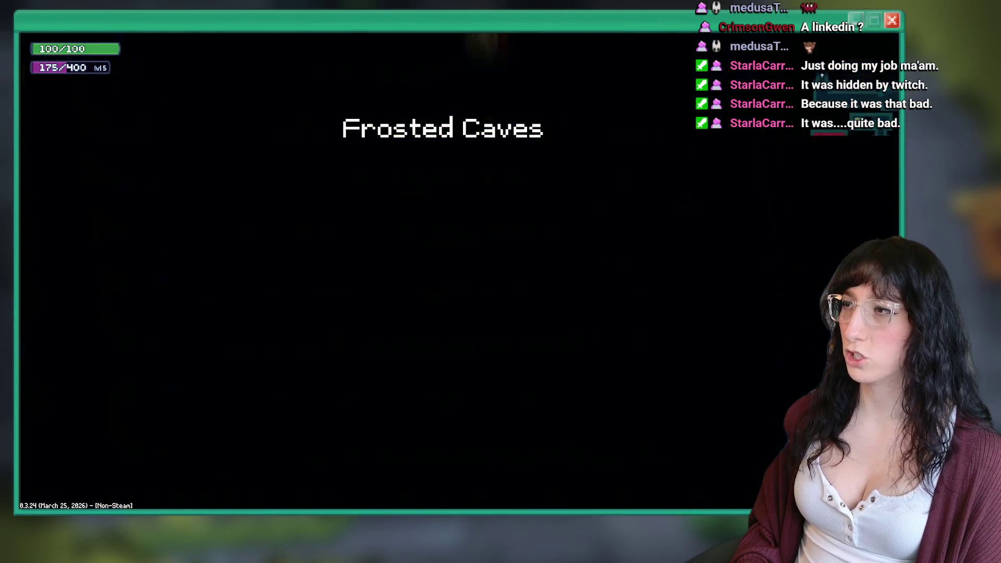
Open the debug console and walk through the forest and bedroom rooms into Sea Cave City.
key(grave)
text(q)
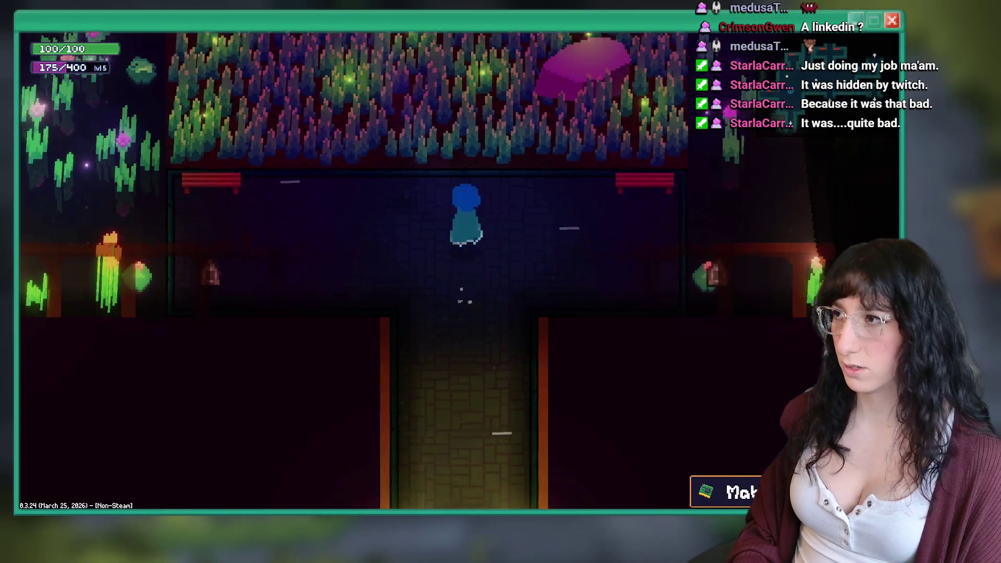
key(w)
key(d)
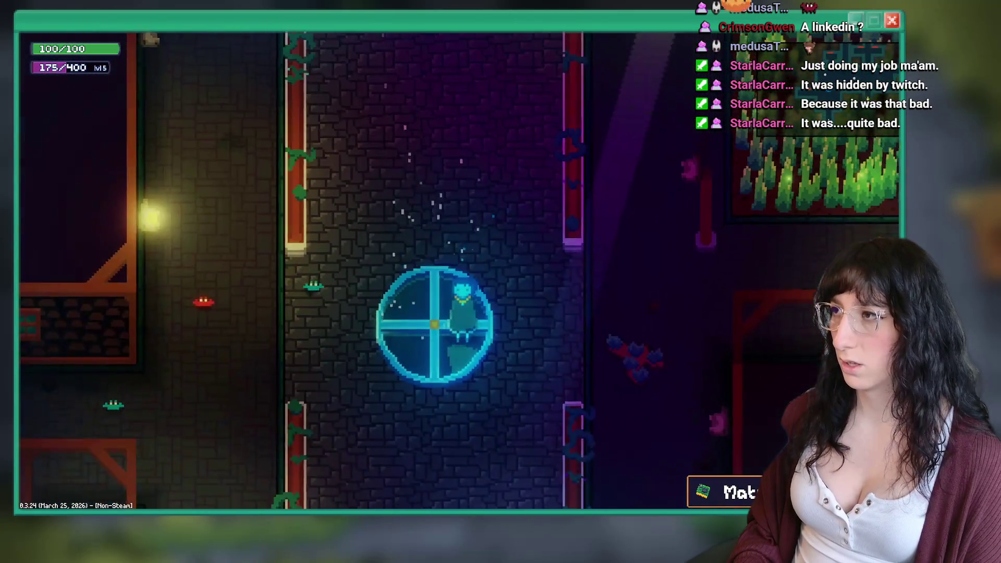
key(w)
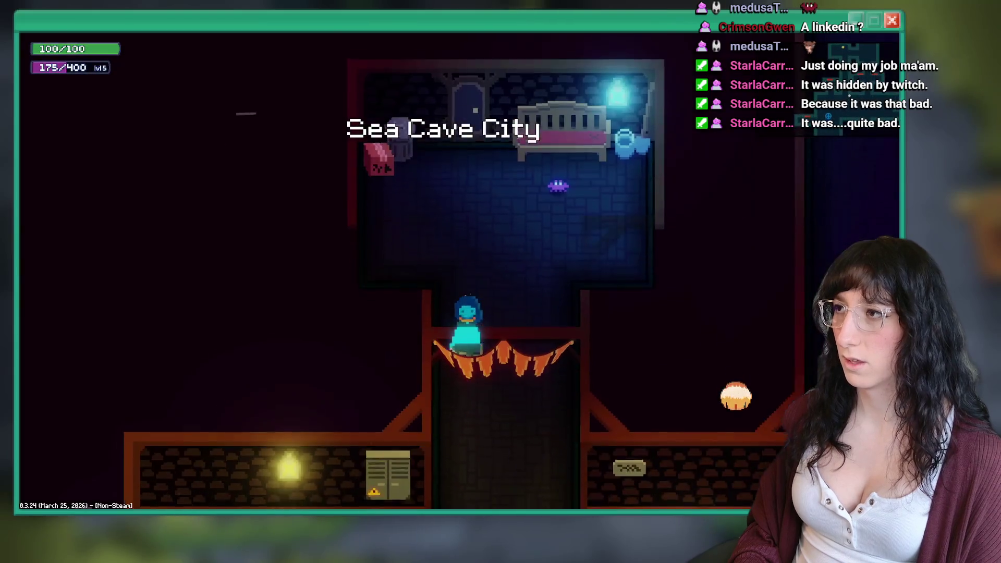
key(s)
Walk east to the NPC, talk with it twice and close the dialogue.
key(d)
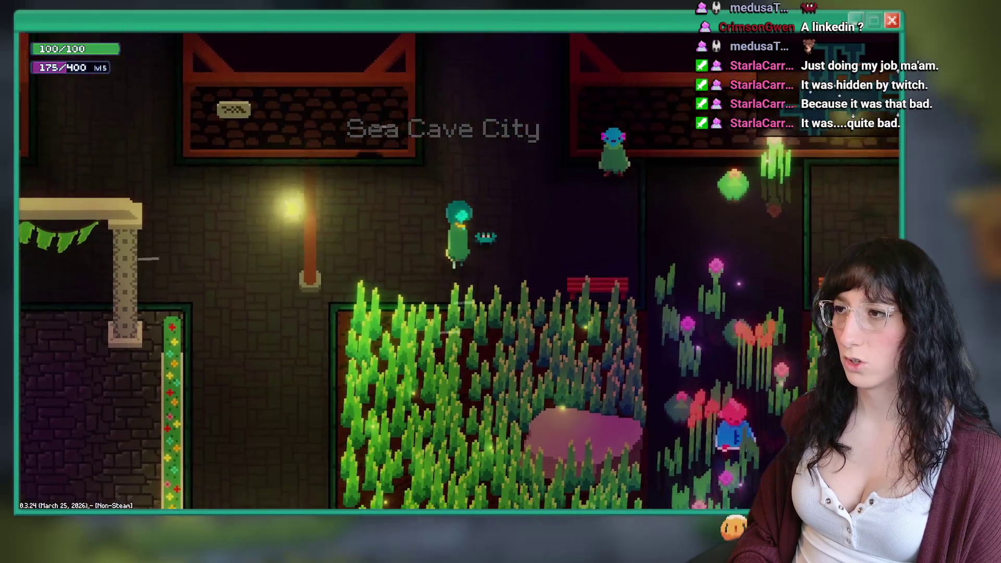
key(d)
key(w)
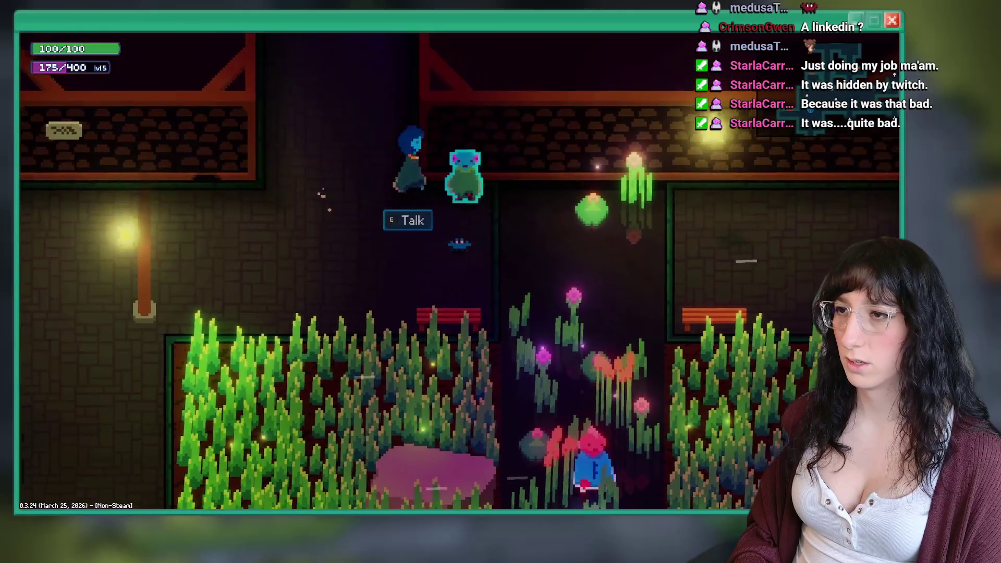
key(e)
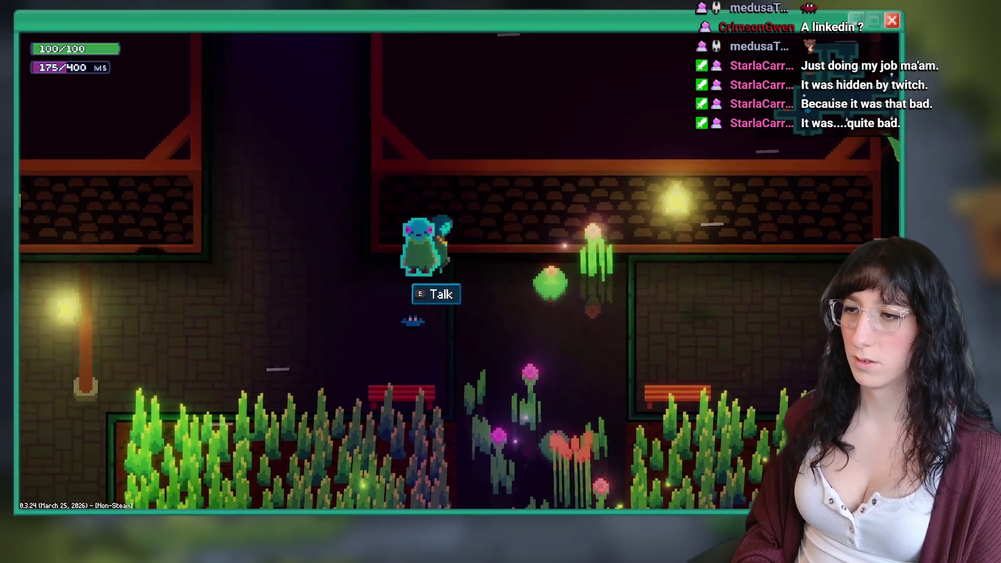
key(d)
key(e)
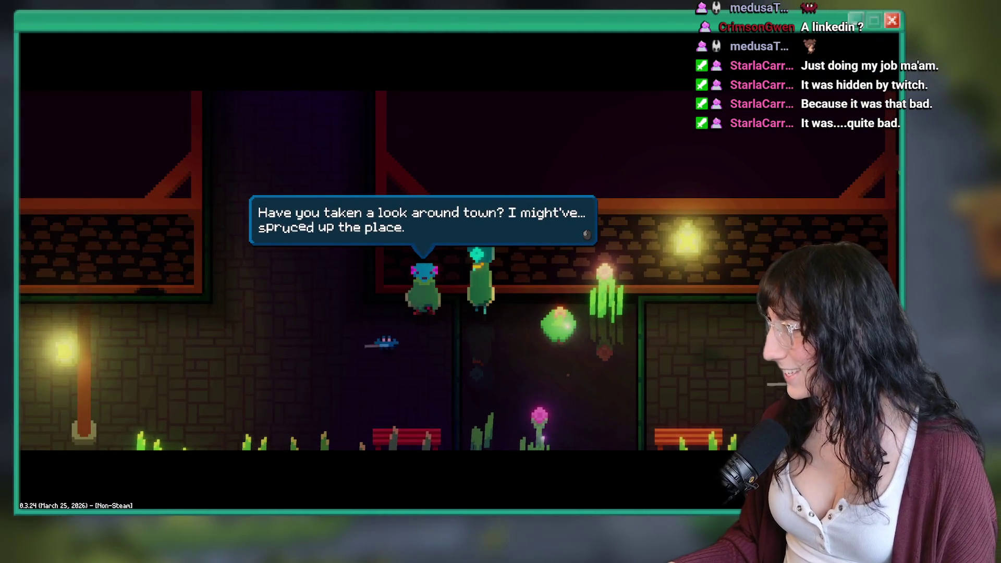
key(e)
Walk up and back down the shaft, then end the test run.
key(d)
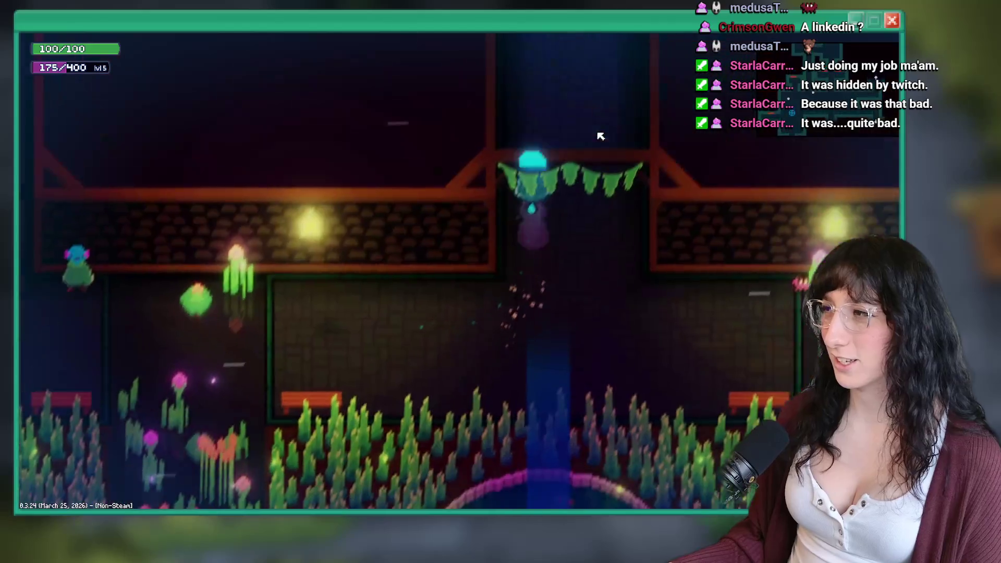
key(w)
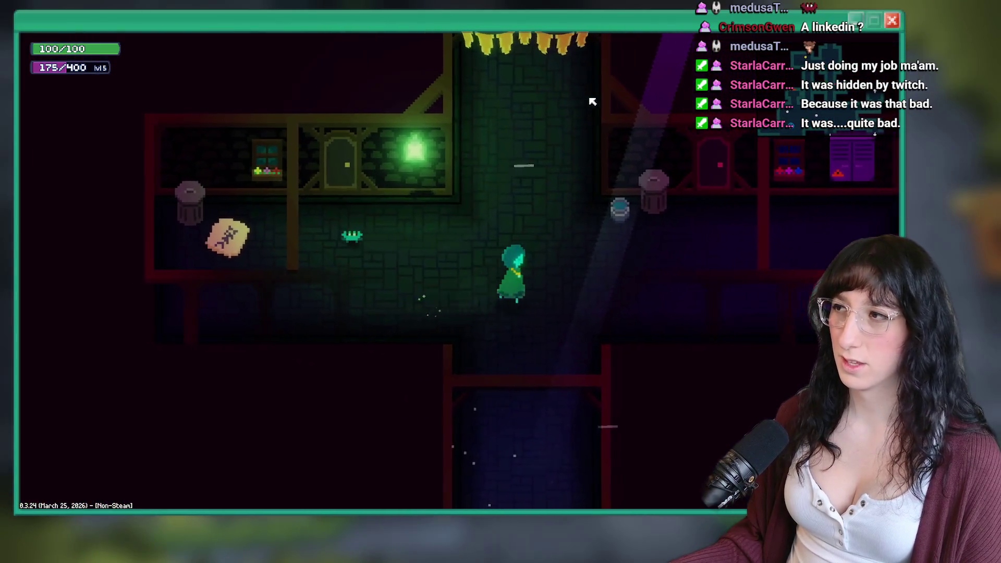
key(s)
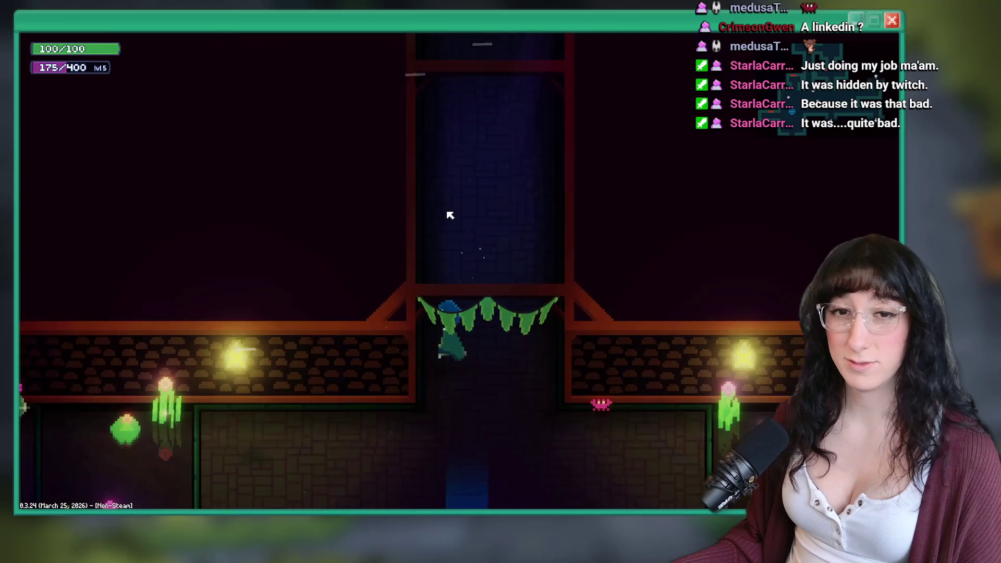
key(Escape)
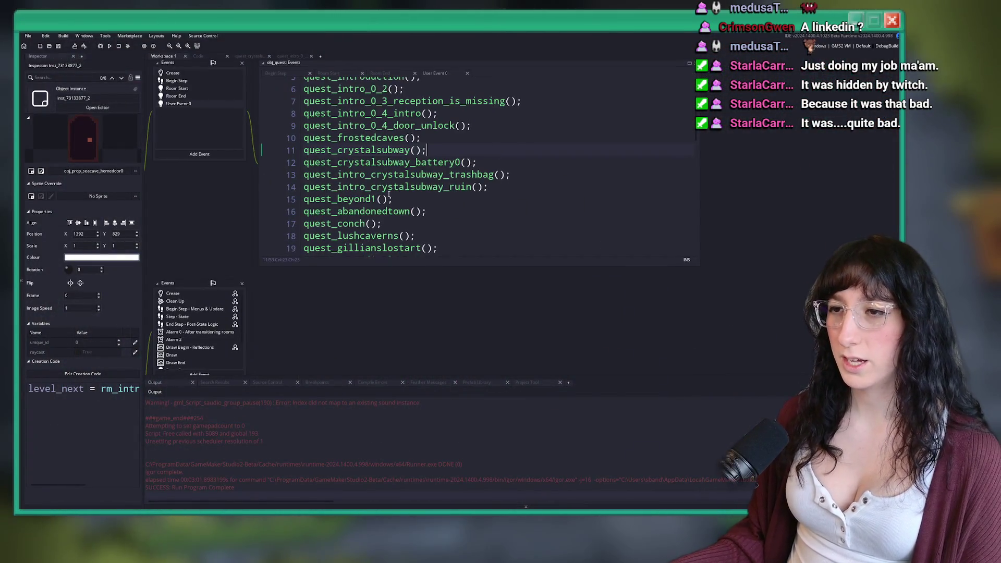
Open the quest_conch script as a full tab with the code editor filling the window.
scroll(394, 194, down, 2)
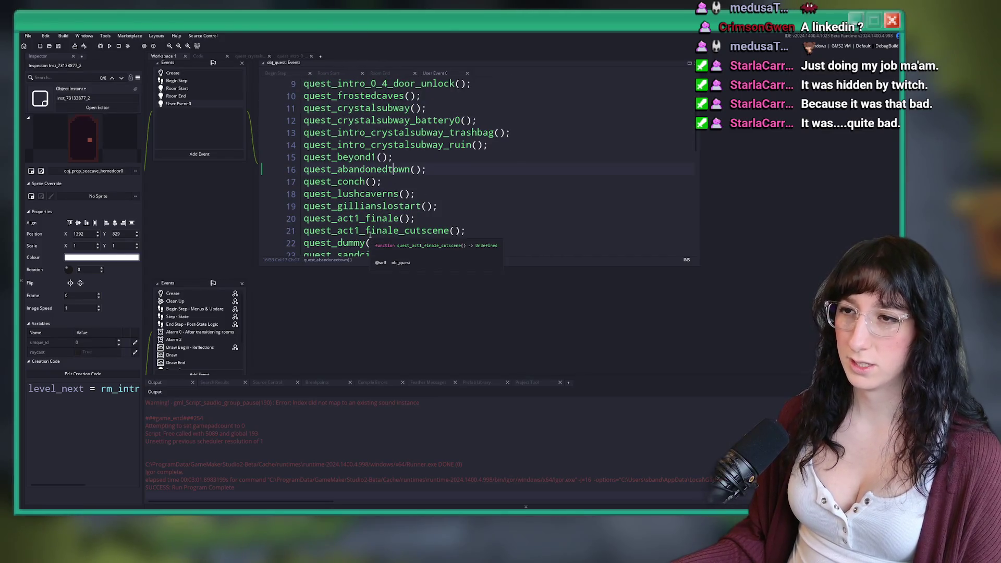
middle_click(339, 181)
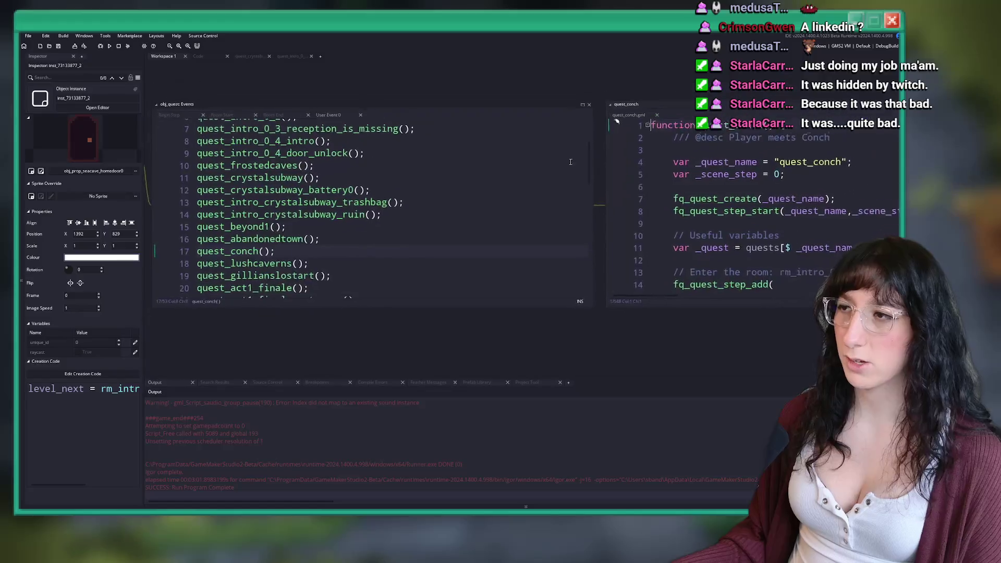
click(636, 68)
click(591, 136)
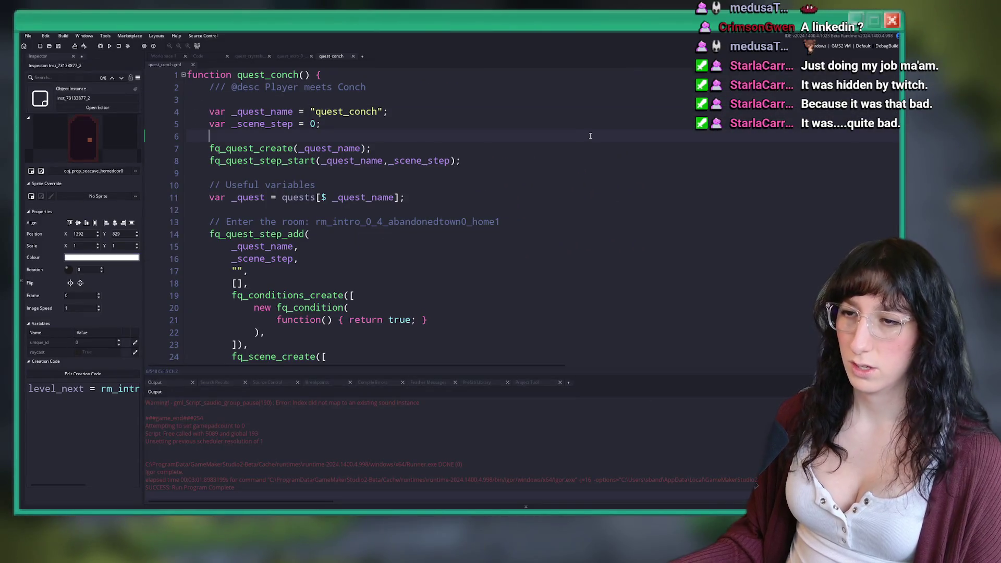
key(BackSpace)
key(F12)
Scroll to the Talk to Elizafish step that requires quest_frostedcaves to be completed.
scroll(290, 147, down, 7)
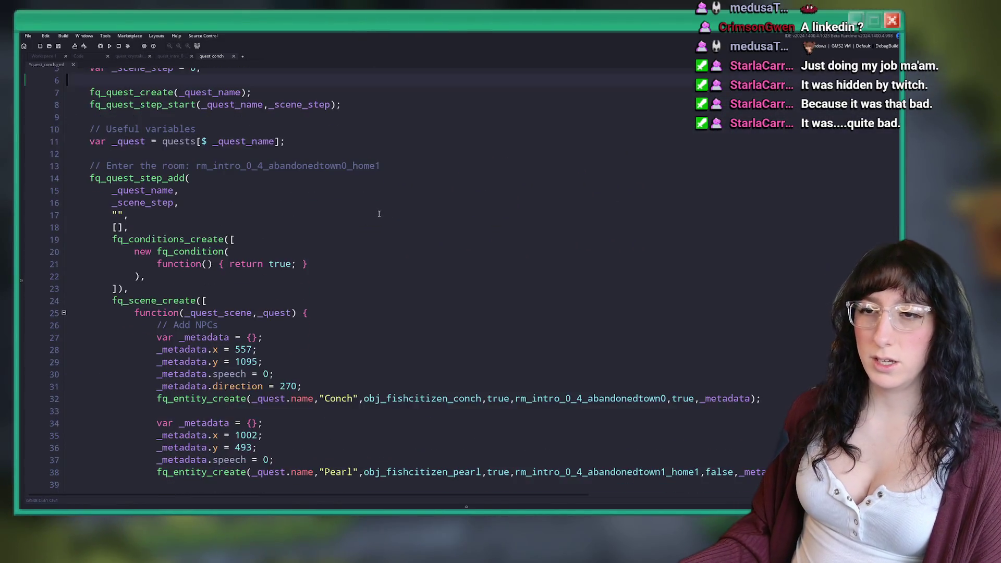
scroll(290, 147, down, 7)
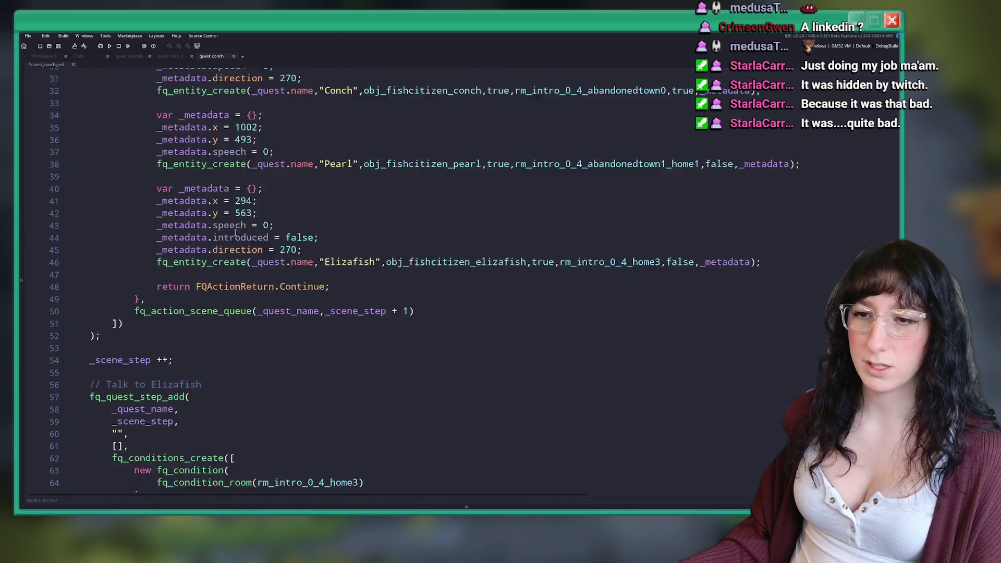
scroll(227, 290, down, 1)
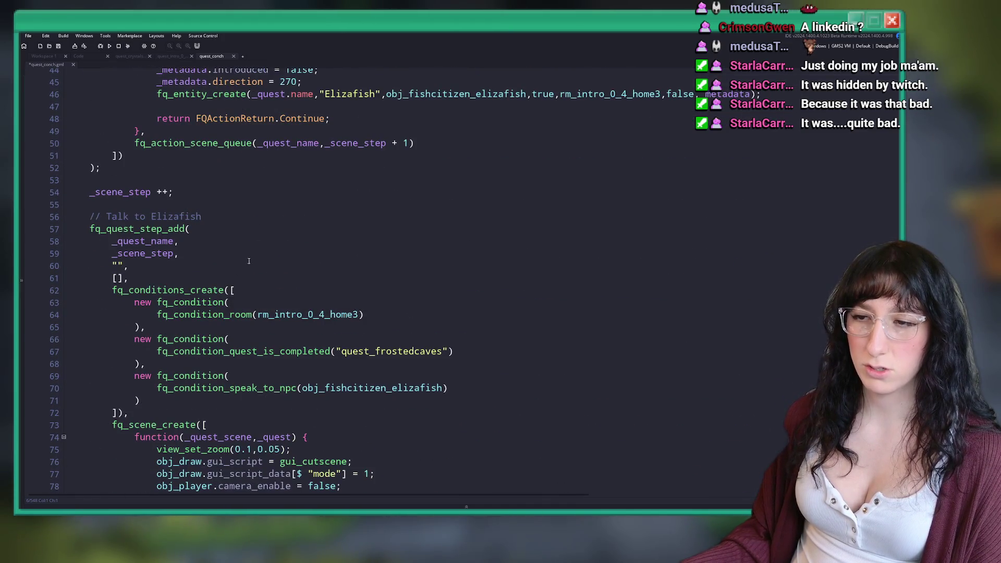
click(190, 255)
scroll(181, 346, down, 11)
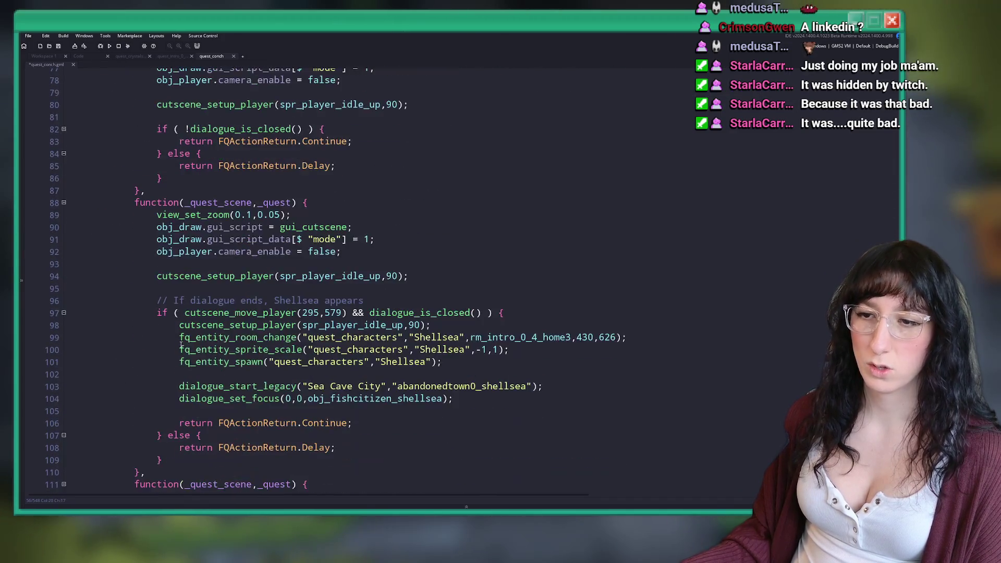
scroll(181, 346, down, 7)
scroll(167, 323, up, 15)
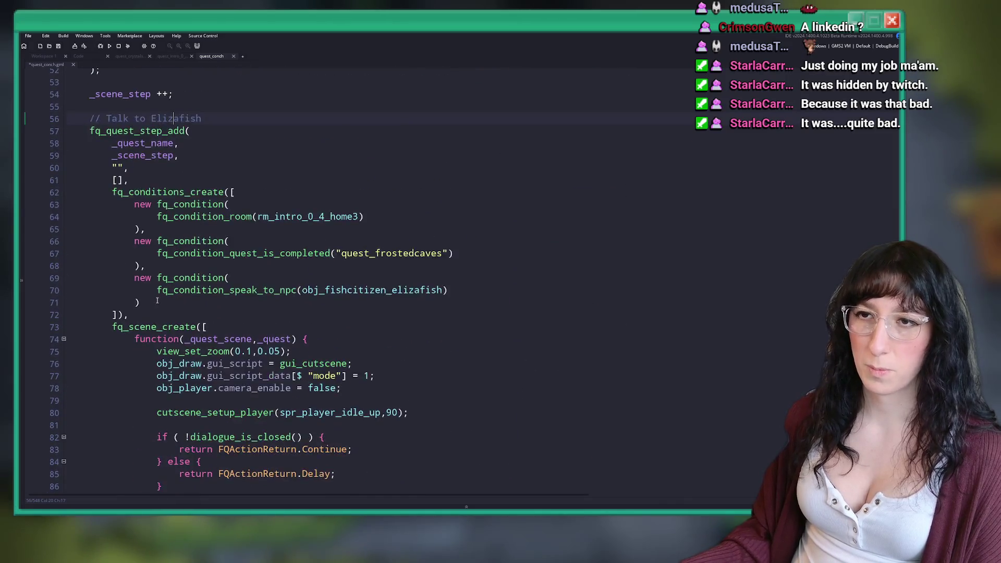
scroll(167, 261, up, 3)
click(201, 204)
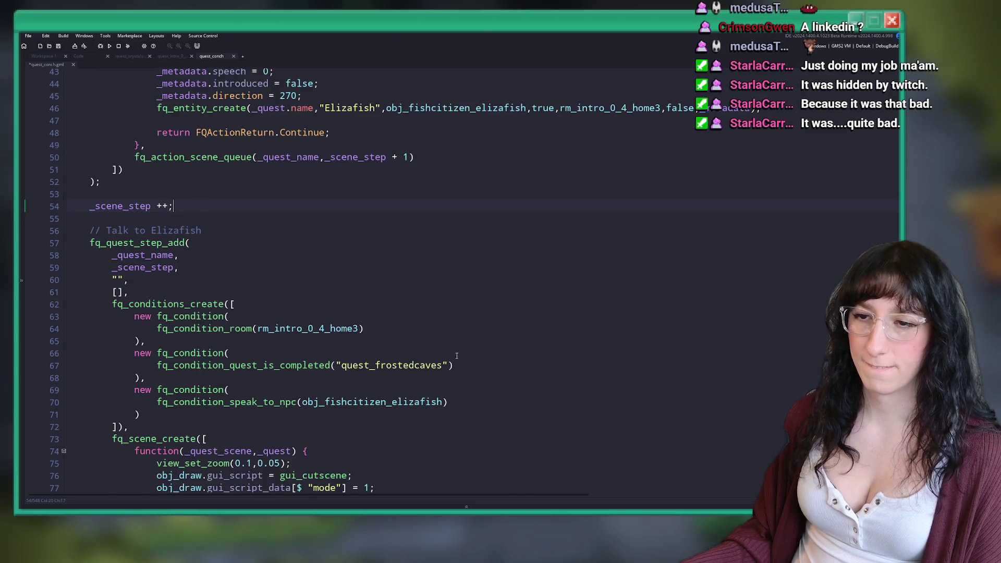
Cut the quest step block and paste it after the first Conch step.
drag(149, 376, 95, 354)
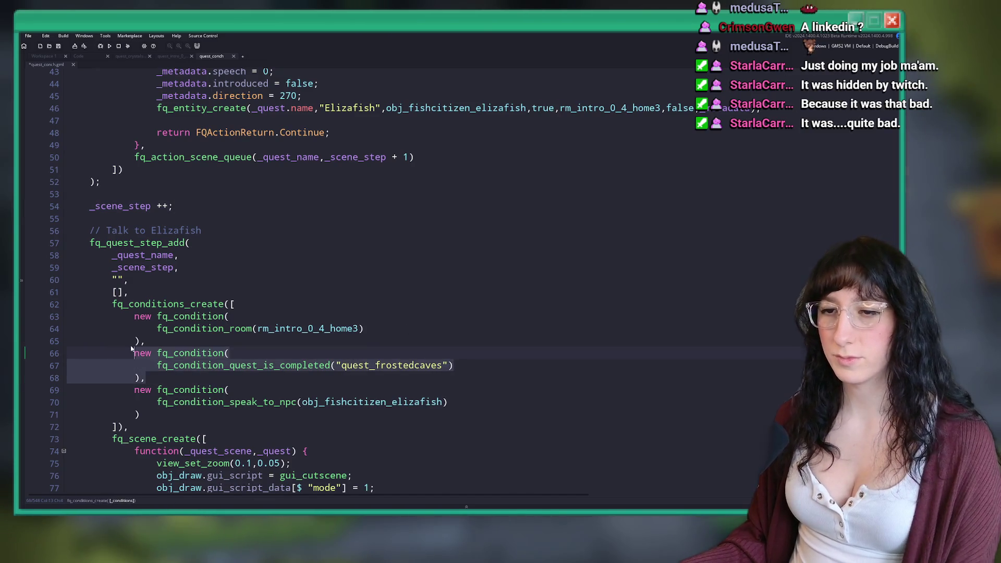
scroll(132, 349, up, 2)
click(127, 272)
mouse_move(135, 333)
mouse_down()
mouse_move(116, 197)
mouse_move(87, 112)
mouse_move(87, 150)
mouse_up()
scroll(87, 150, down, 20)
scroll(105, 171, up, 6)
scroll(106, 171, up, 1)
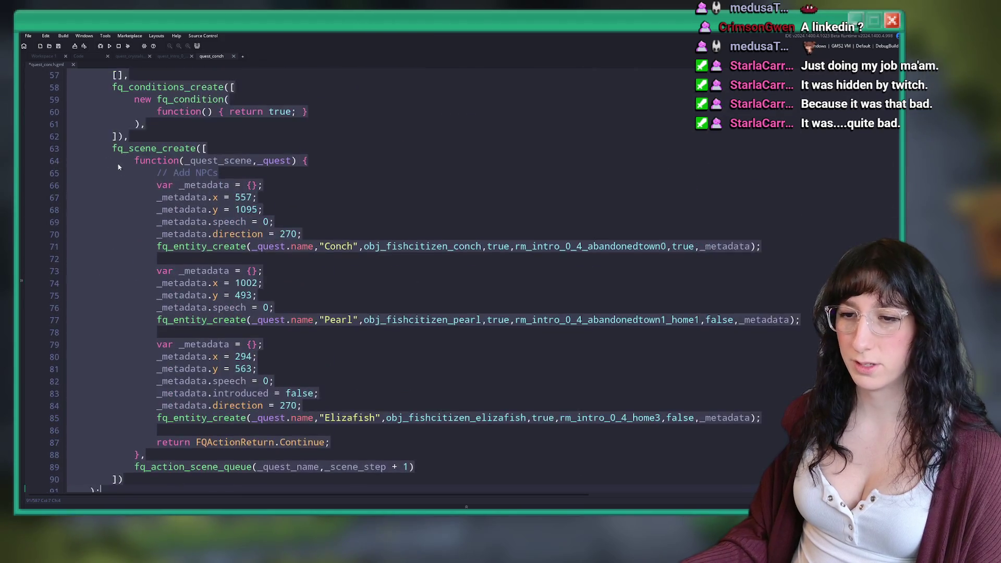
key(ctrl+x)
key(Return)
key(Return)
key(ctrl+v)
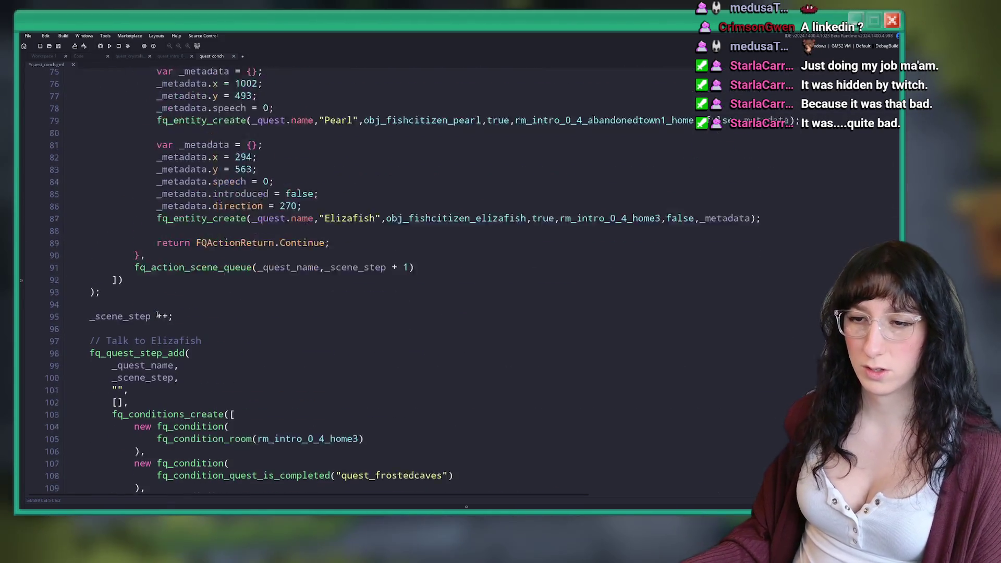
Add '_scene_step ++;' after the first step's closing.
click(141, 275)
double_click(138, 274)
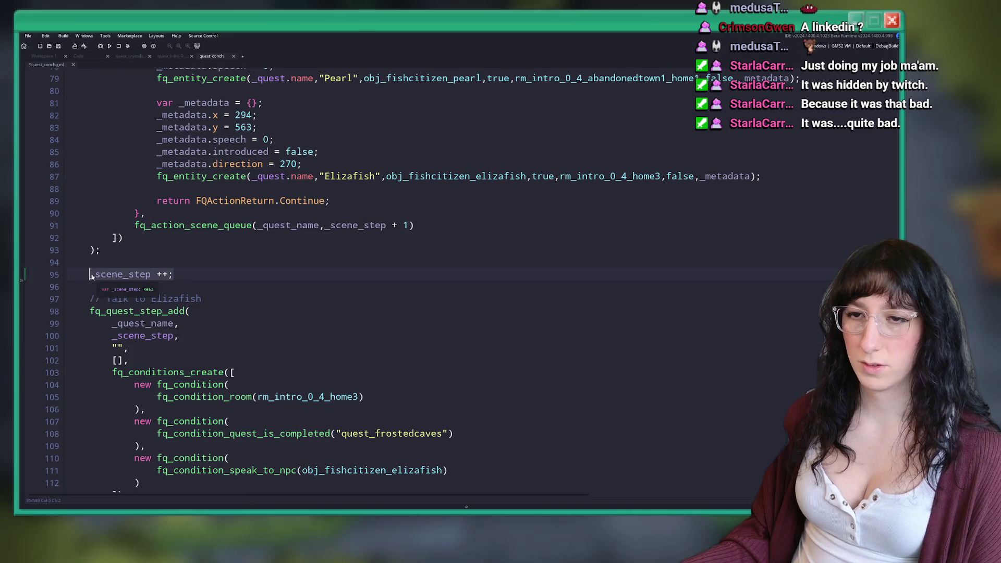
scroll(149, 168, up, 11)
click(149, 168)
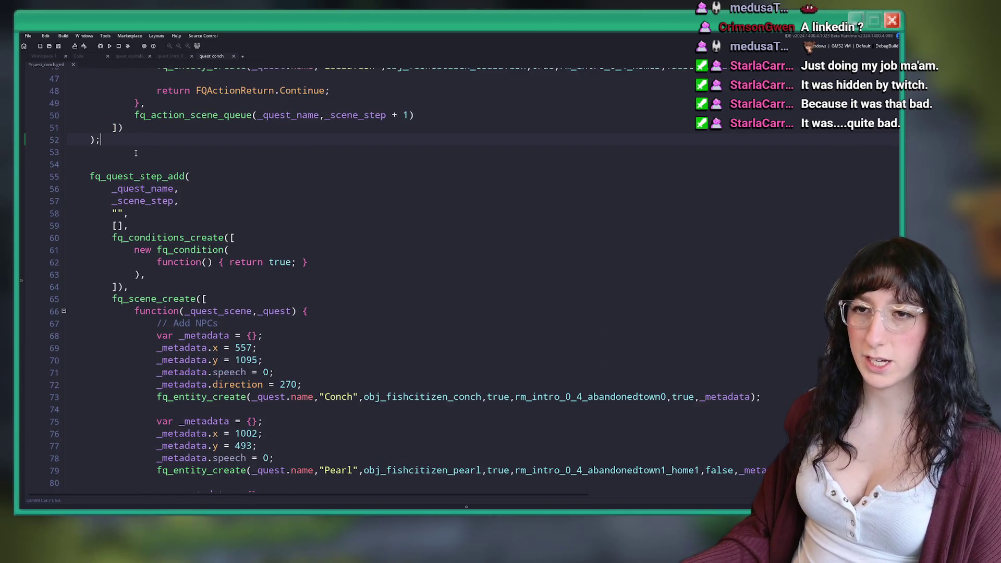
key(Return)
text(_scene_step ++;)
Replace the first step's always-true condition with the quest_frostedcaves completion check.
scroll(136, 188, down, 2)
scroll(135, 188, down, 3)
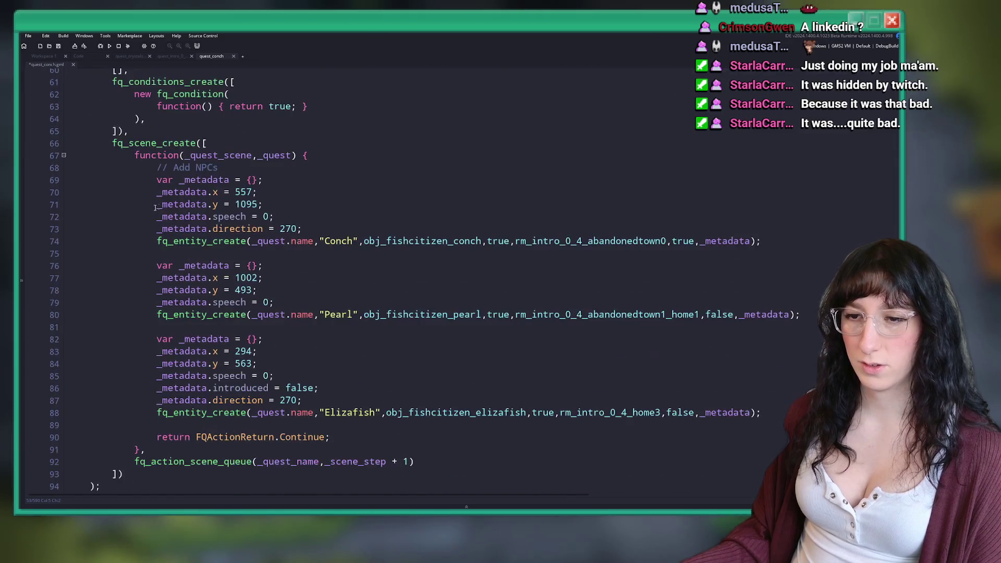
scroll(264, 206, up, 3)
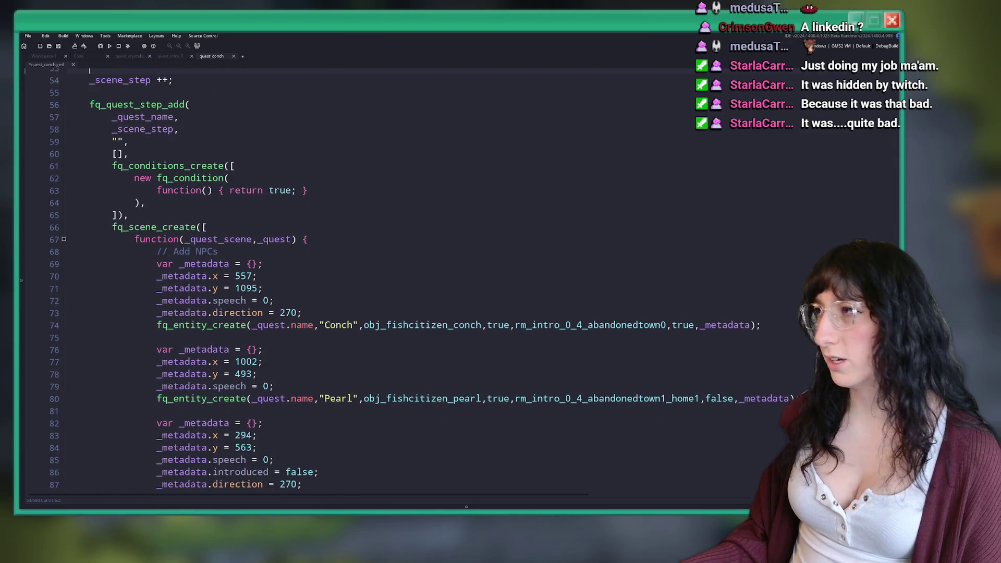
scroll(556, 246, down, 8)
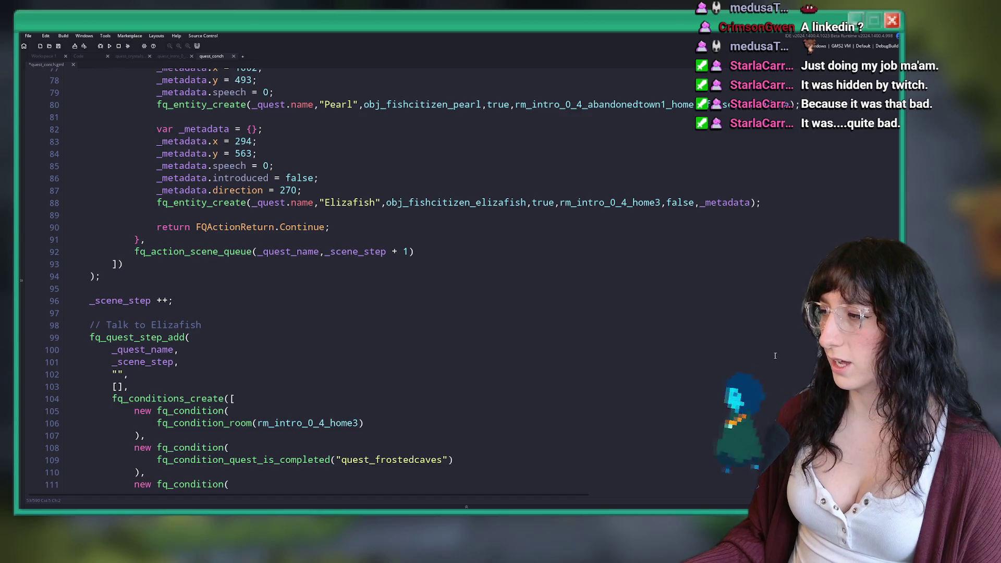
scroll(227, 319, down, 1)
click(227, 316)
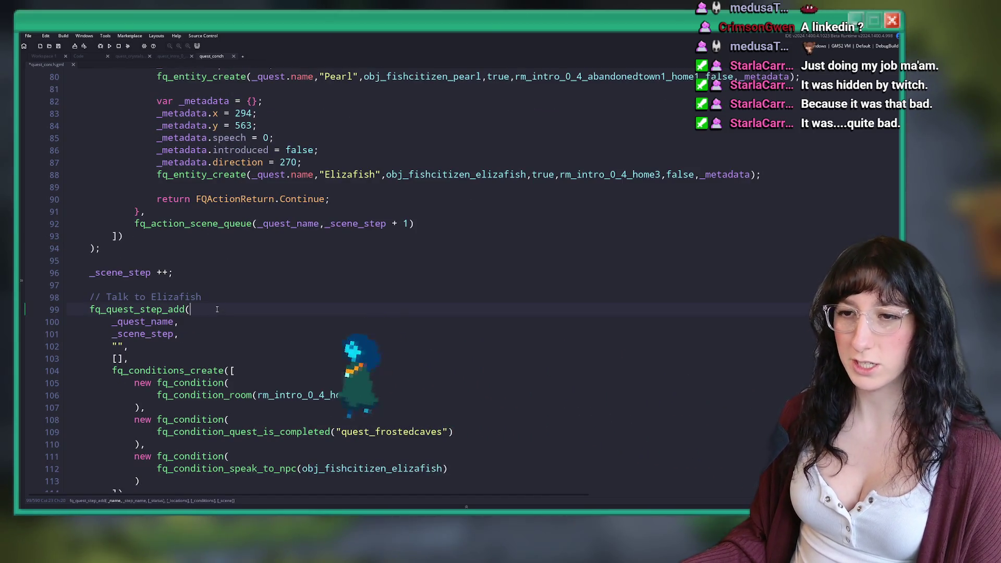
scroll(198, 344, down, 3)
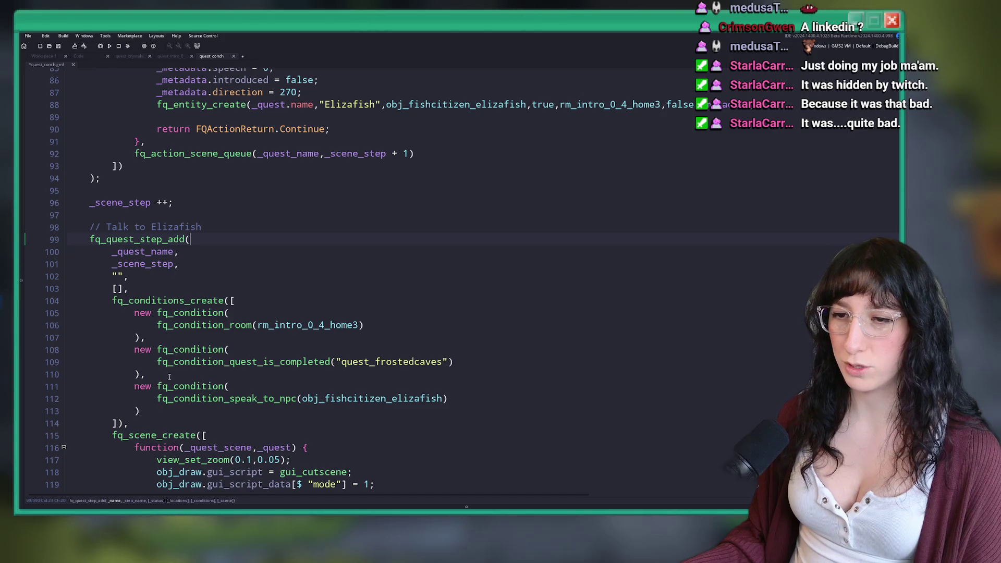
drag(168, 374, 135, 350)
scroll(167, 352, up, 15)
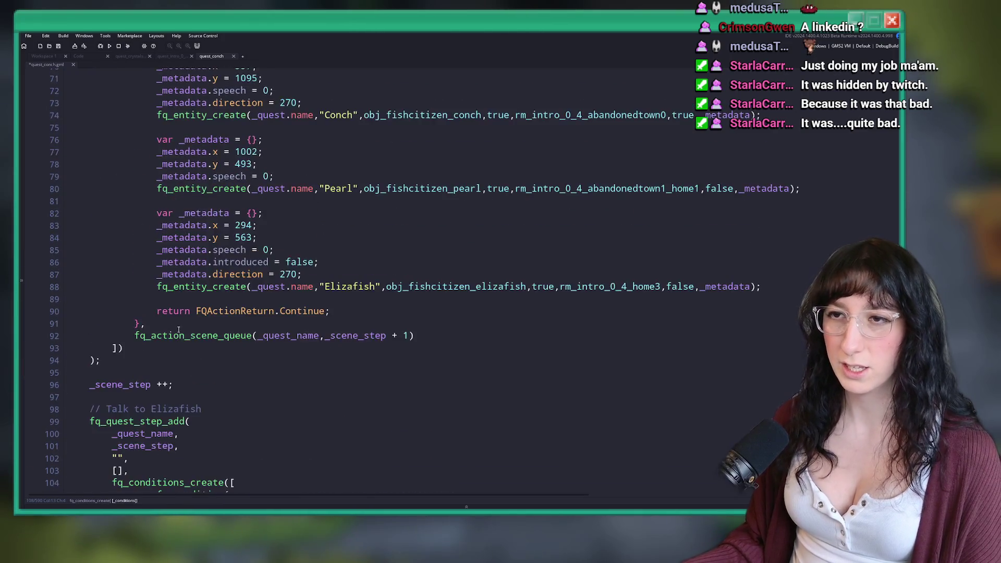
click(146, 259)
drag(146, 260, 134, 234)
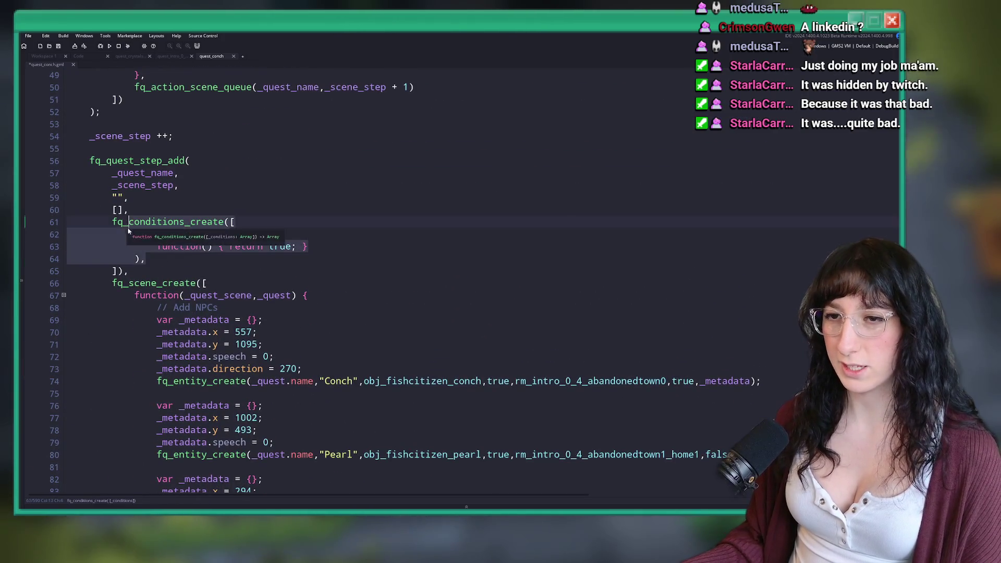
key(ctrl+v)
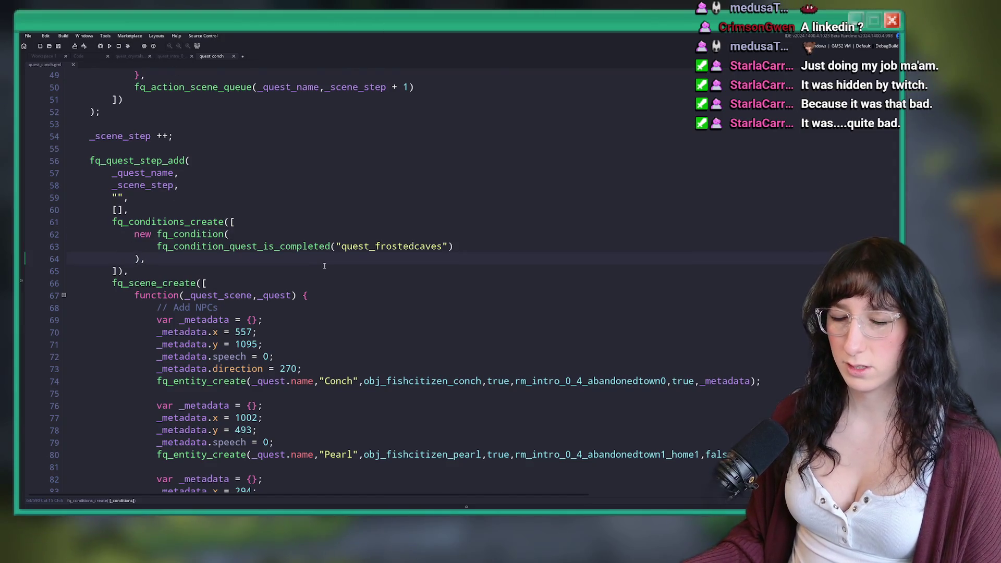
Delete the NPC-spawning scene function, save quest_conch, and run the game.
scroll(304, 240, down, 1)
click(454, 217)
scroll(333, 225, down, 3)
scroll(271, 327, down, 1)
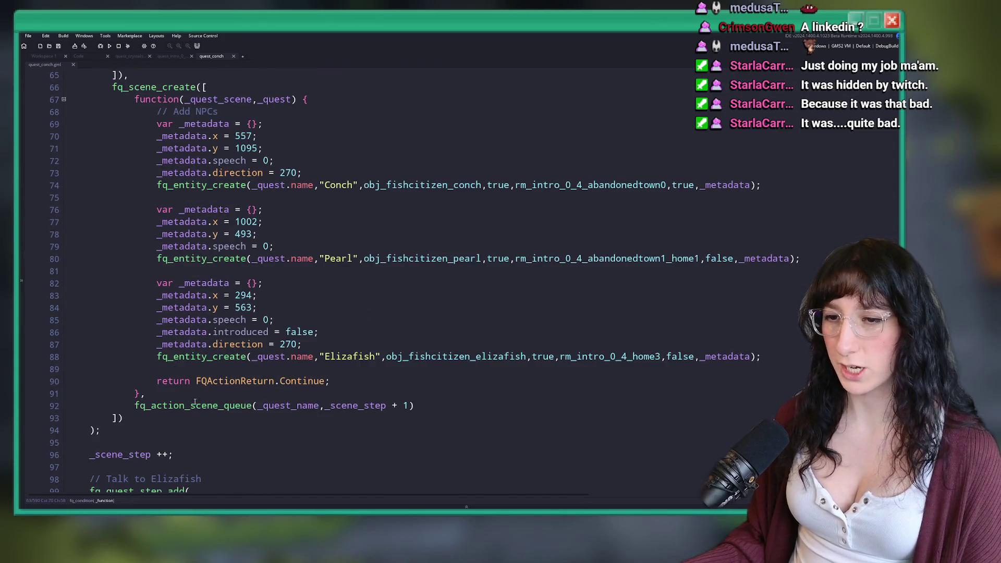
mouse_move(146, 394)
mouse_down()
mouse_move(67, 136)
mouse_move(208, 87)
mouse_up()
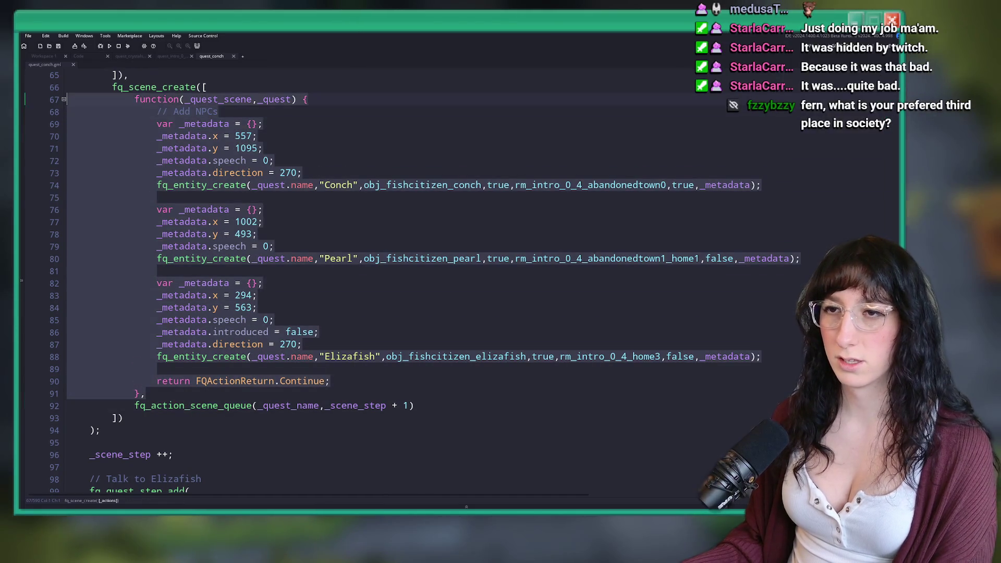
key(Delete)
scroll(333, 272, up, 1)
key(ctrl+s)
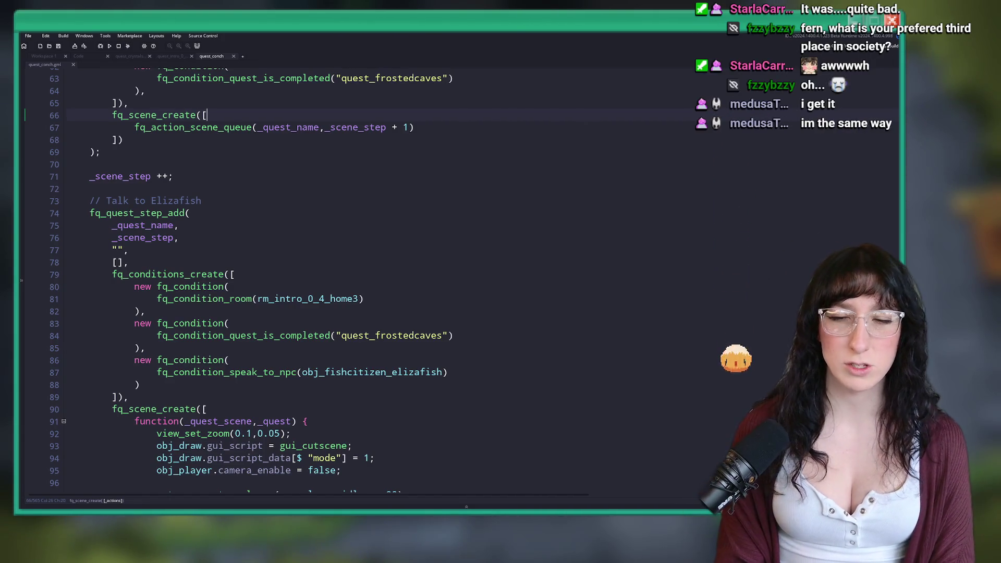
key(F5)
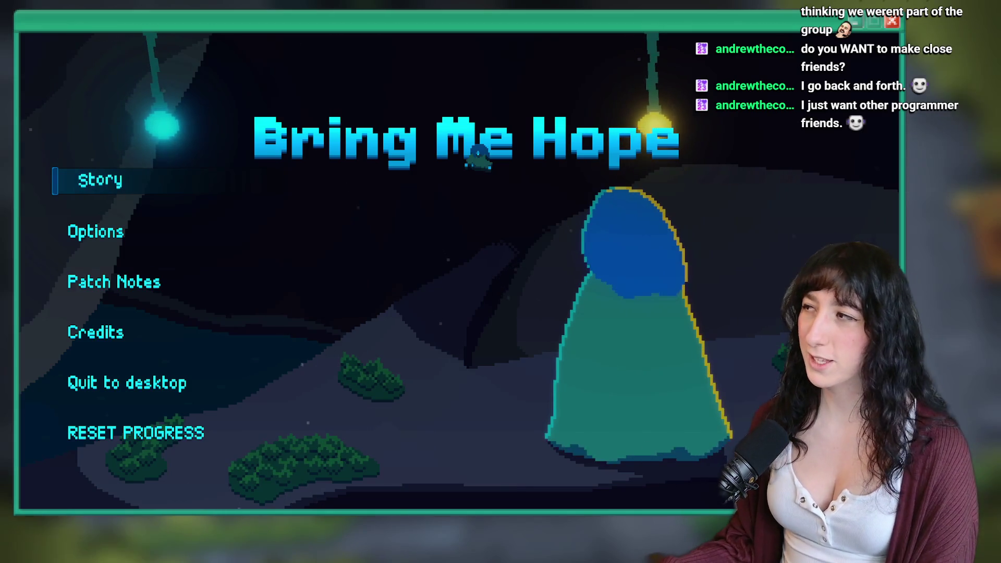
Start Story, walk up and back down the corridor, then quit to the menu and switch away.
key(Return)
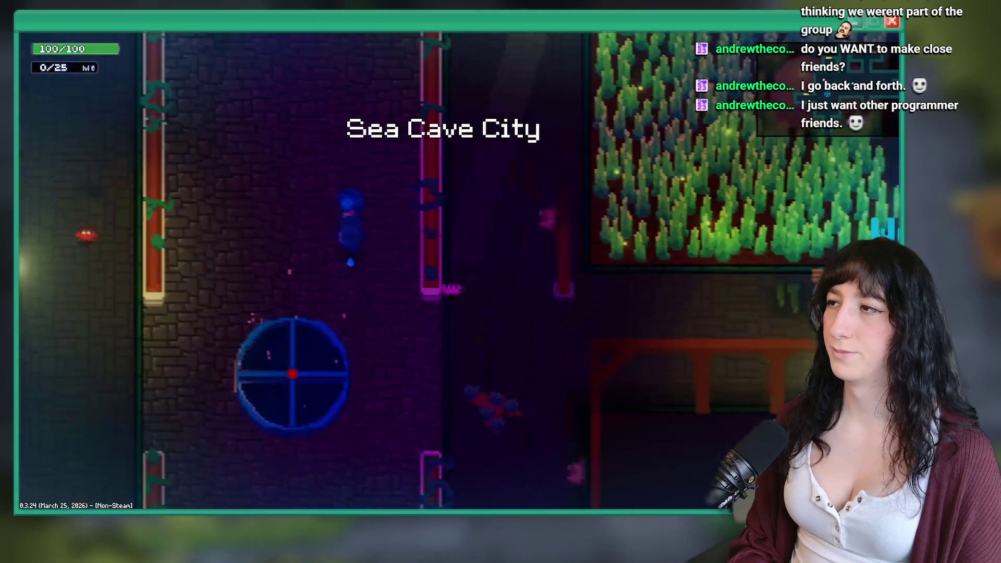
key(Up)
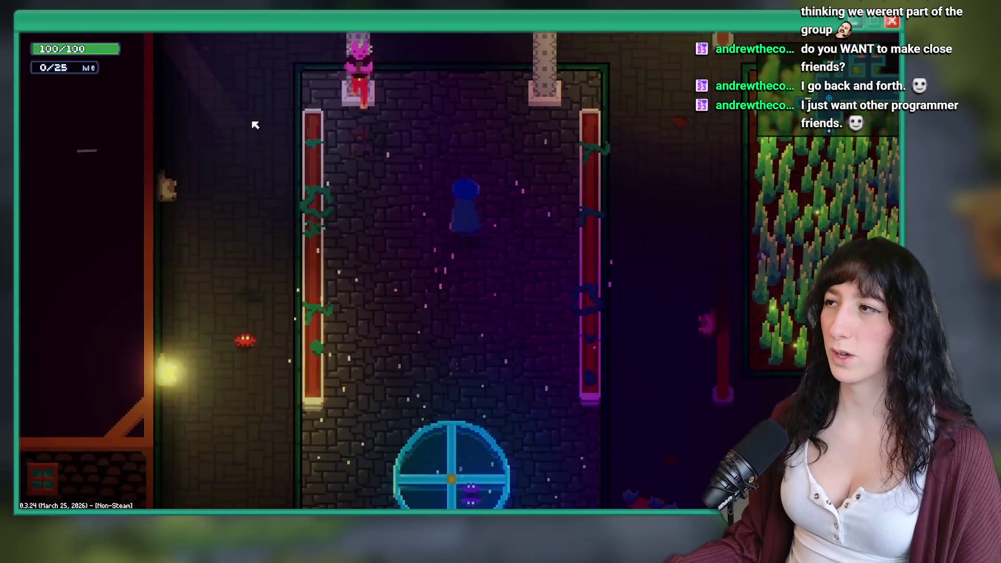
key(Down)
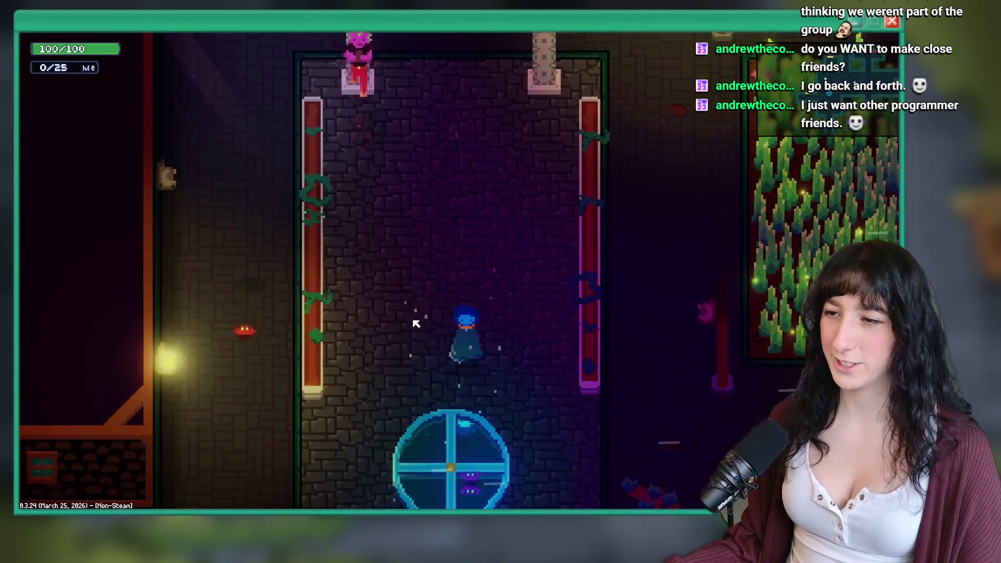
key(Escape)
click(116, 387)
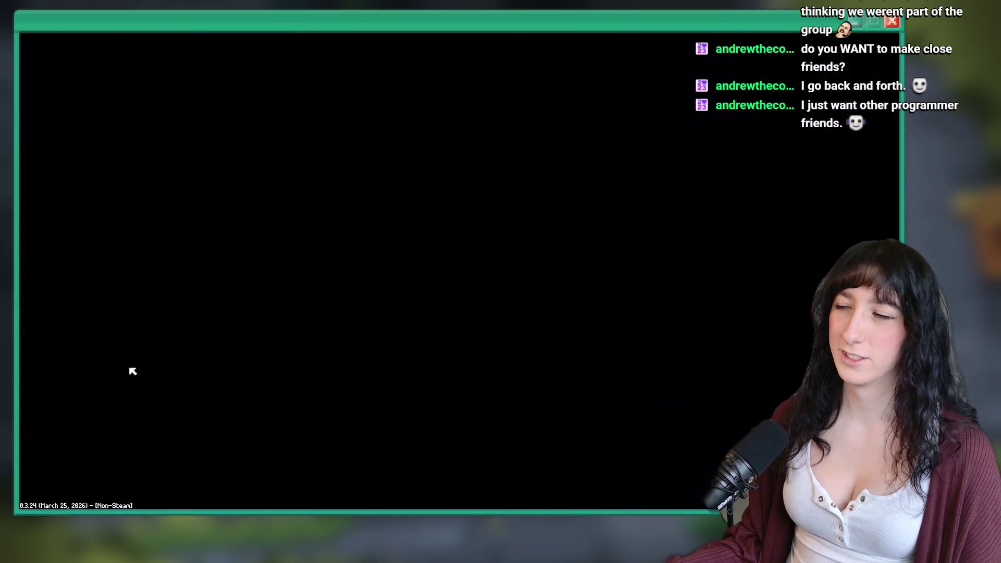
key(alt+Tab)
key(alt+Tab)
Open the quest_frostedcaves script and enlarge the code editor.
scroll(365, 292, up, 2)
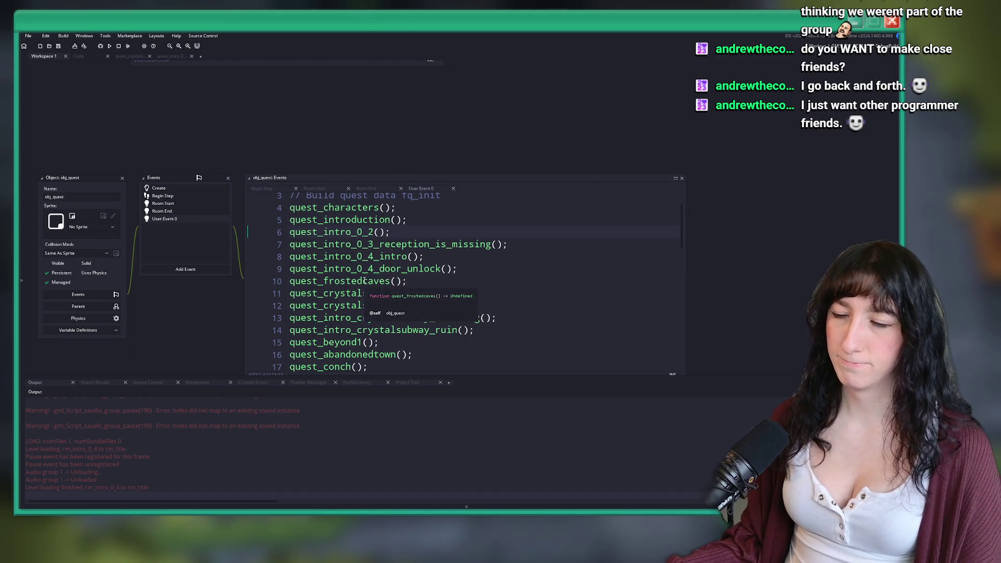
middle_click(349, 281)
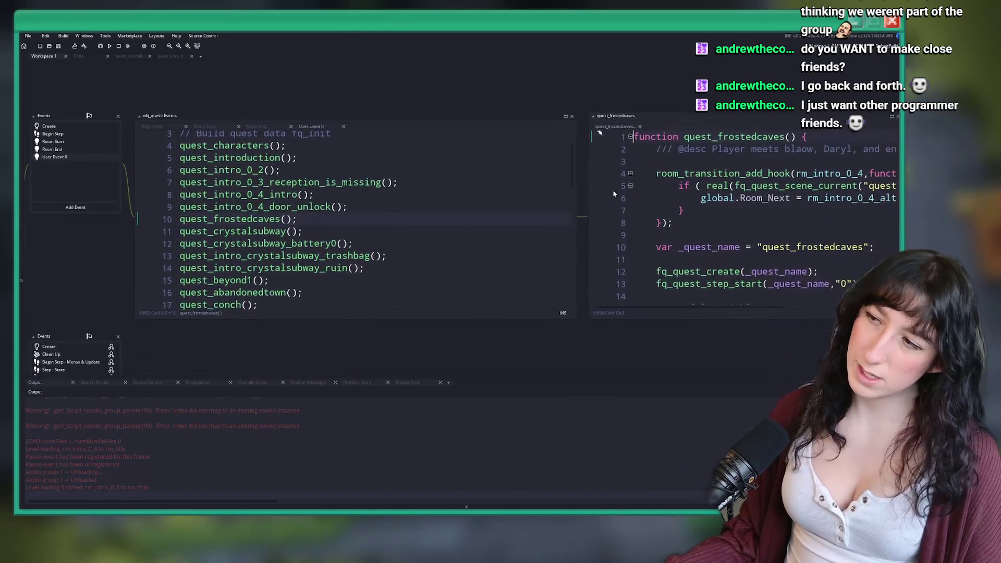
scroll(407, 183, down, 3)
scroll(386, 185, down, 12)
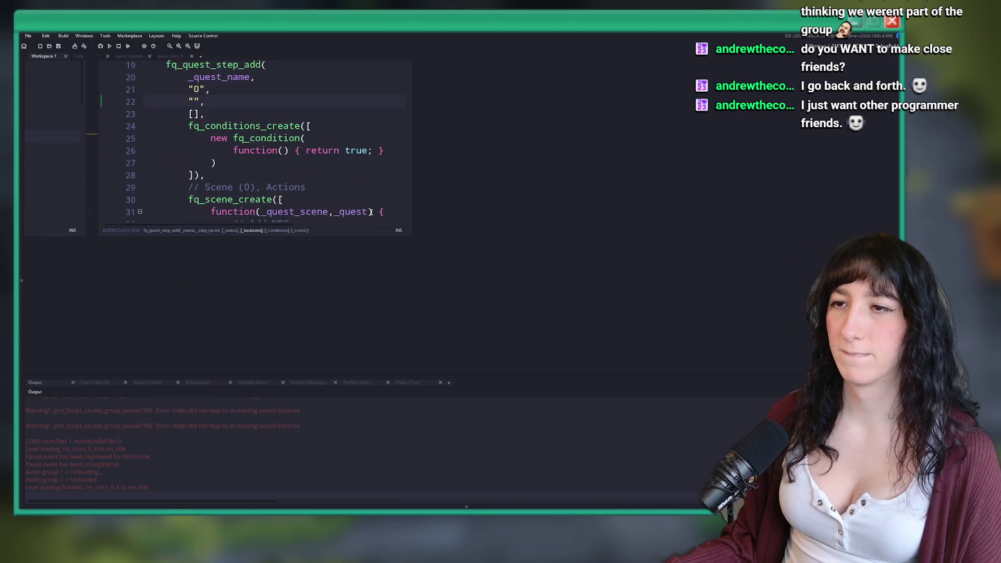
scroll(362, 189, down, 3)
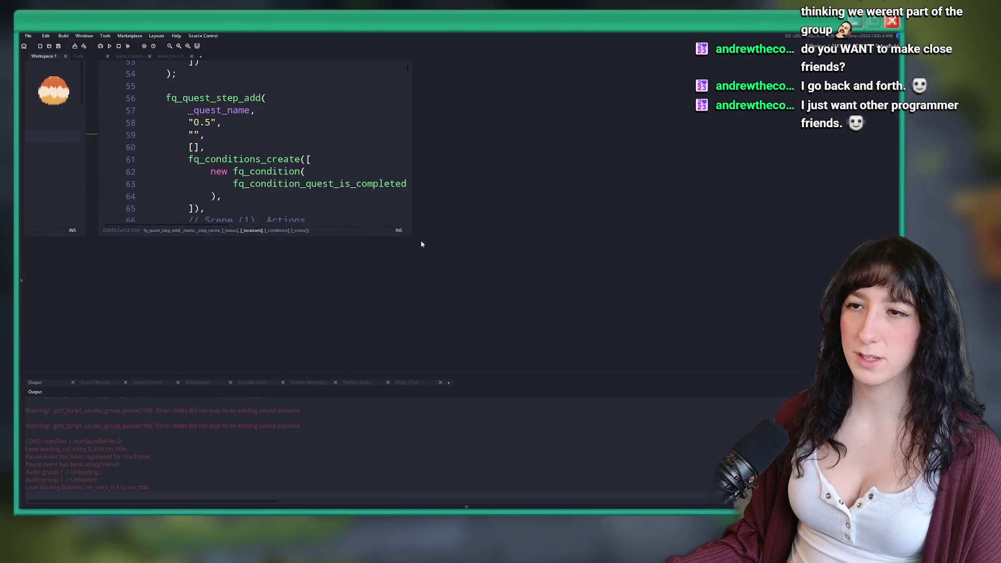
drag(412, 243, 689, 345)
scroll(544, 206, up, 3)
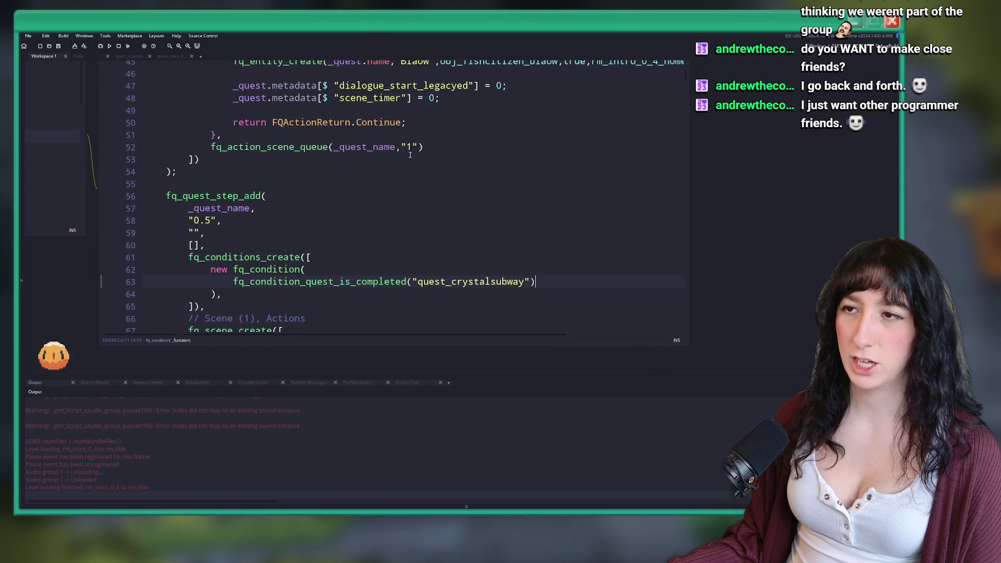
Change the queued step value from 1 to 0.5, then rebuild, stopping the running game.
click(409, 146)
text(0.5)
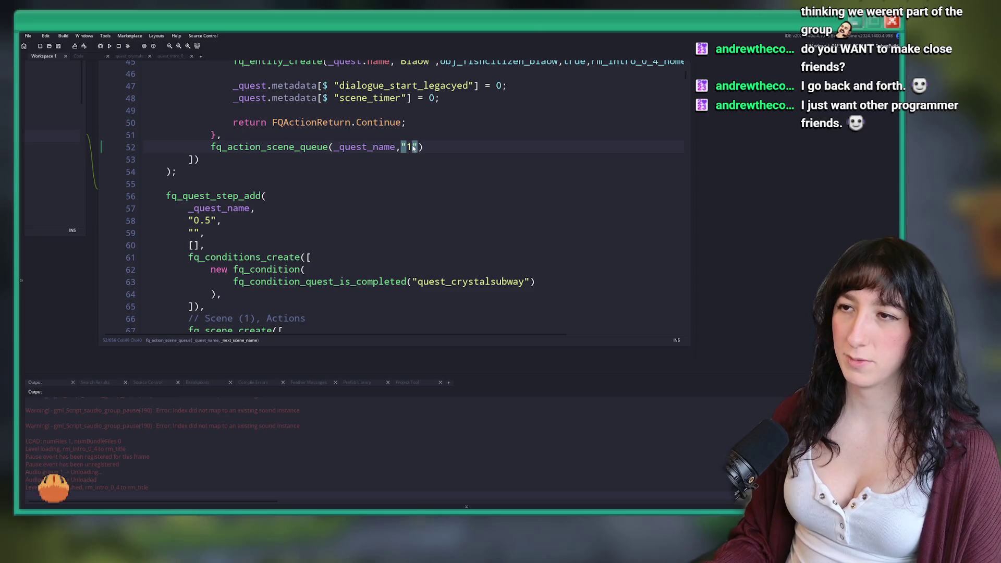
scroll(414, 148, down, 5)
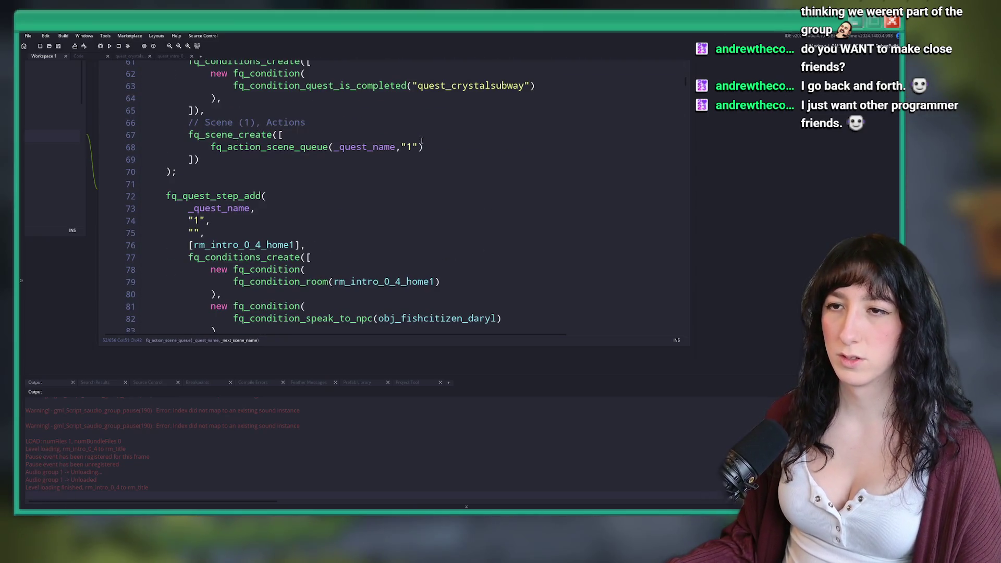
key(F5)
click(485, 282)
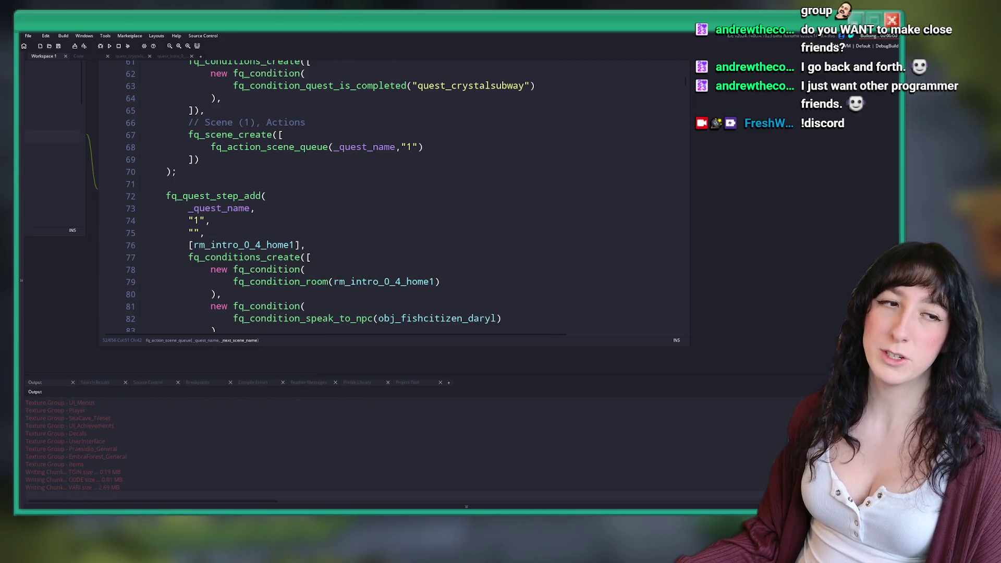
Switch to Discord and view two voice-channel members' profile cards.
key(alt+Tab)
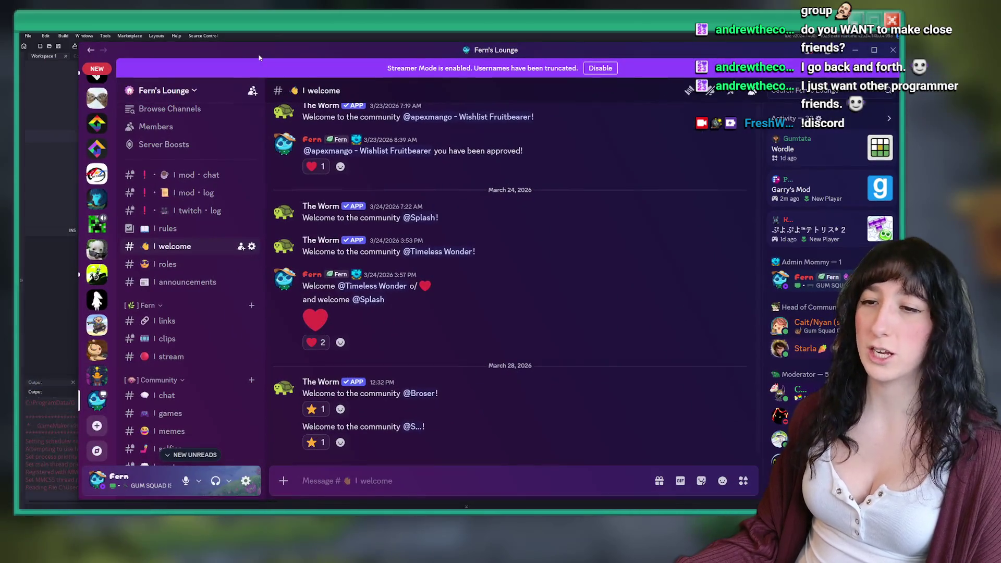
scroll(177, 313, down, 6)
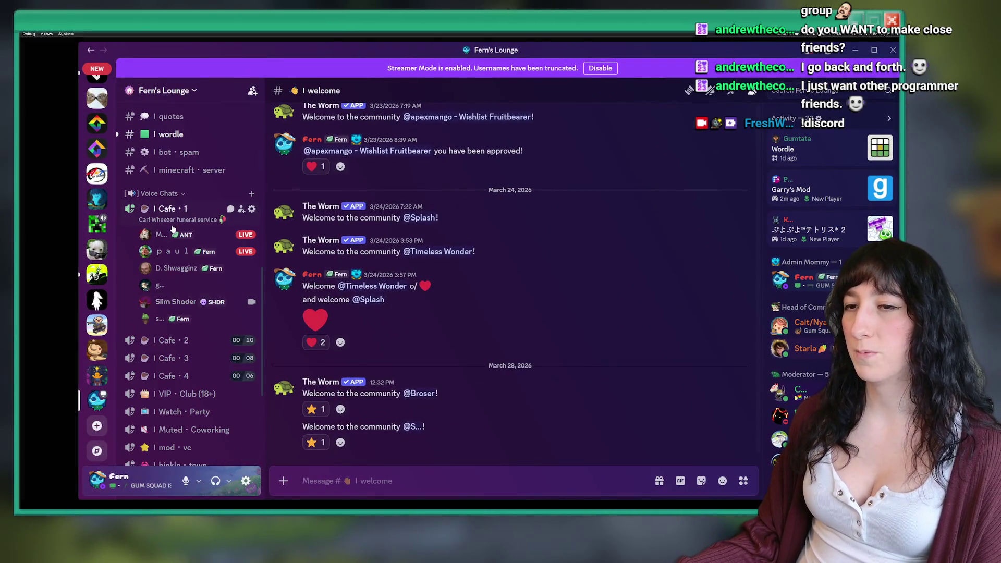
click(163, 291)
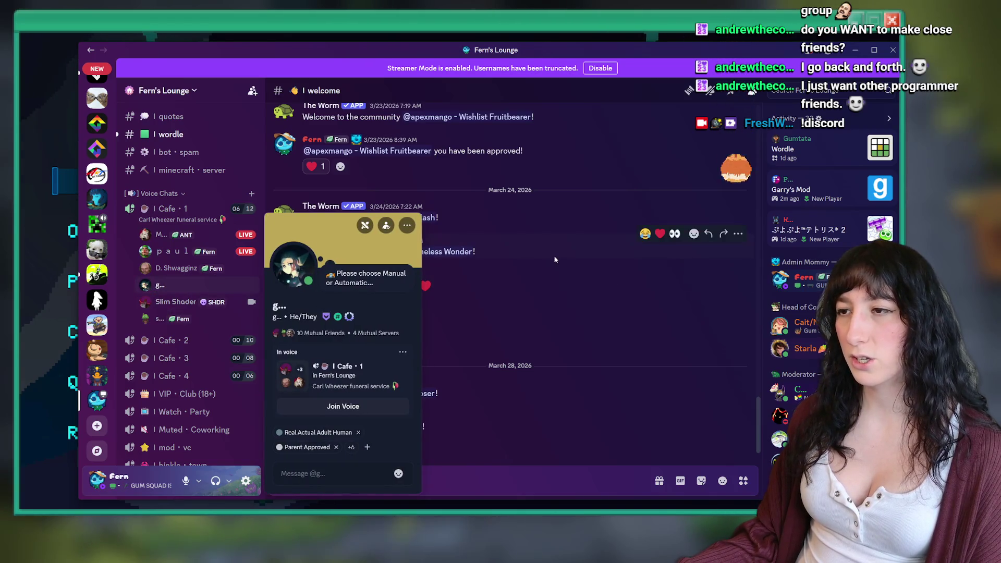
key(Escape)
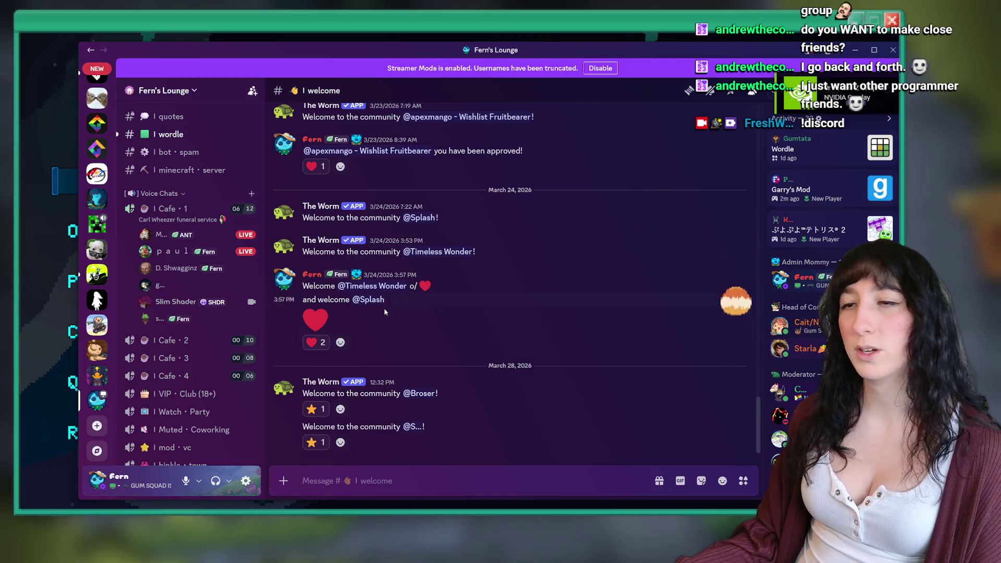
click(168, 253)
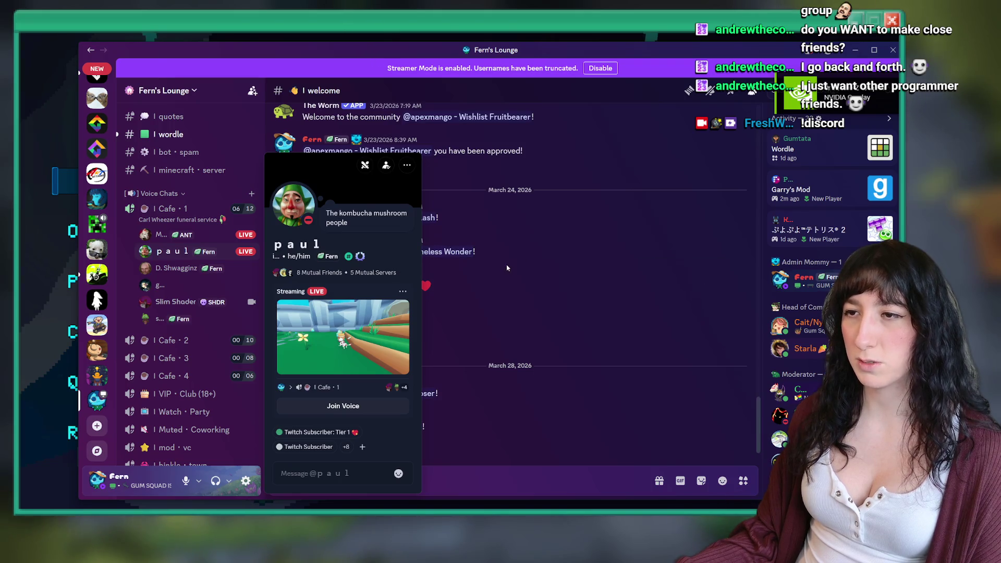
click(436, 254)
View two more members' profiles, then bring the game window forward.
click(160, 234)
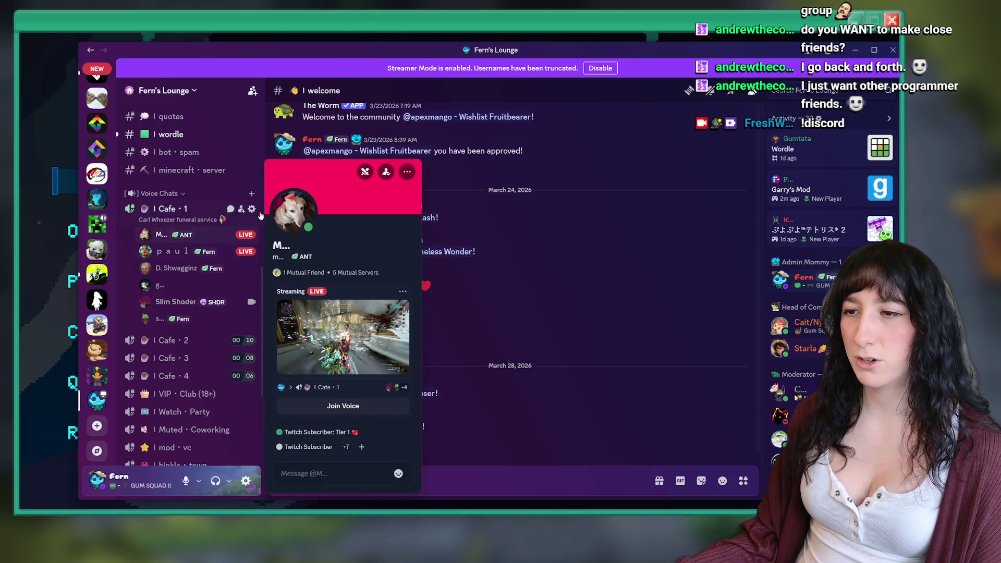
click(503, 259)
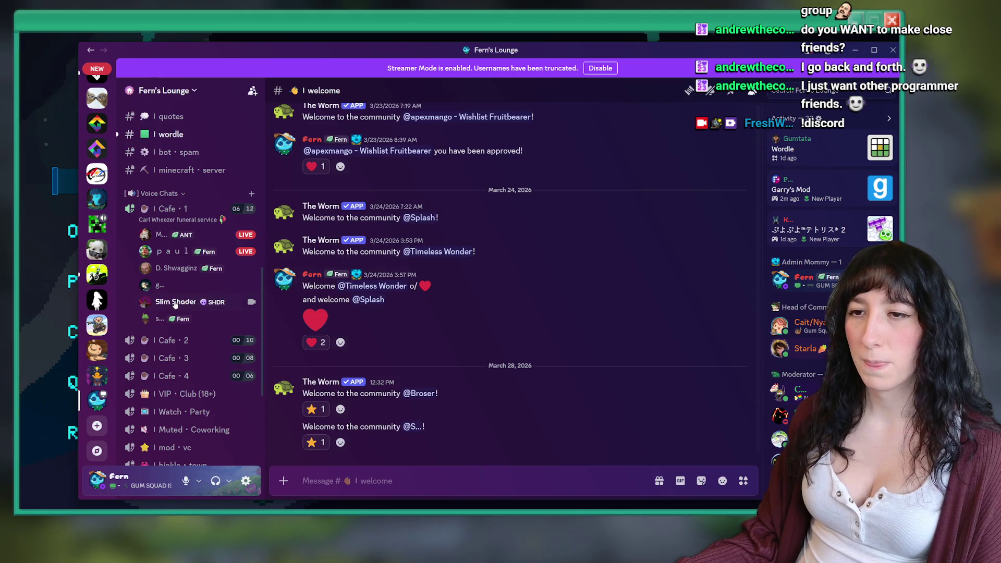
click(159, 319)
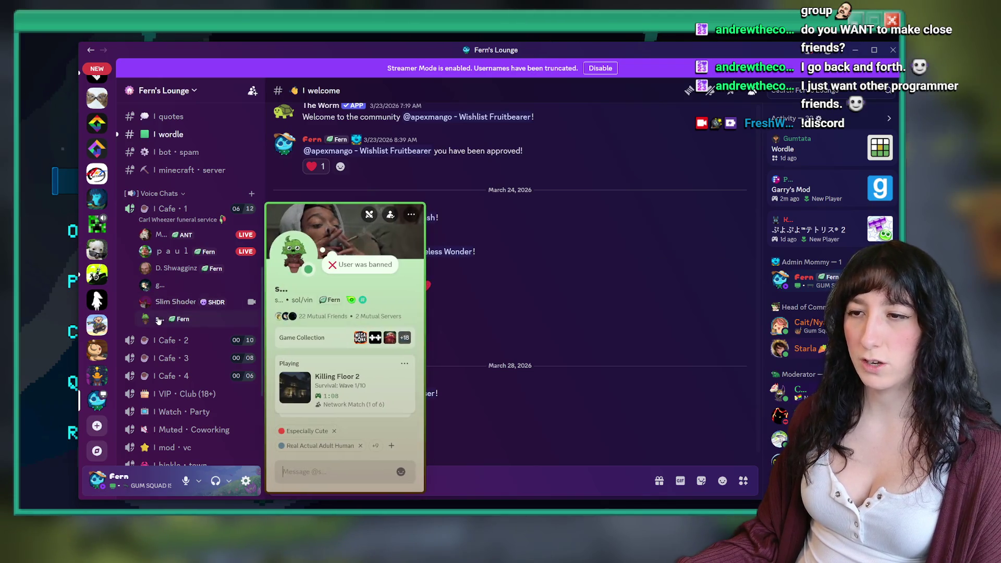
click(617, 249)
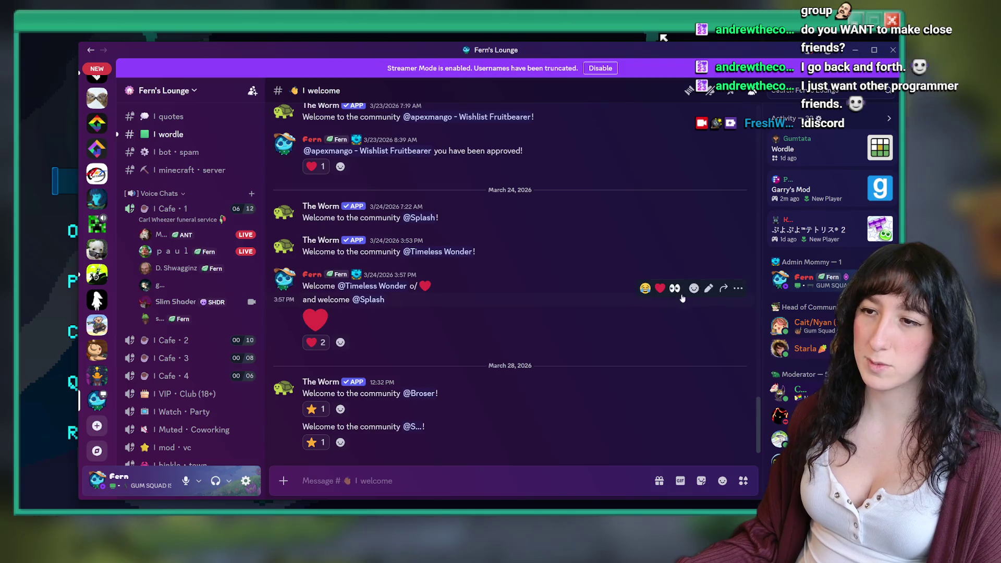
scroll(221, 312, up, 3)
scroll(221, 312, down, 3)
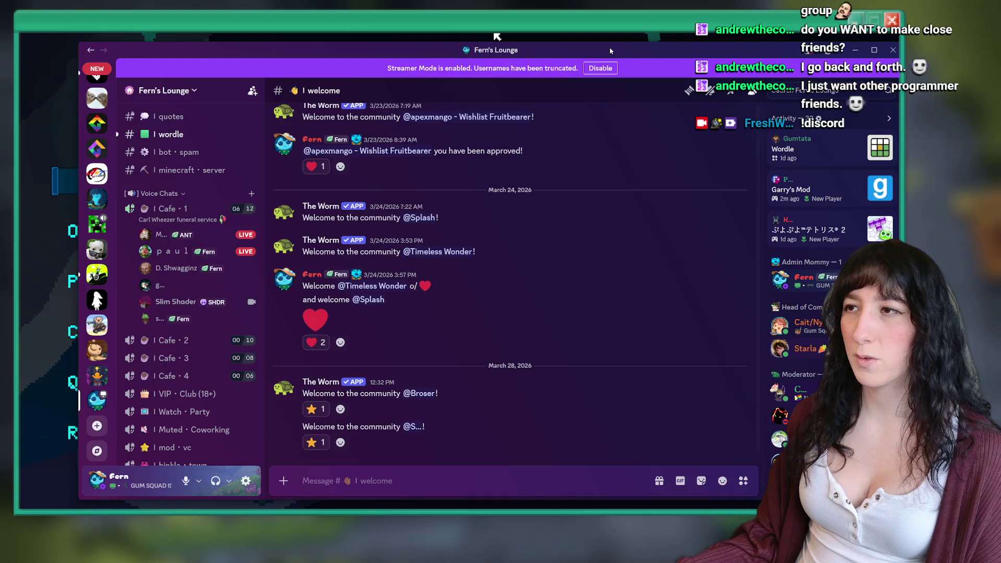
click(497, 36)
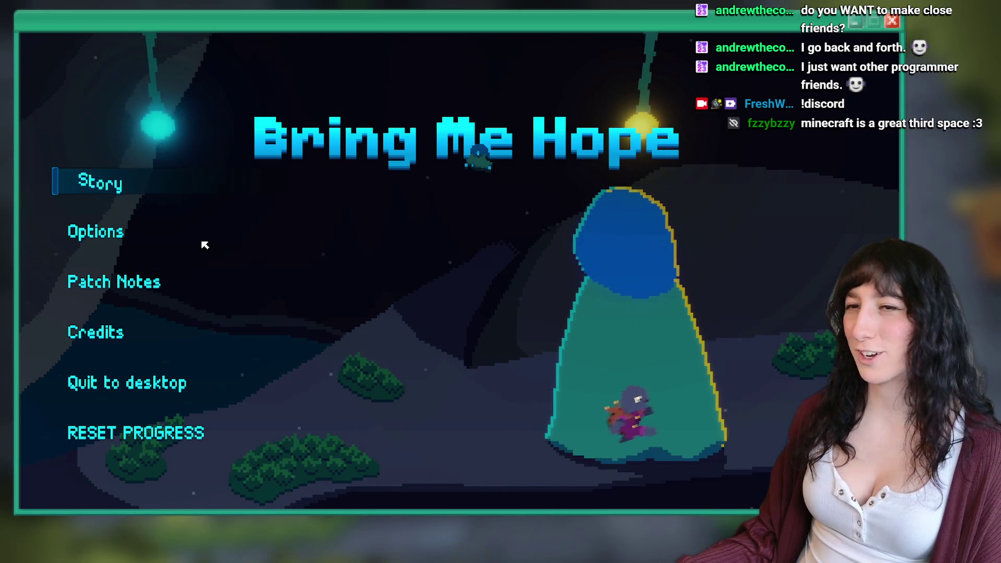
Start Story and walk the character between the brick house and the blue hatch.
click(103, 181)
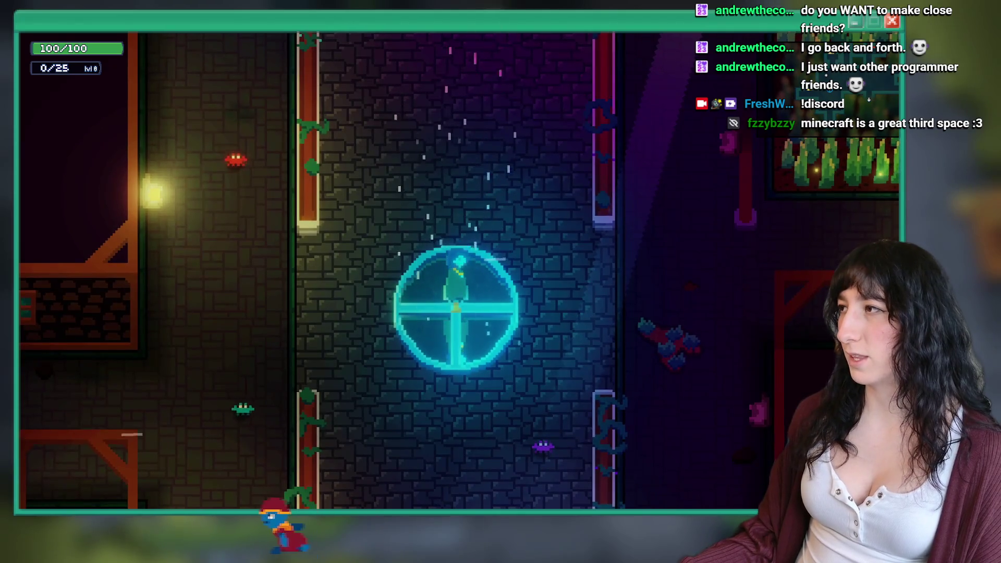
key(a)
key(d)
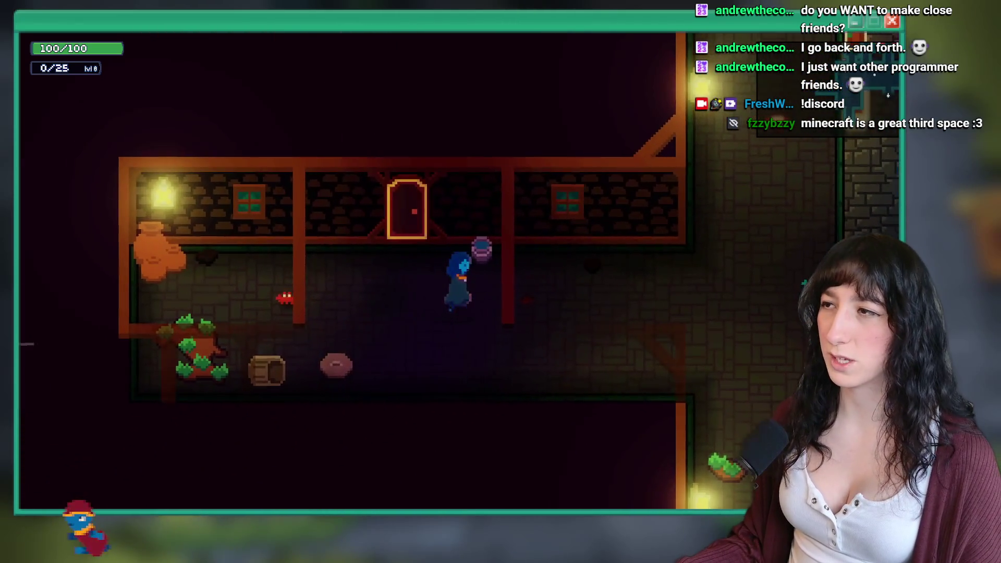
key(w)
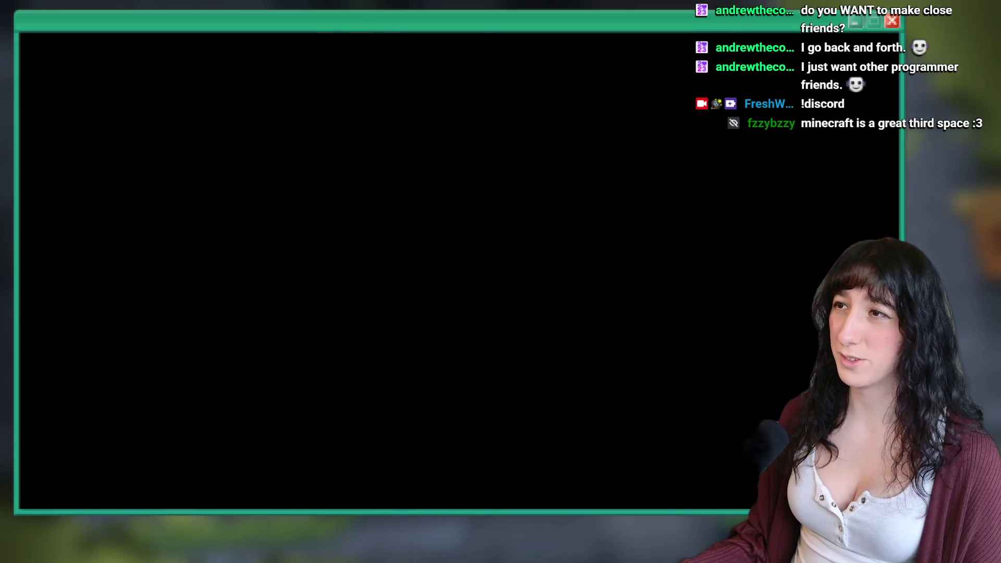
Complete quest_crystalsubway by editing the recalled quest_complete command in the debug console.
key(Up)
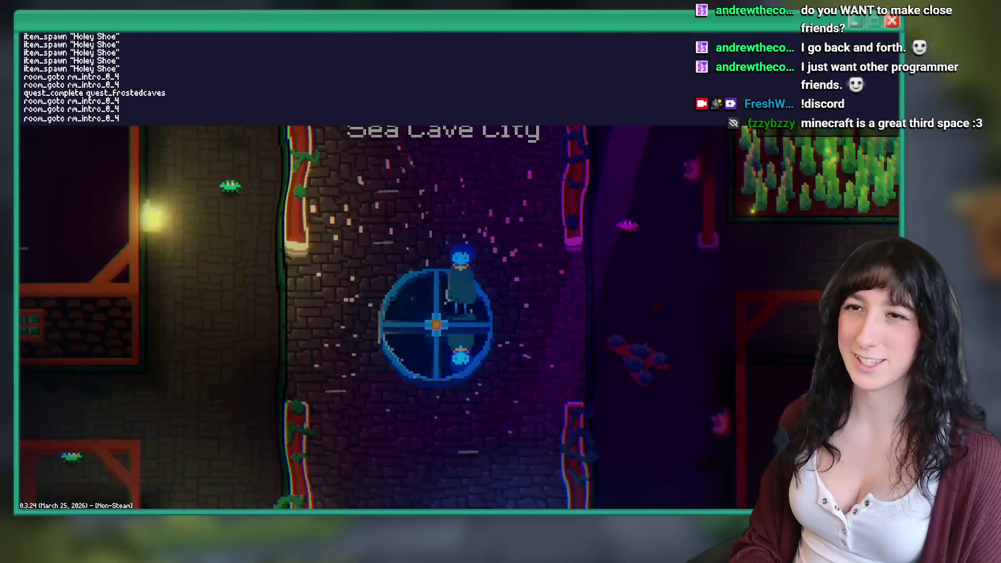
key(grave)
key(Up)
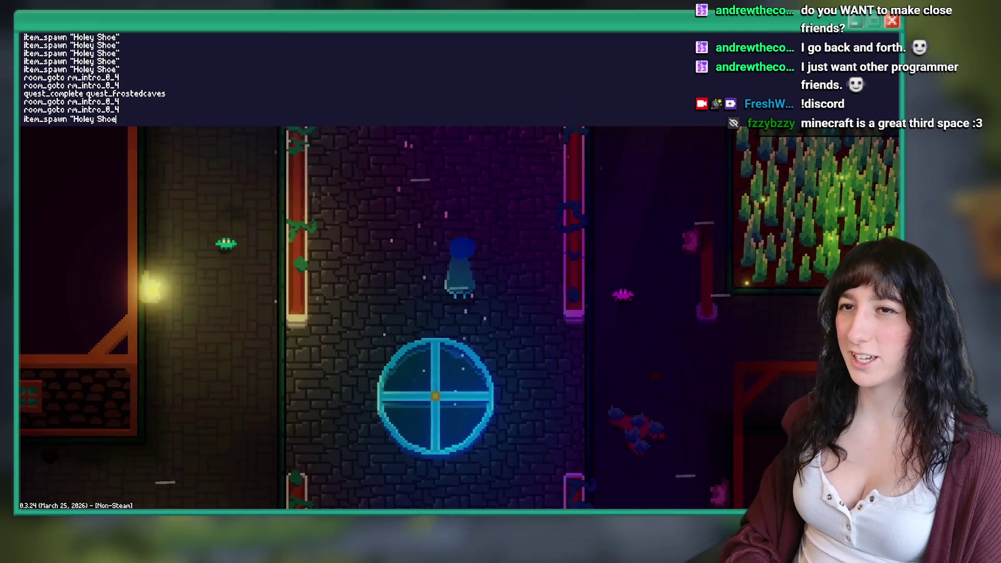
key(Up)
key(Up)
key(Up)
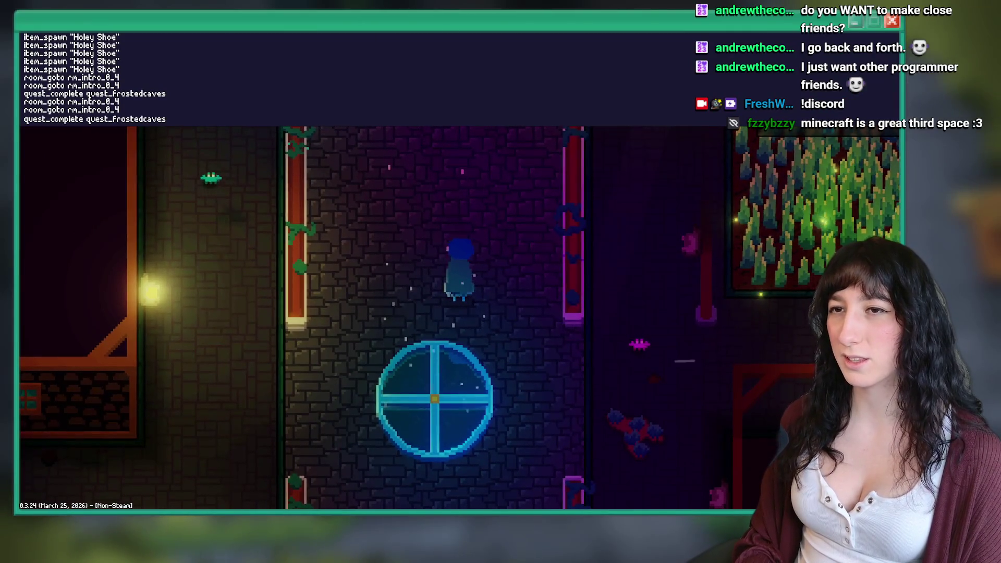
key(BackSpace)
text(c)
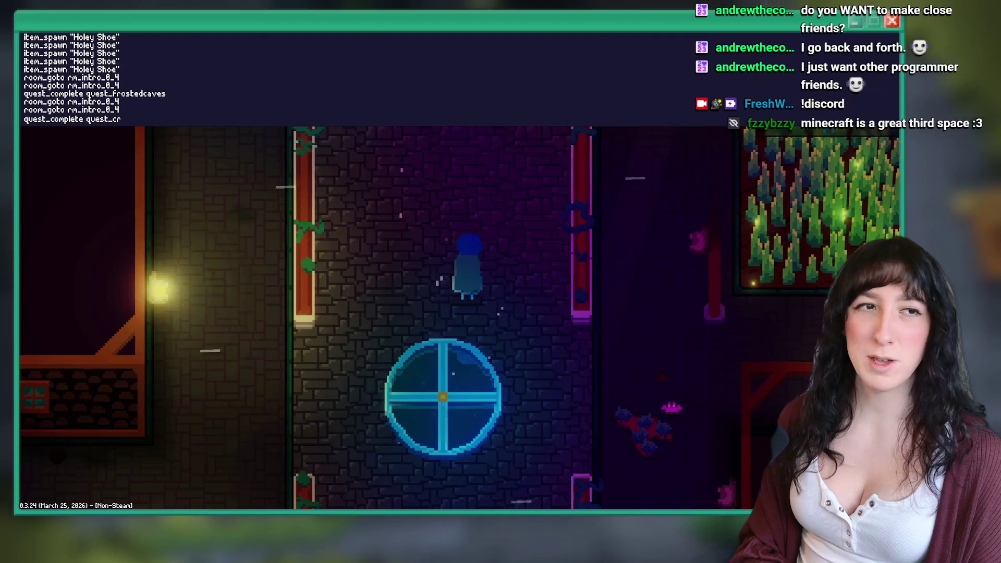
text(ystalsub)
key(Return)
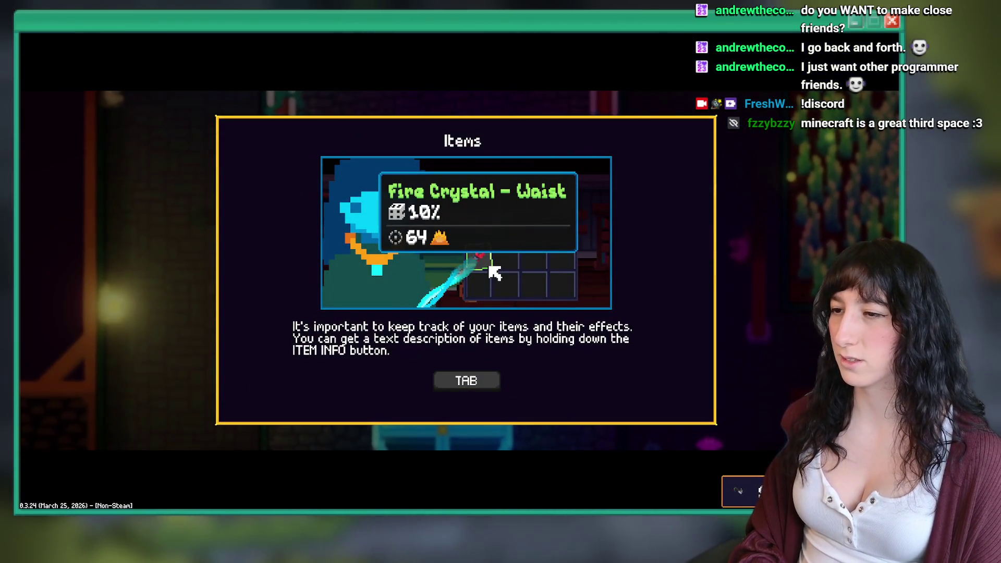
key(Escape)
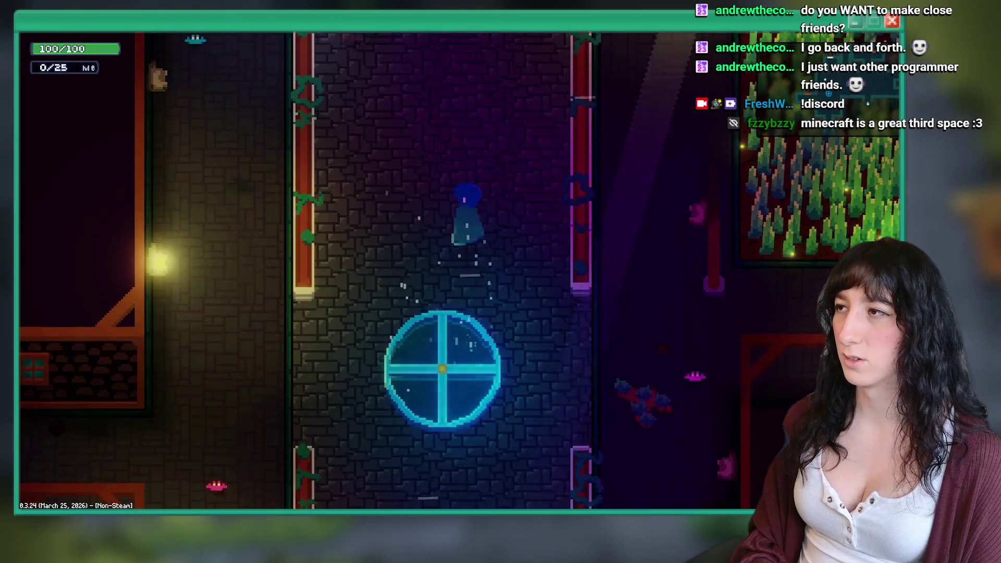
Reload room rm_intro_0_4 from the console and walk around the corridor.
key(grave)
key(Up)
key(Up)
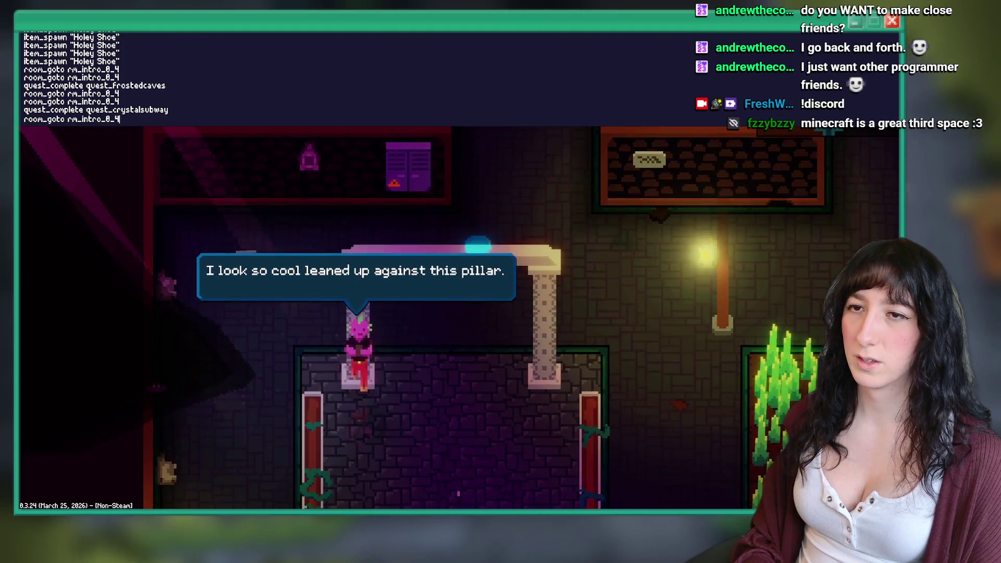
key(Return)
key(s)
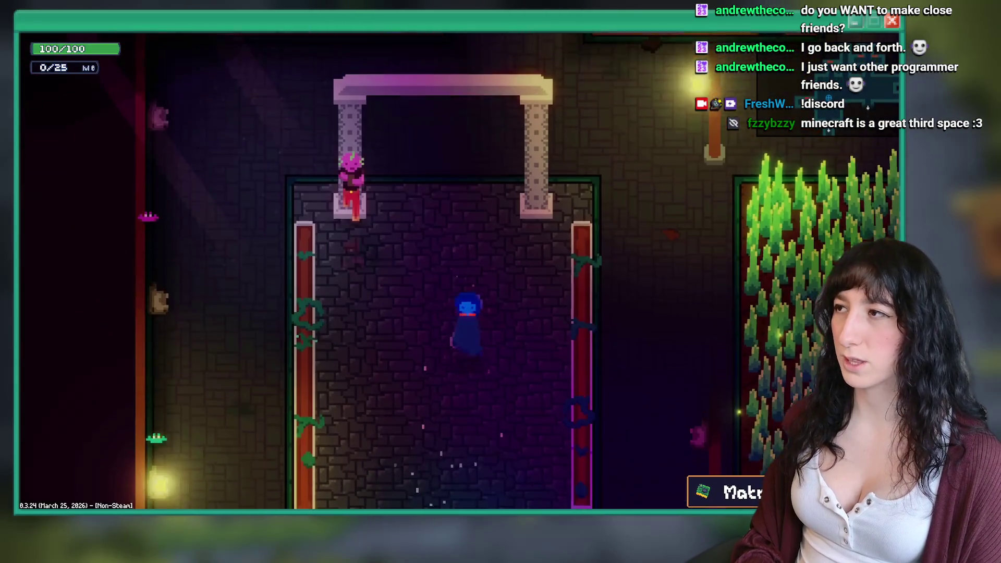
key(w)
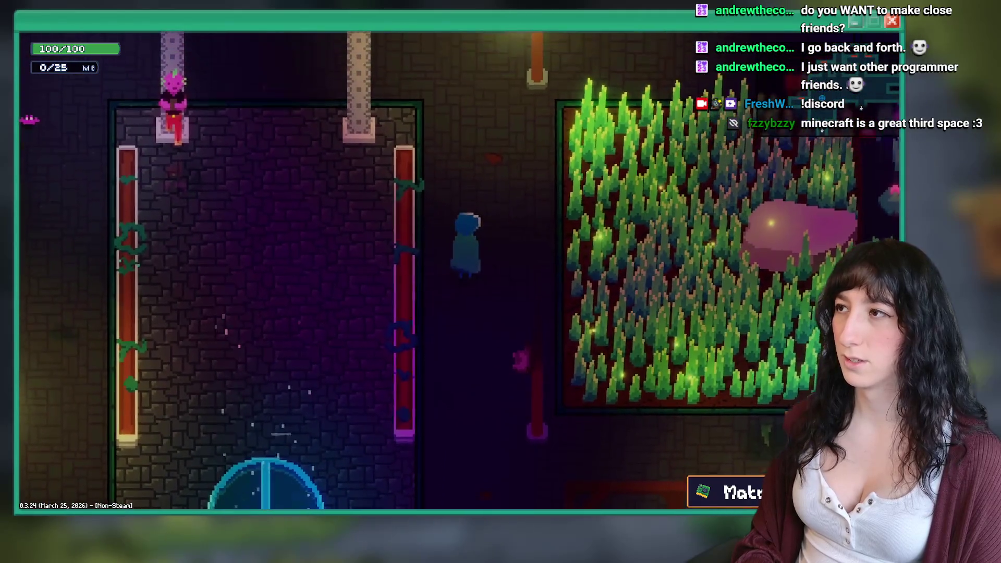
key(s)
key(s)
key(a)
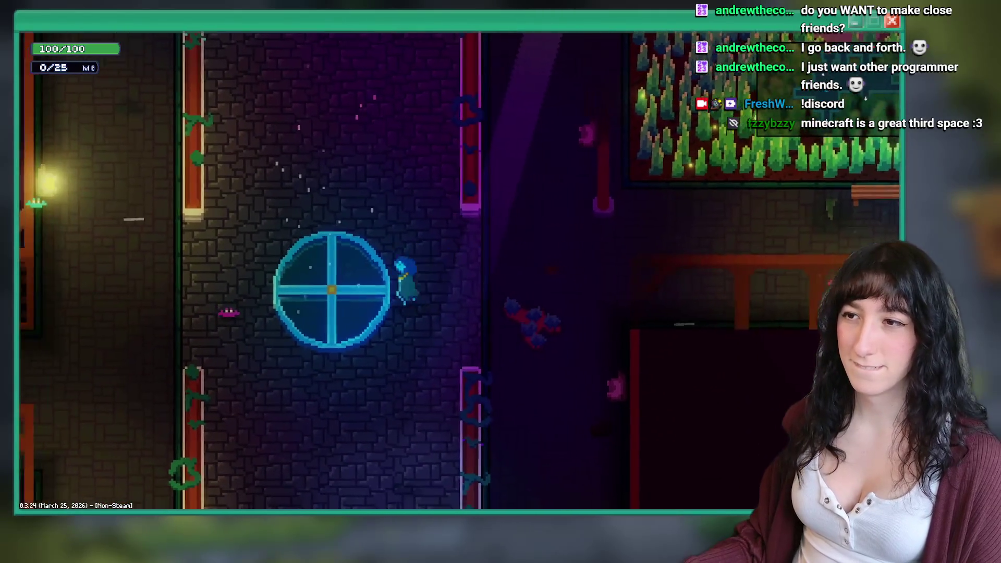
key(d)
Quit to the main menu from the pause menu and return to GameMaker.
key(Escape)
key(Escape)
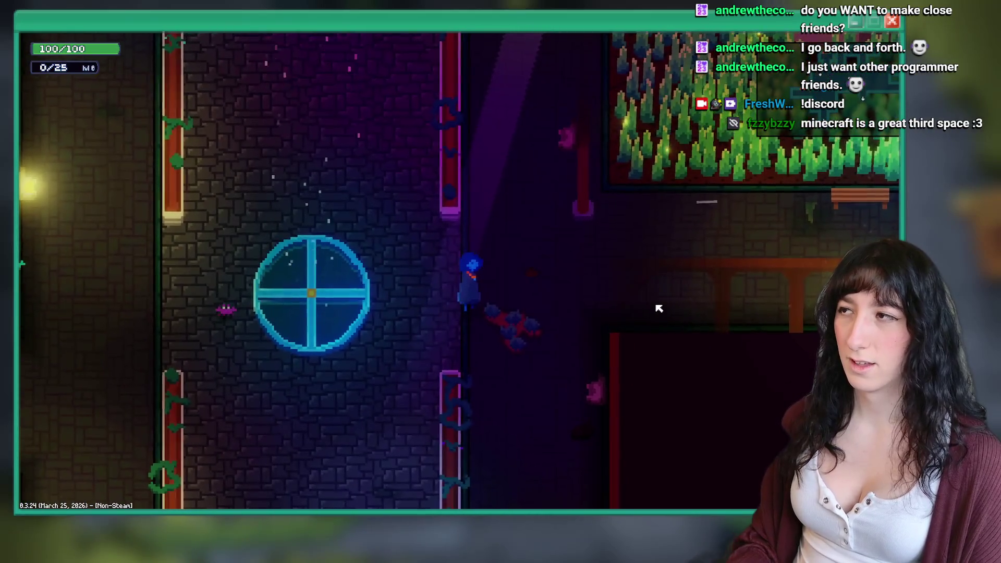
key(Escape)
key(Up)
key(Return)
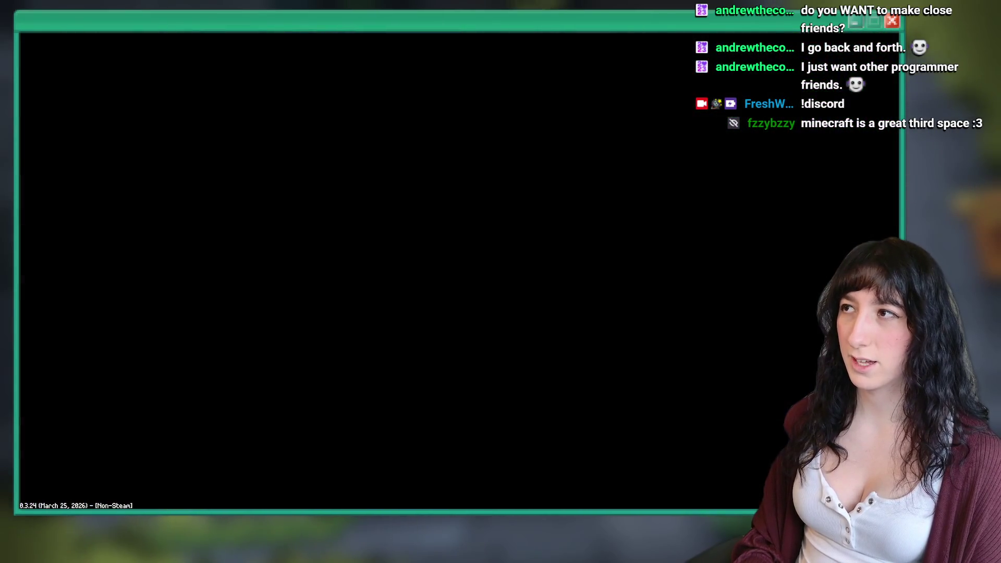
key(w)
key(a)
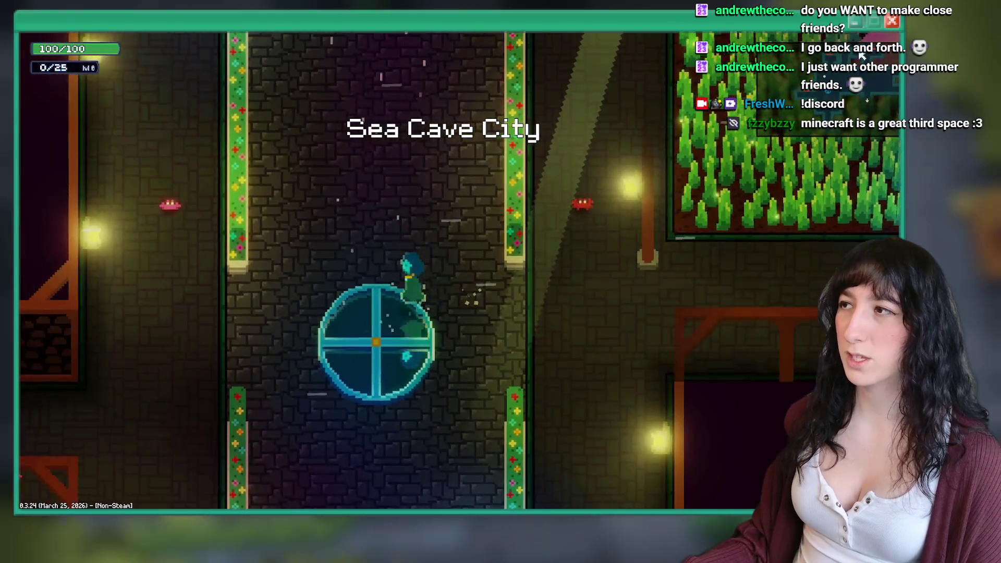
key(alt+Tab)
Open the quest_conch script from the obj_quest events and enlarge its code editor.
scroll(333, 141, down, 2)
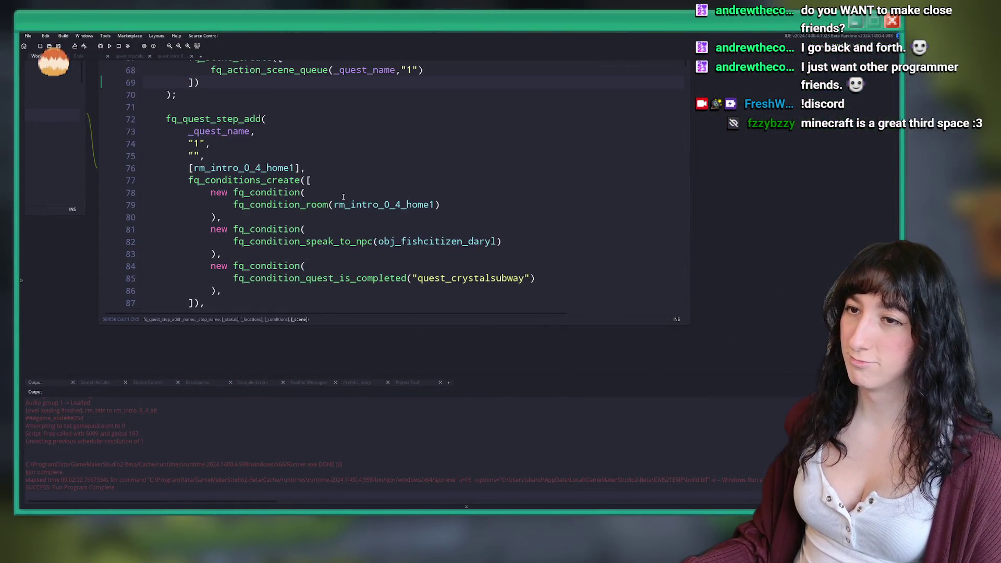
click(426, 171)
click(313, 149)
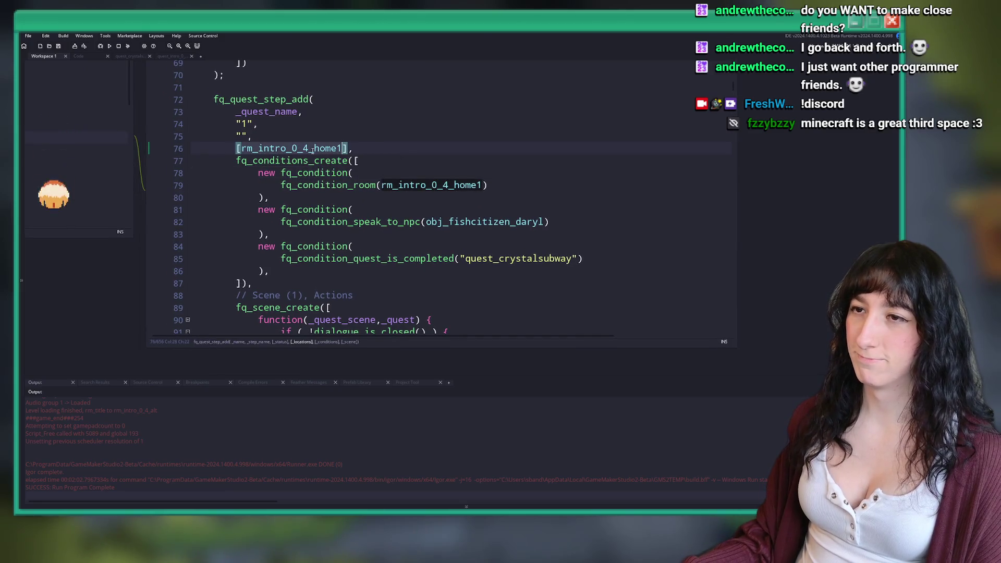
drag(313, 149, 646, 180)
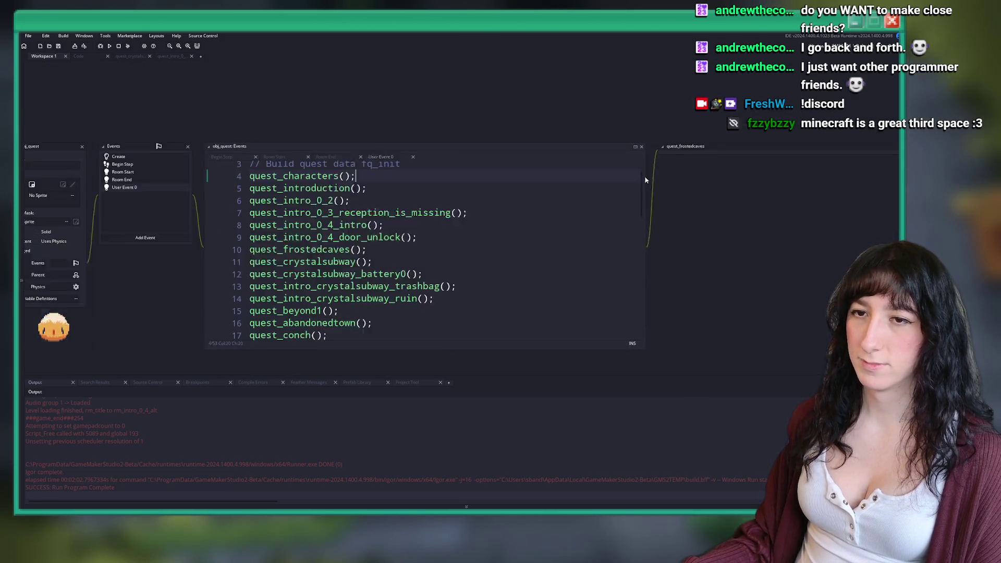
scroll(306, 291, down, 1)
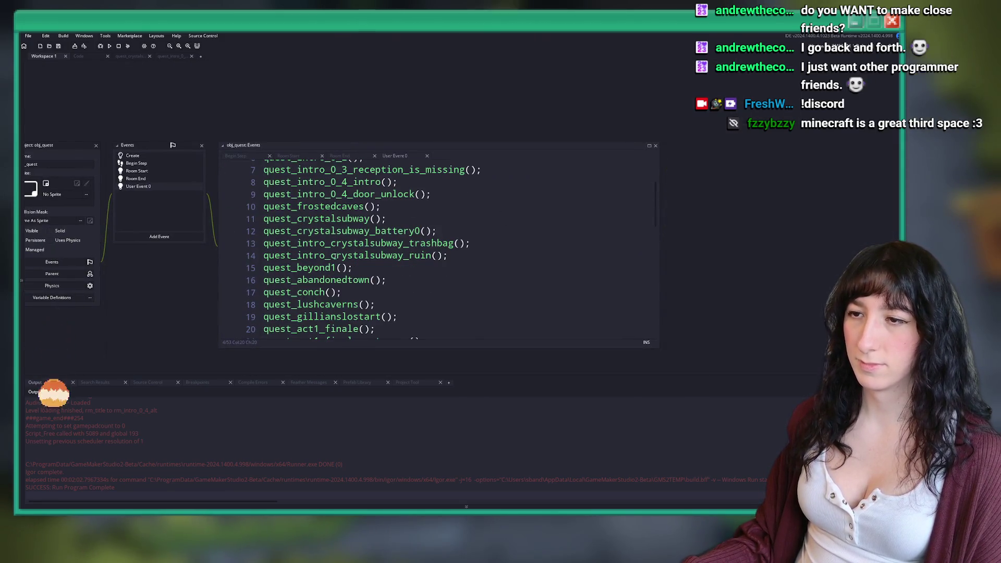
middle_click(306, 291)
scroll(333, 156, down, 3)
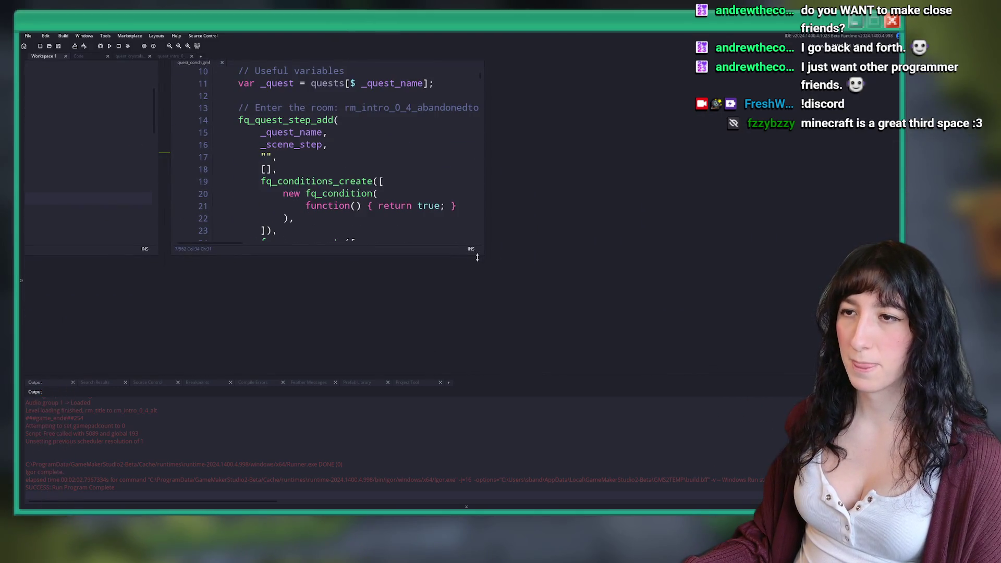
drag(483, 255, 709, 330)
Paste rm_intro_0_4_home3 from the room condition into the empty location list on line 78.
scroll(401, 180, down, 15)
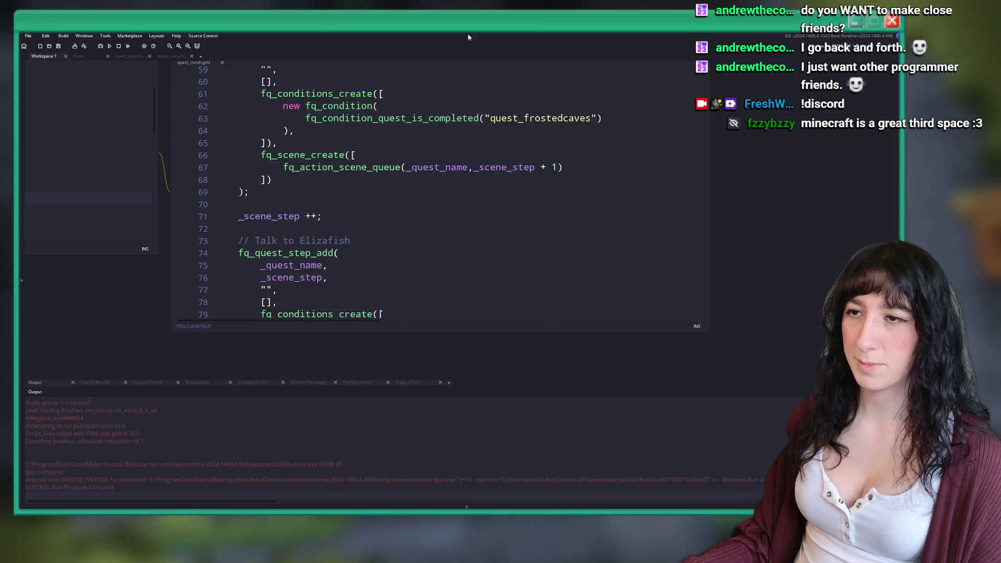
scroll(438, 169, down, 5)
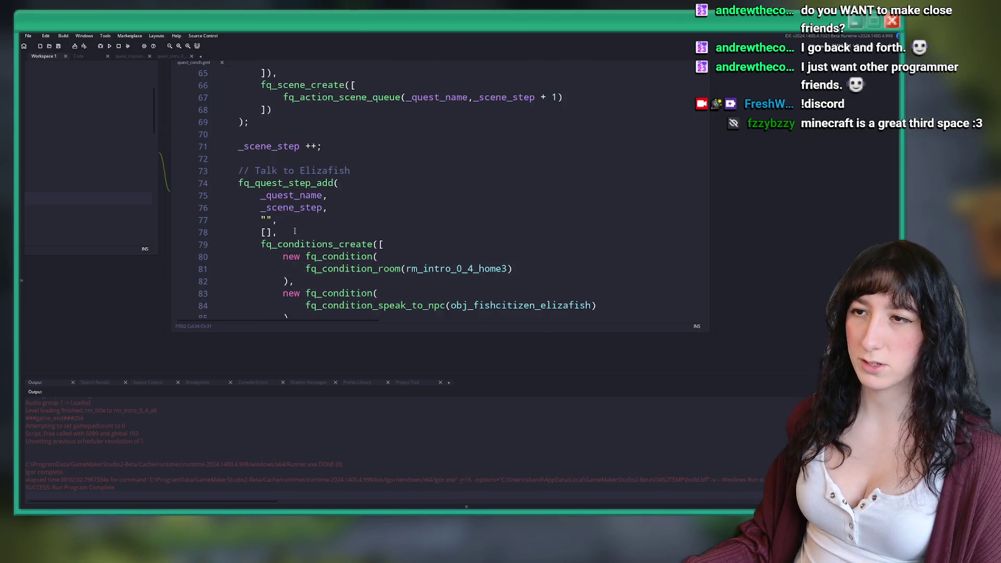
click(508, 199)
click(265, 163)
text(rm_intro_0_4_home3)
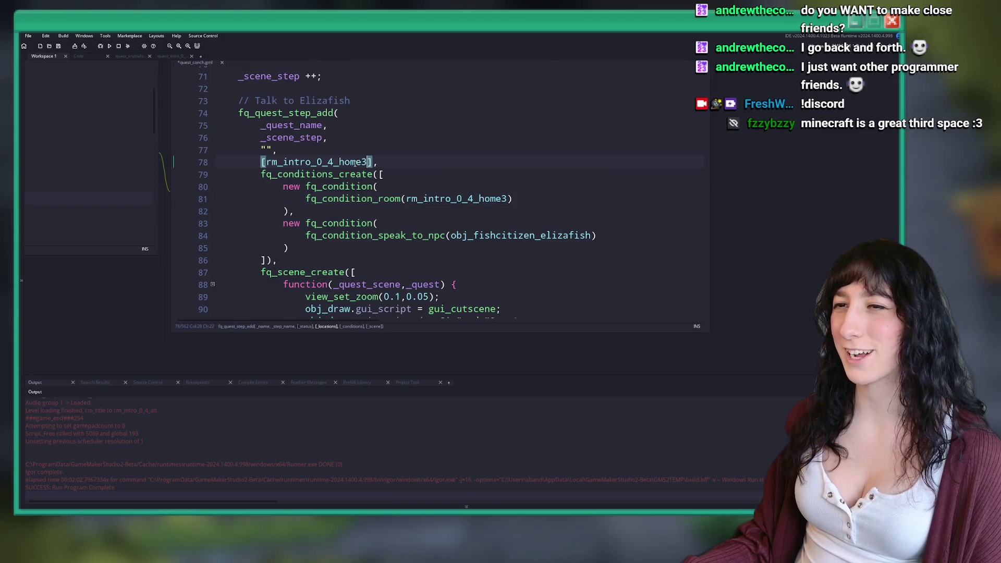
click(406, 156)
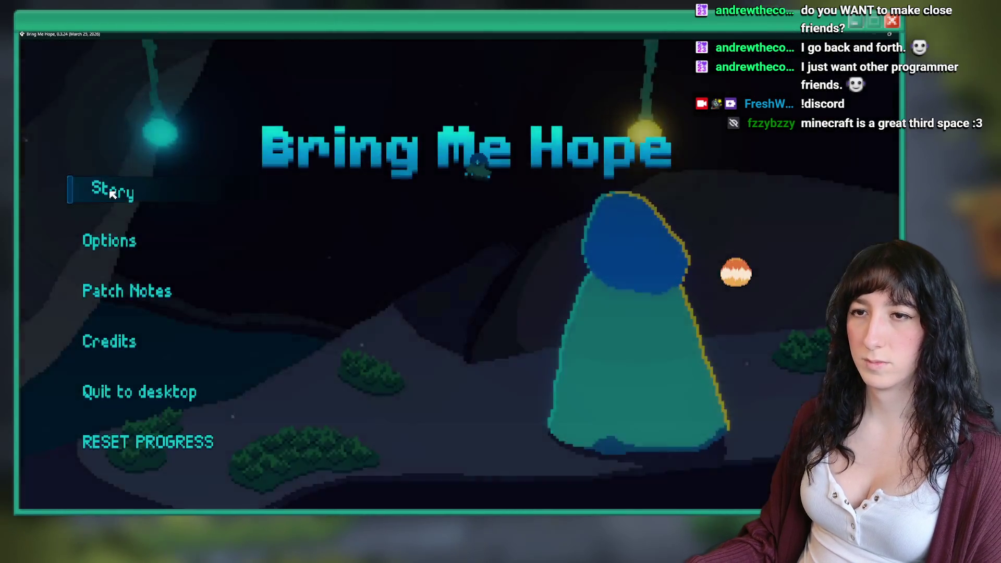
Start Story, walk past the arch, garden, pond and stone corridor, then exit the game.
click(108, 189)
key(w)
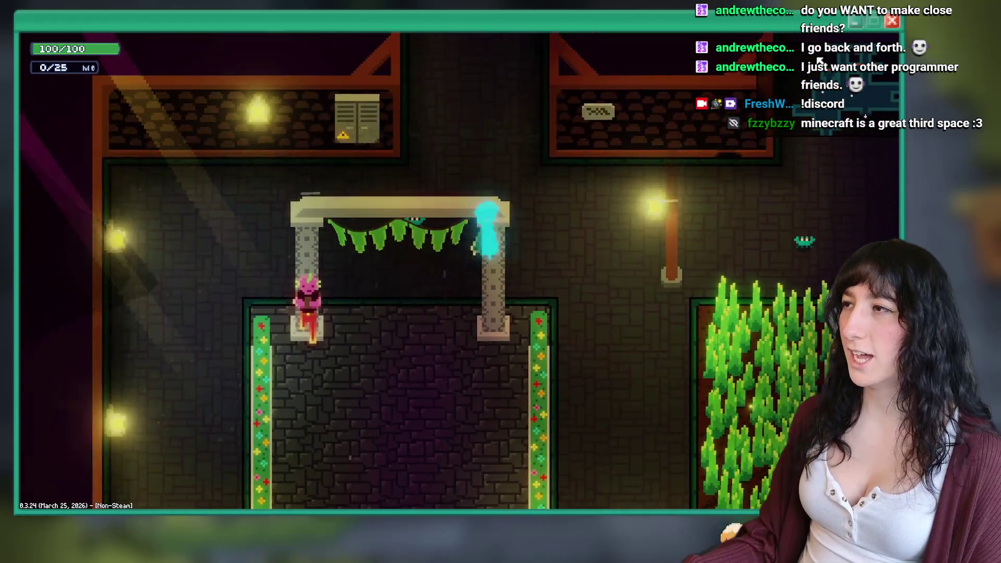
key(d)
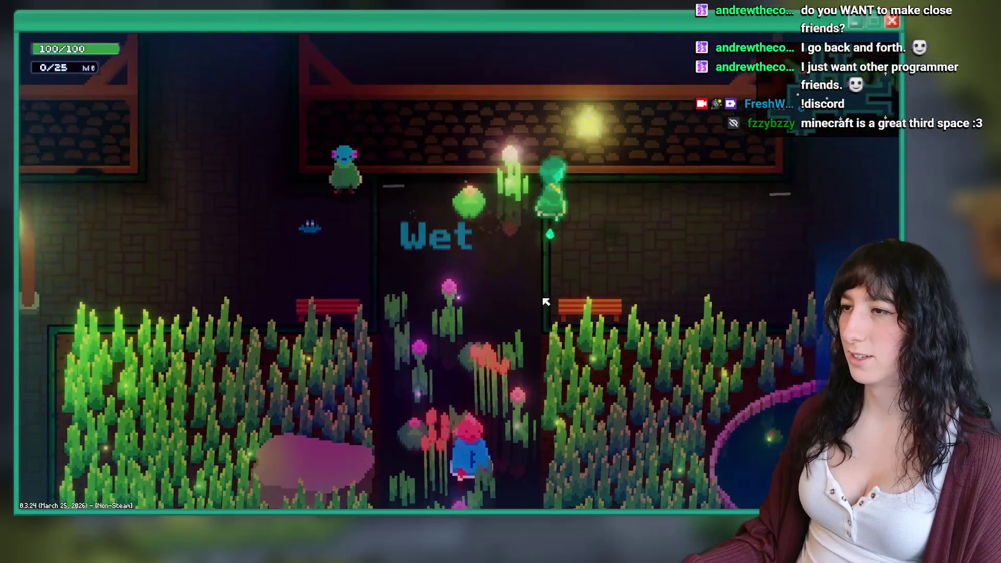
key(w)
key(s)
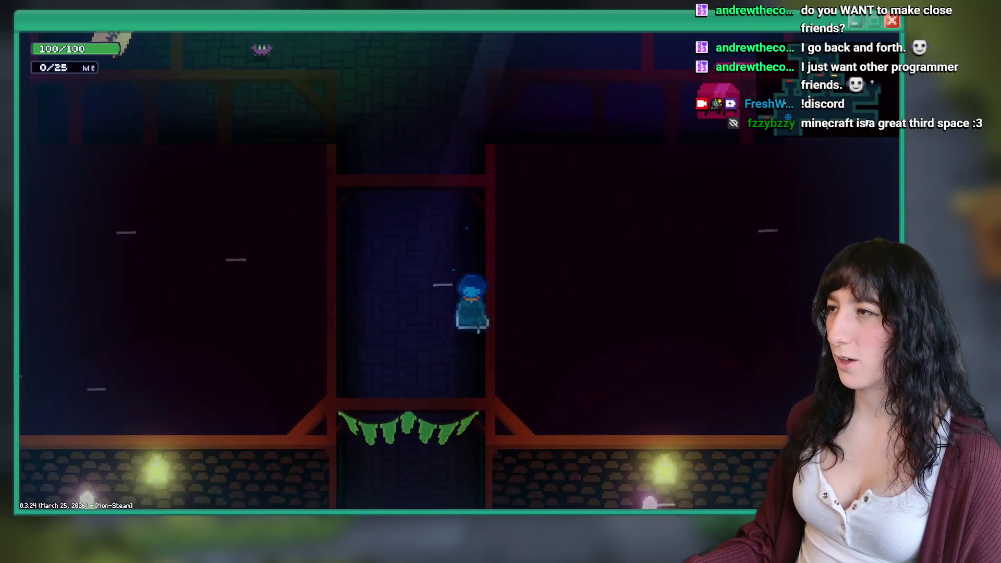
key(a)
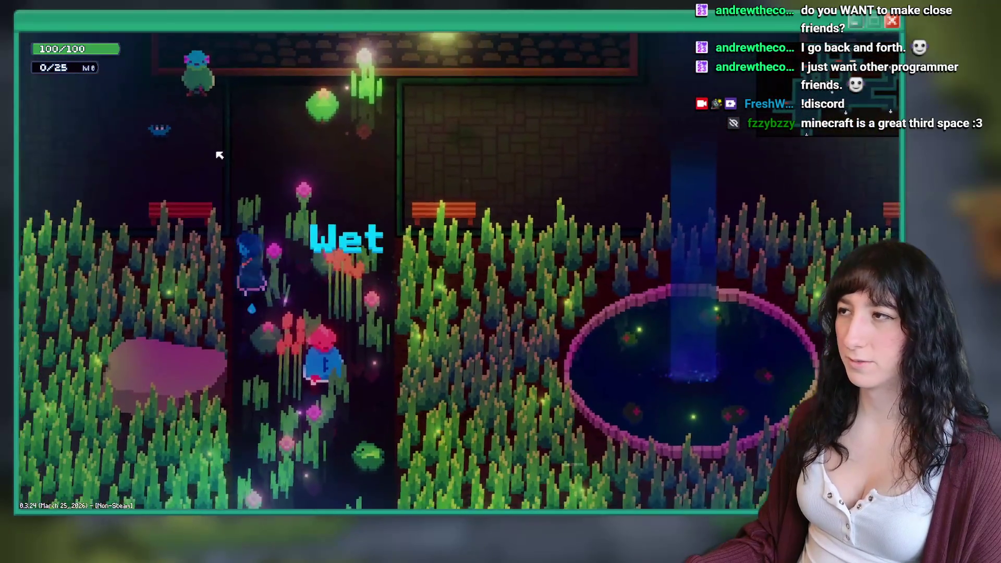
key(s)
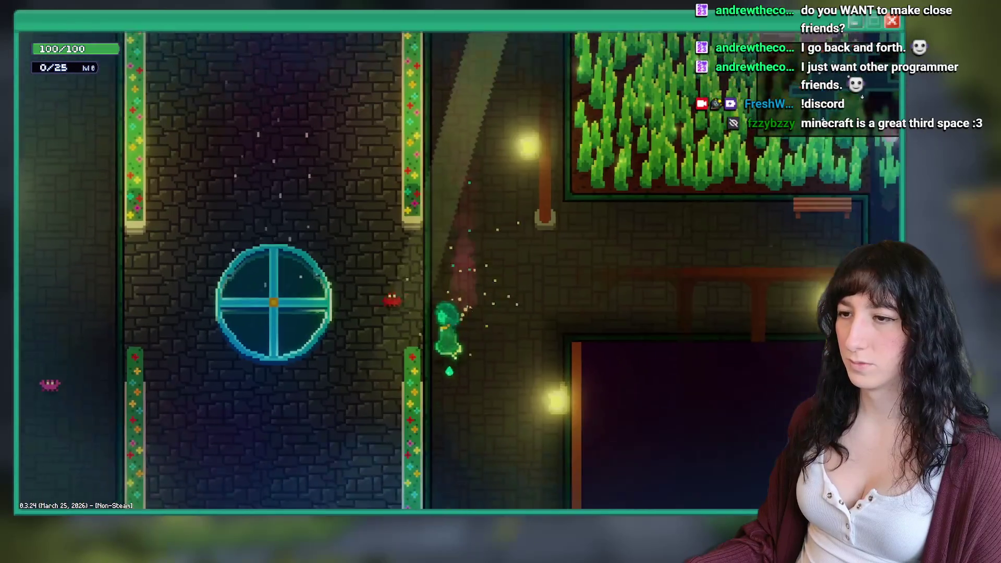
key(Escape)
text(rm)
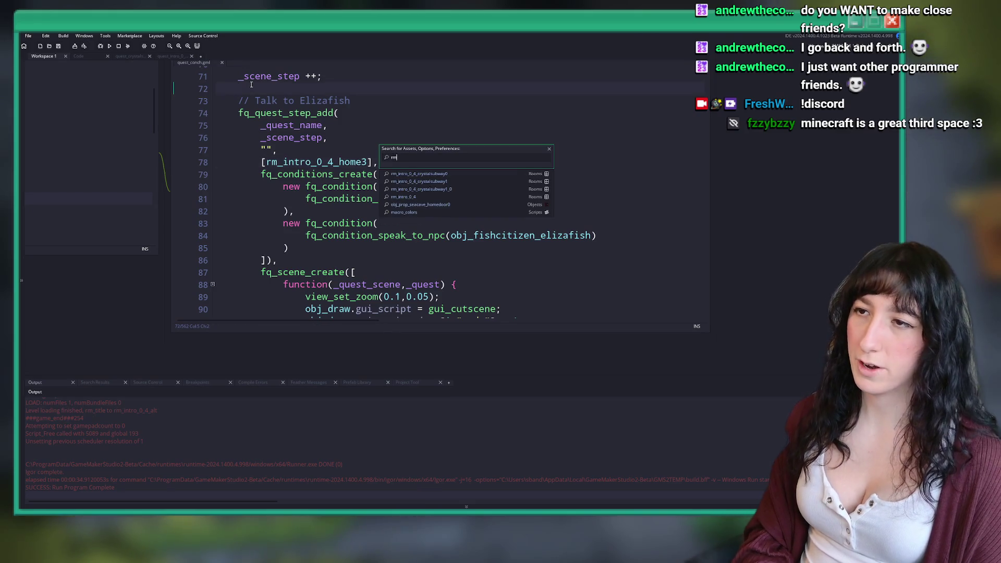
Open room rm_intro_0_4 and inspect its level transition instance on the NPCs layer.
text(_intro_0_4)
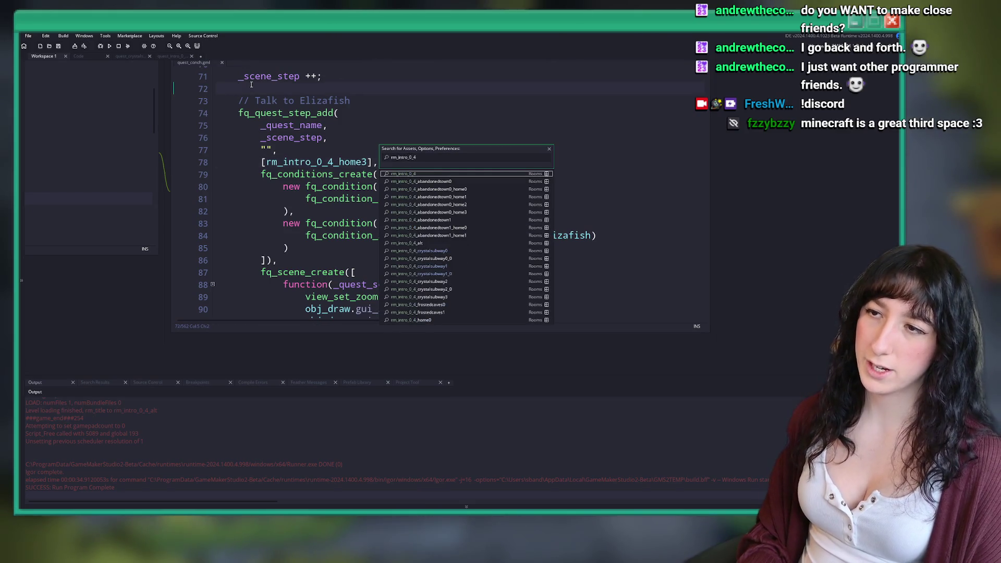
key(Return)
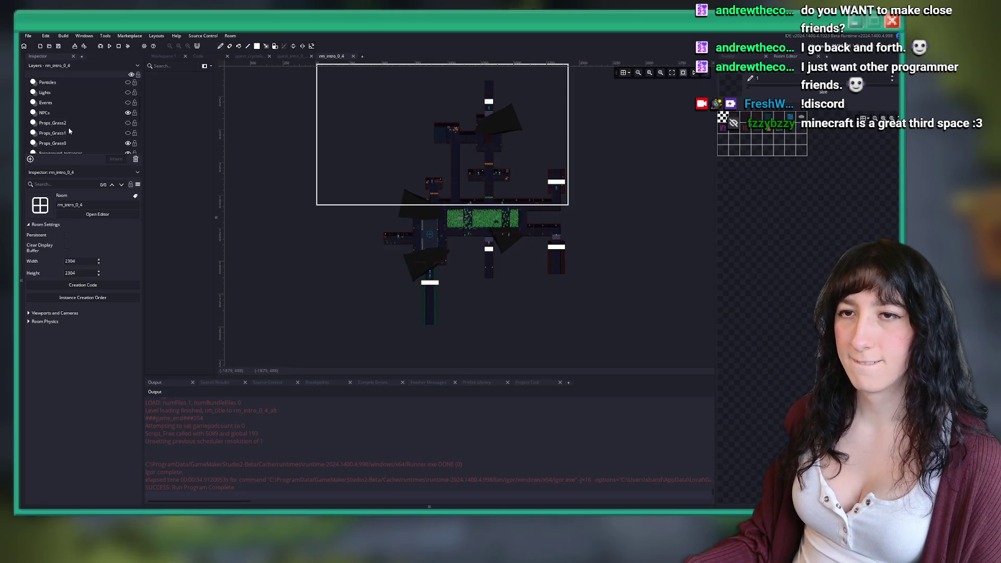
scroll(68, 126, up, 3)
click(44, 85)
scroll(505, 227, up, 2)
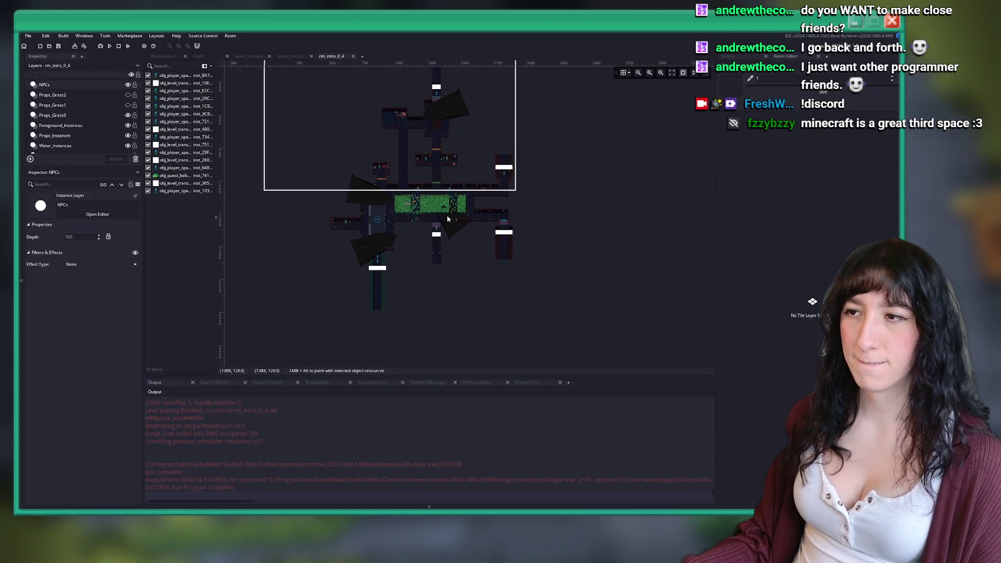
click(506, 226)
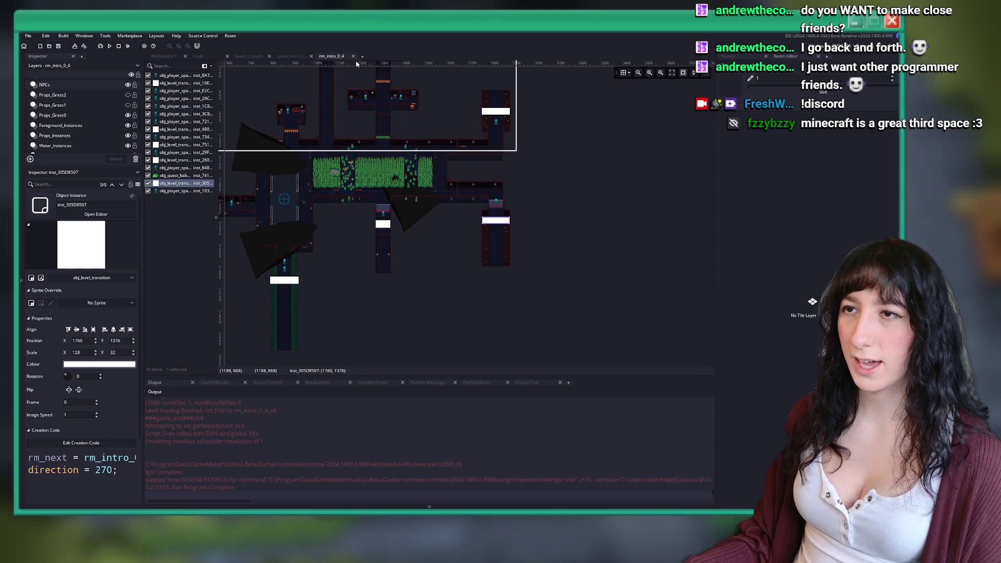
Open rm_intro_0_4_alt and select the level transition below the corridor on the NPCs layer.
key(ctrl+t)
text(0_4_alt)
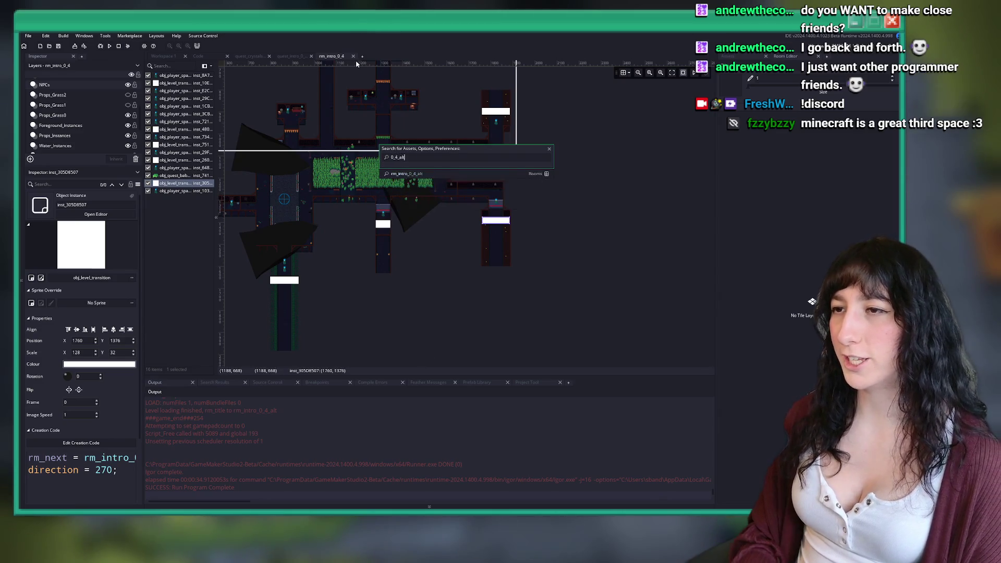
key(Return)
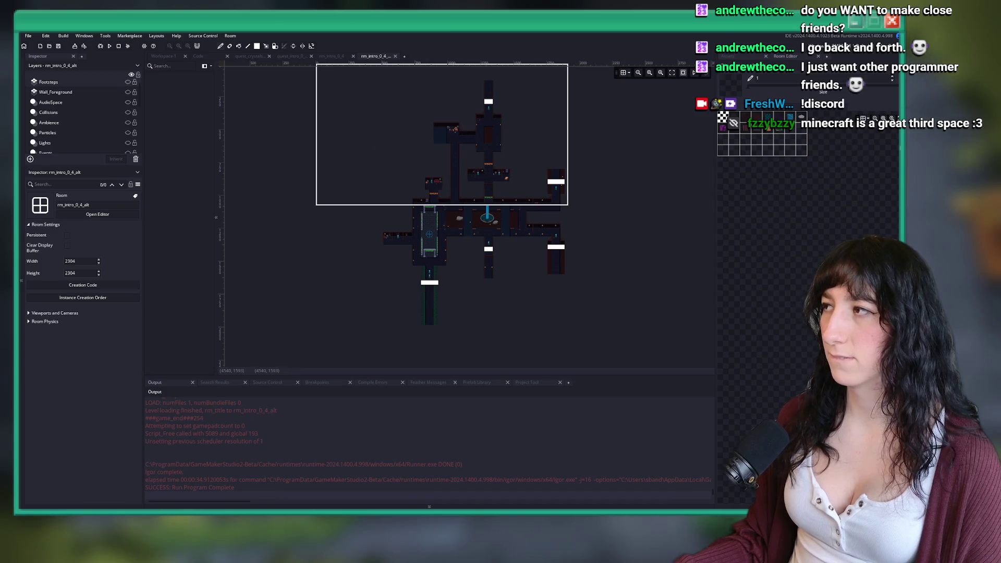
scroll(371, 161, up, 2)
scroll(514, 205, up, 3)
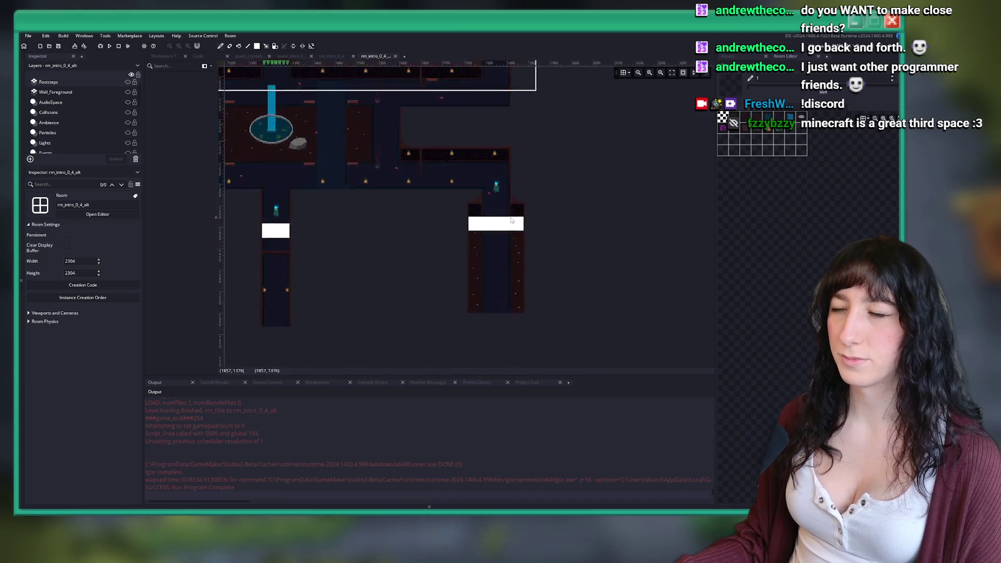
scroll(78, 115, down, 1)
click(86, 136)
click(476, 229)
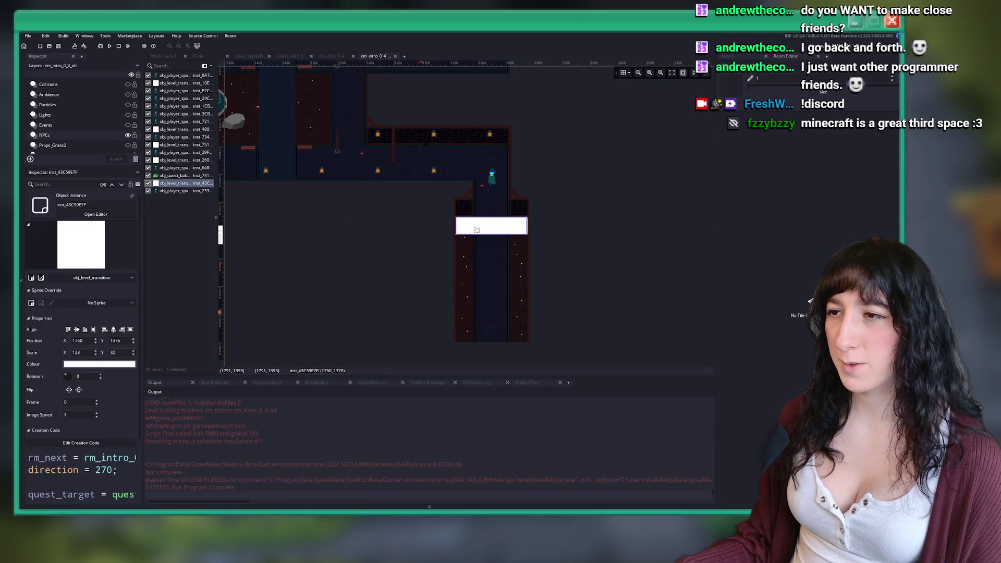
Delete the quest_conch quest_target line from the transition's creation code.
scroll(79, 412, down, 1)
click(114, 402)
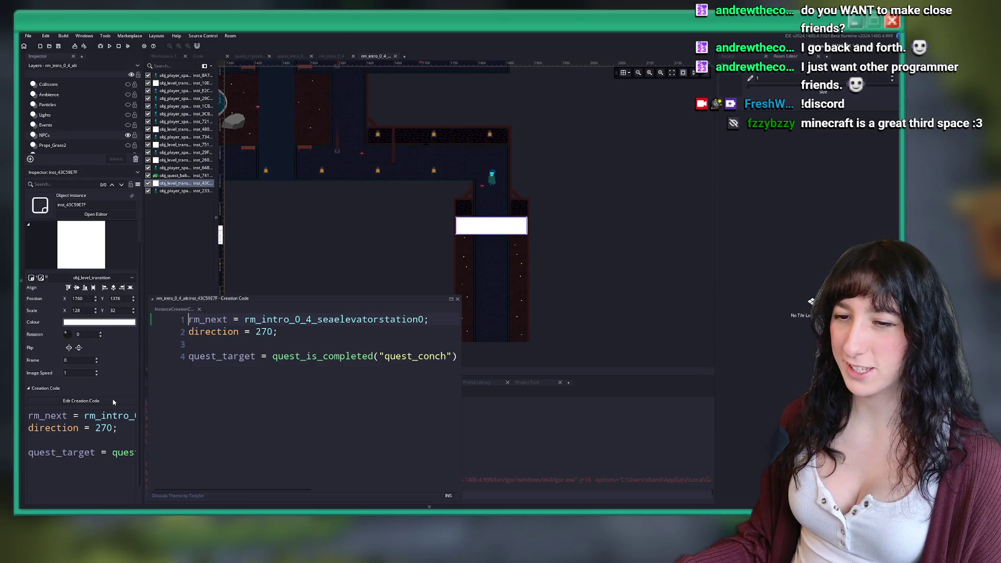
key(ctrl+z)
key(ctrl+y)
key(BackSpace)
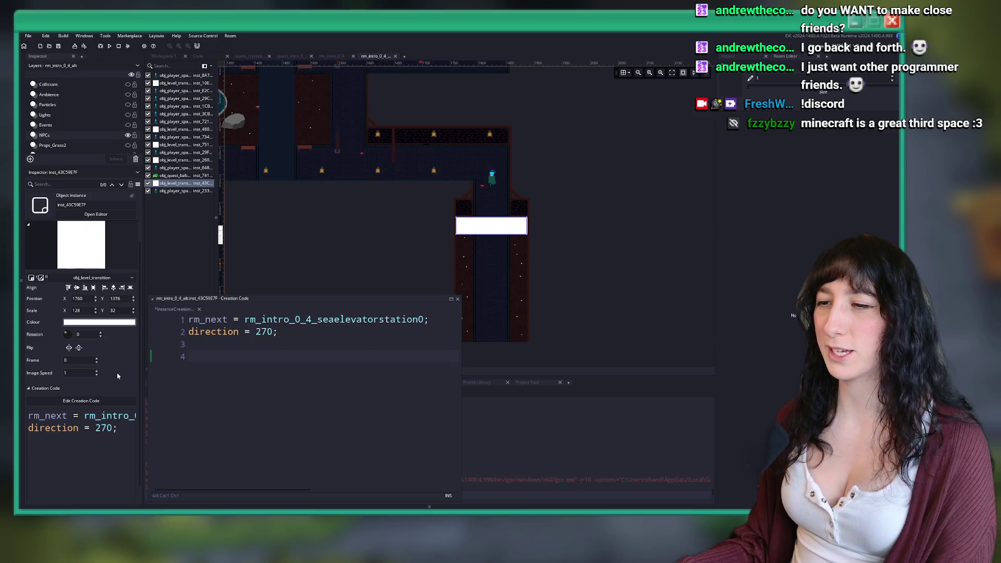
click(199, 309)
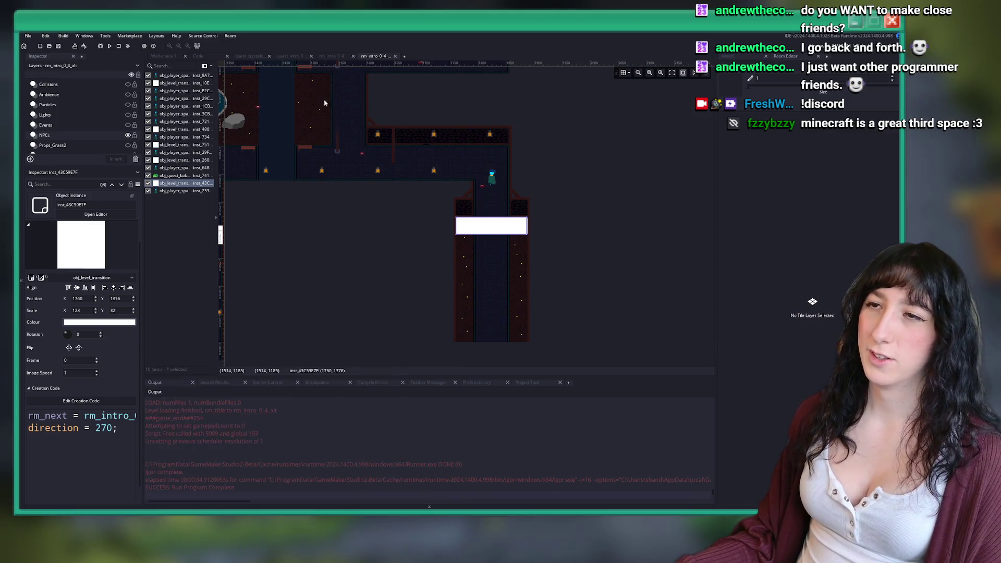
Close rm_intro_0_4_alt and inspect the bottom and upper-right level transitions in rm_intro_0_4.
scroll(528, 185, down, 5)
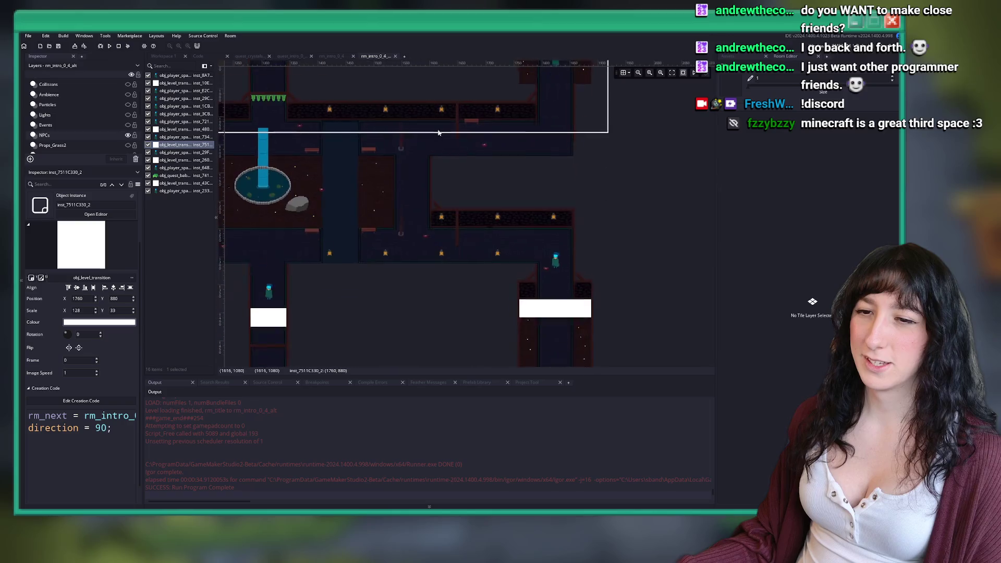
scroll(444, 172, up, 3)
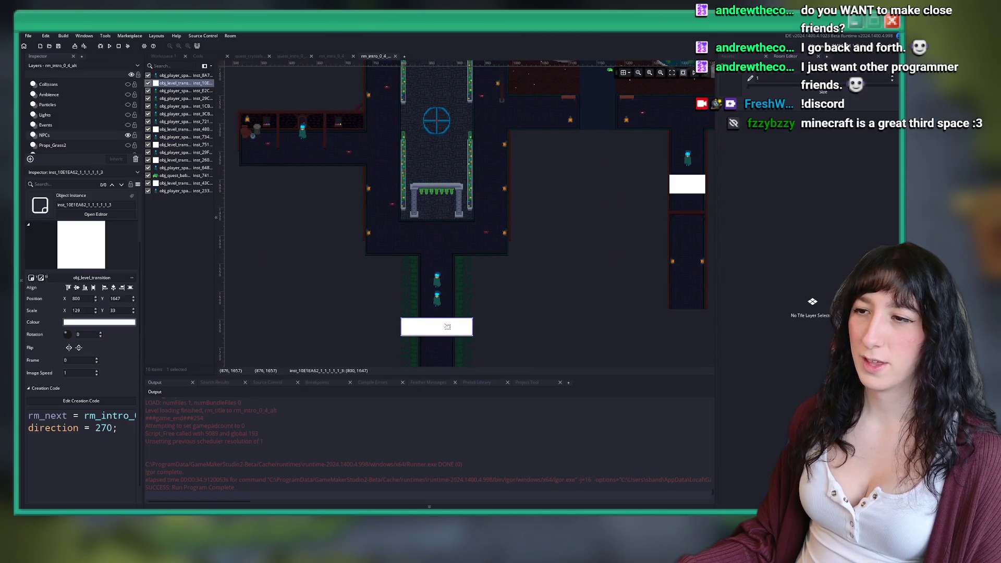
click(555, 232)
scroll(509, 217, up, 3)
scroll(439, 280, up, 1)
key(ctrl+w)
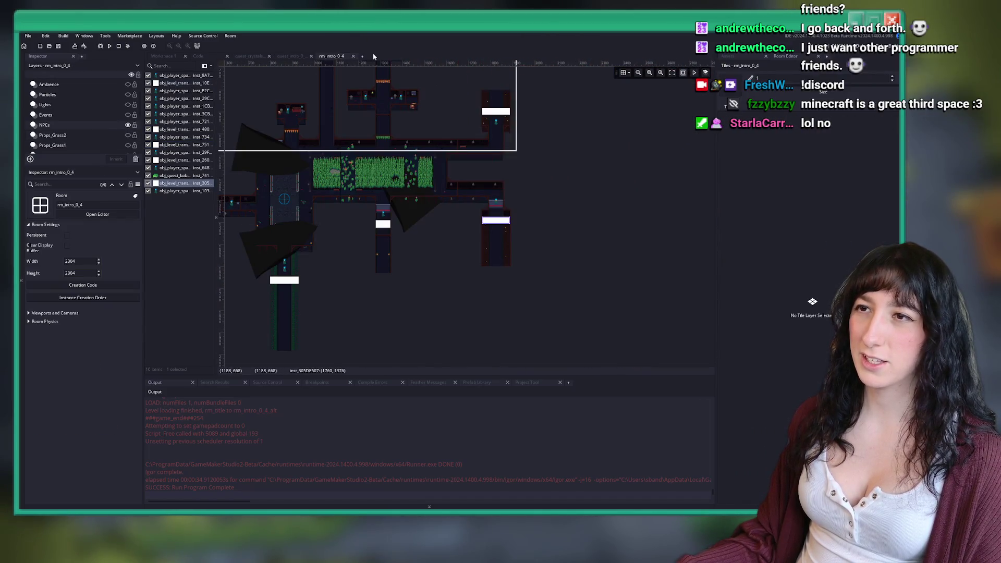
click(290, 282)
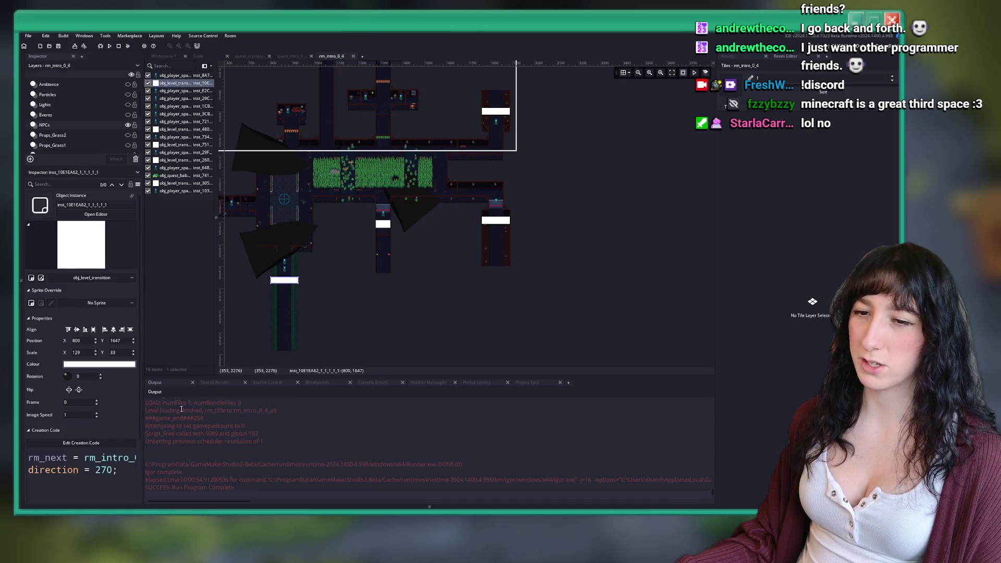
click(496, 111)
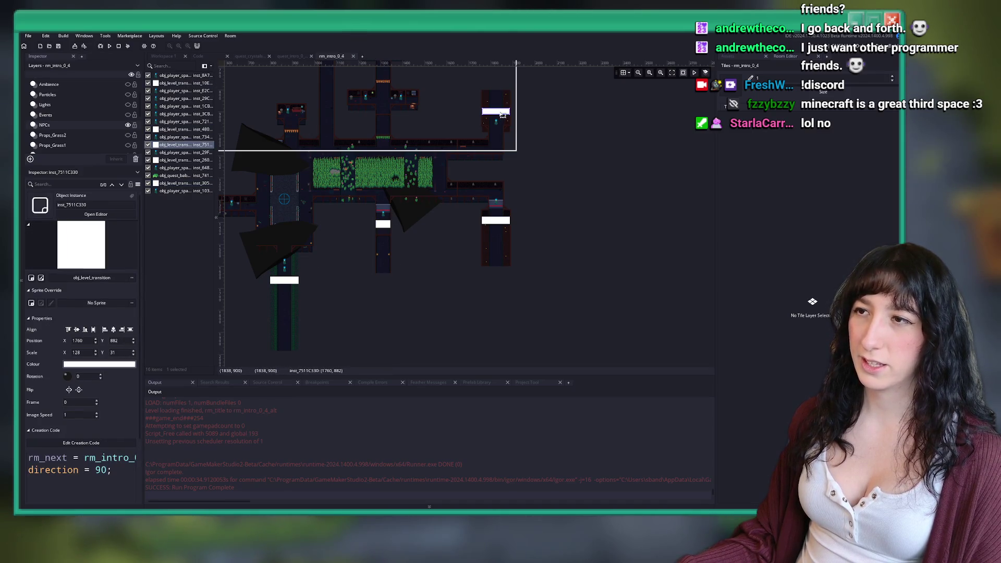
scroll(439, 114, up, 3)
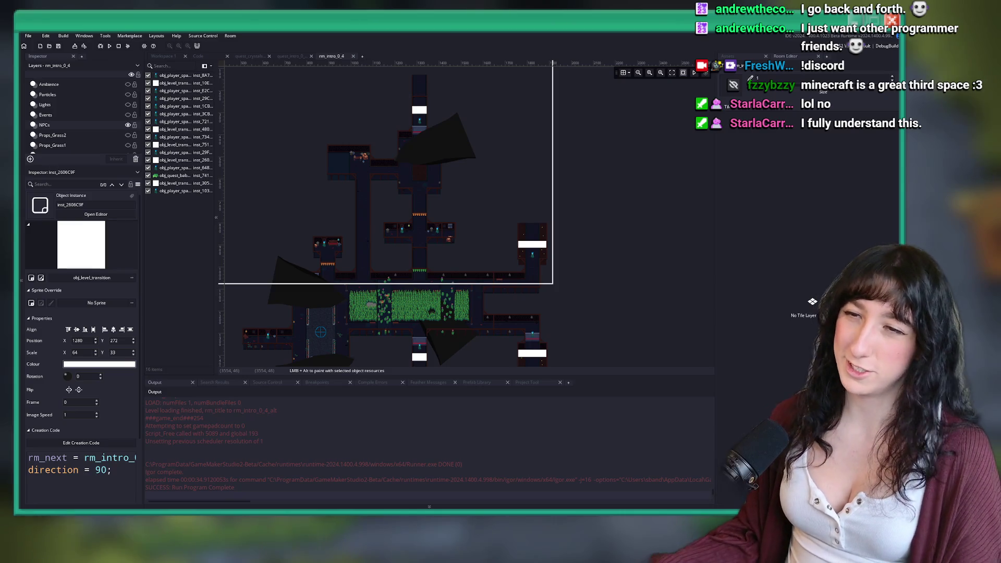
scroll(502, 180, up, 3)
mouse_move(502, 179)
mouse_down()
mouse_move(516, 105)
mouse_move(517, 147)
mouse_up()
click(243, 57)
key(ctrl+t)
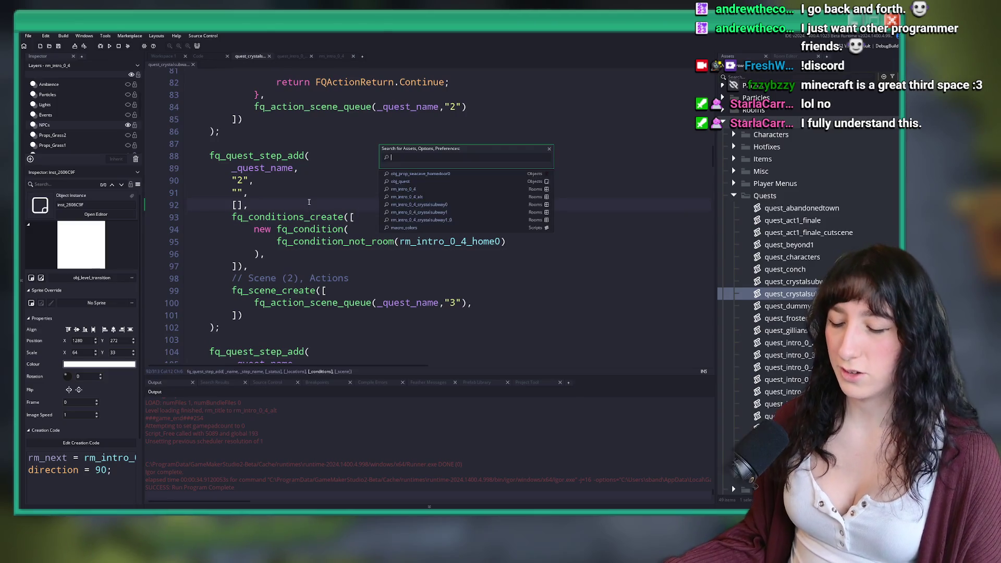
text(quest_sea)
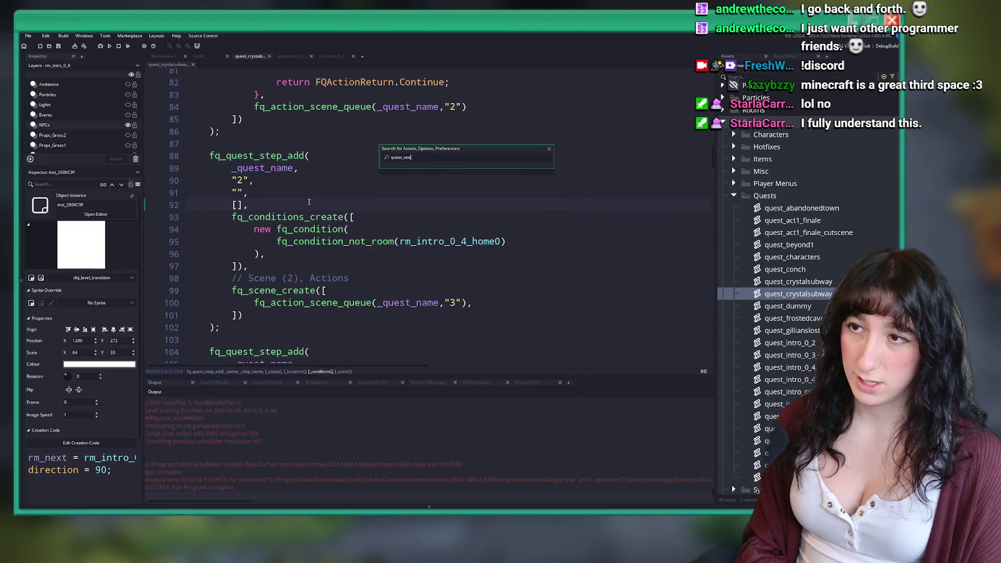
key(BackSpace)
key(BackSpace)
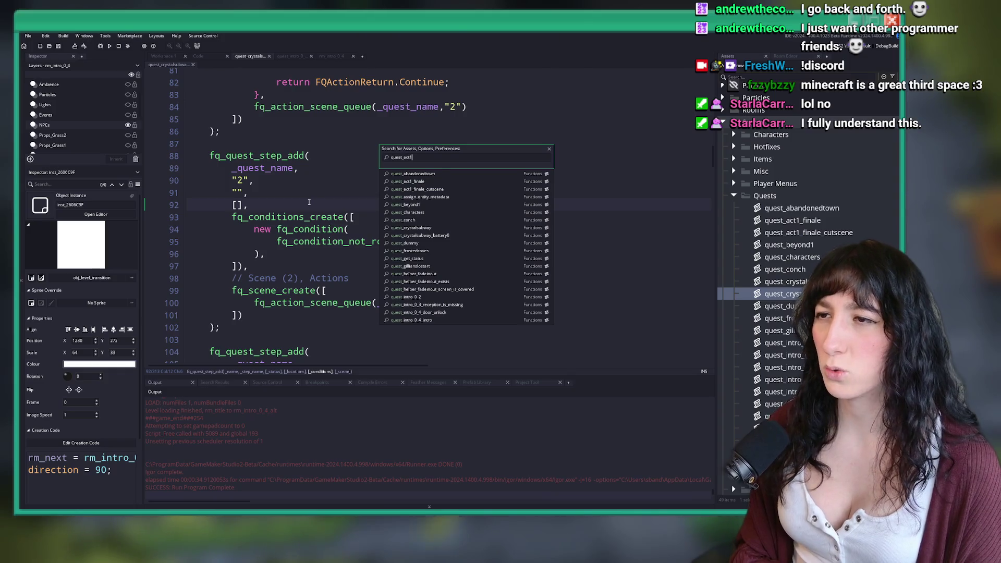
text(act1)
key(Return)
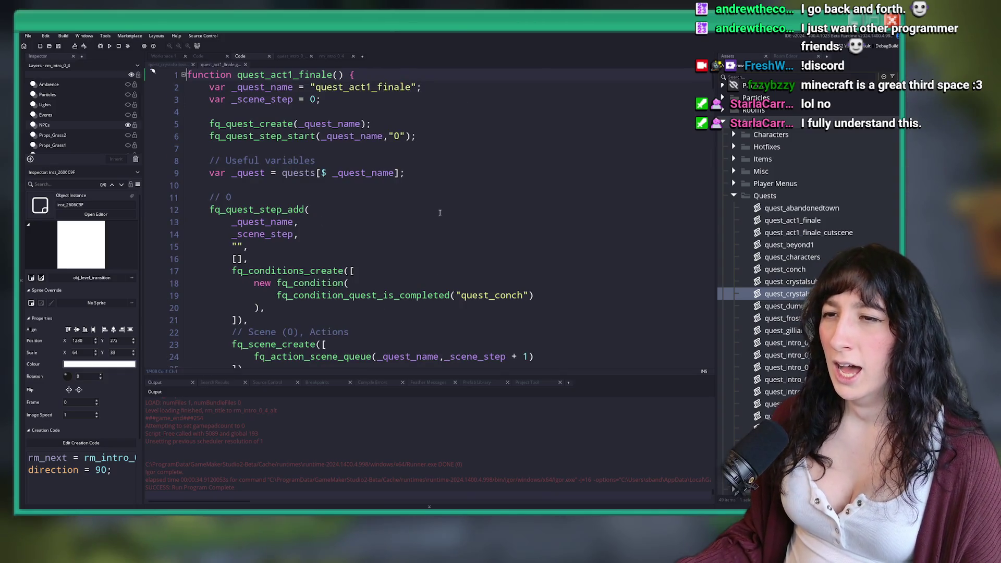
click(439, 212)
scroll(440, 213, down, 3)
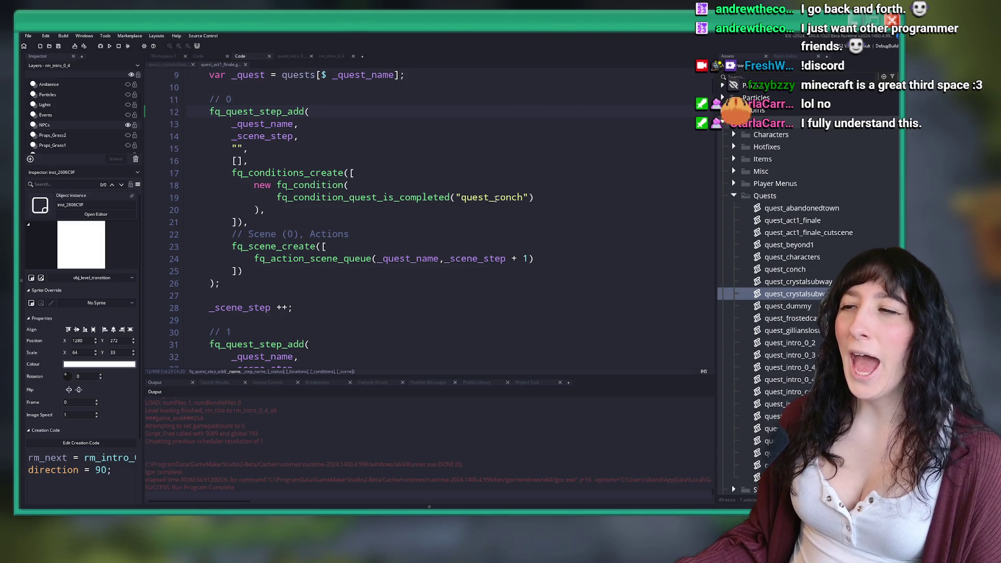
scroll(470, 198, up, 1)
click(537, 211)
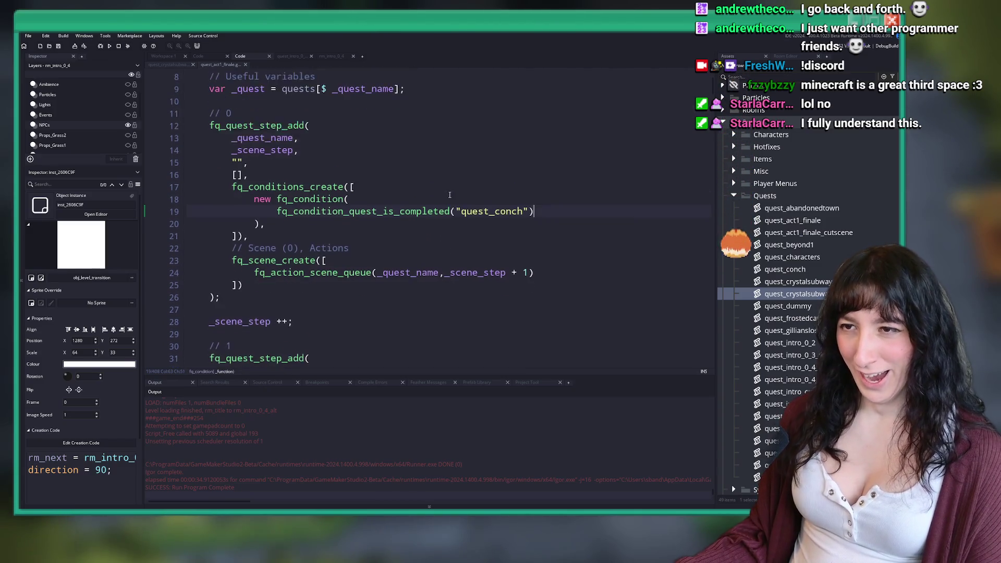
scroll(450, 194, down, 6)
scroll(442, 214, up, 1)
click(594, 276)
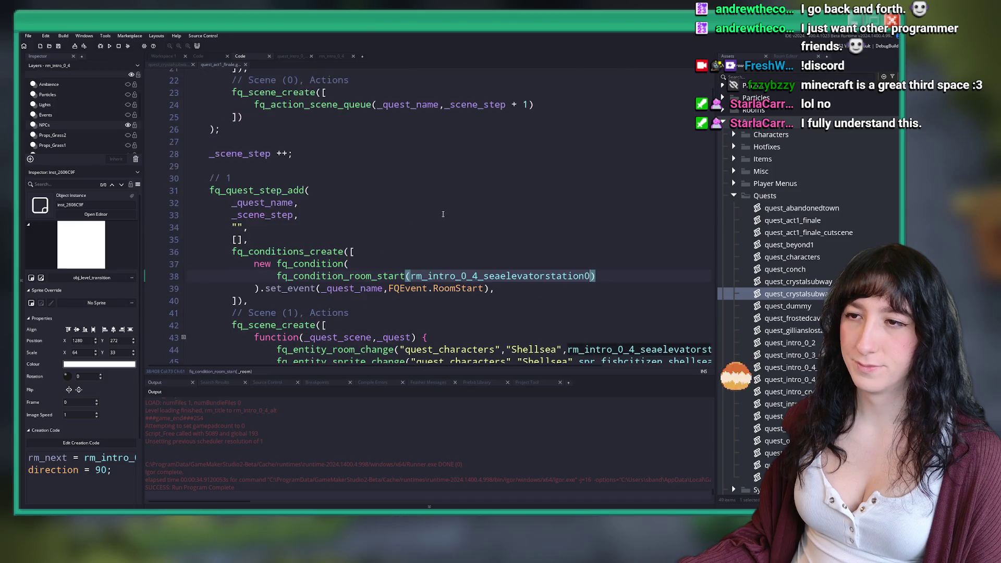
key(ctrl+t)
text(act1_fin)
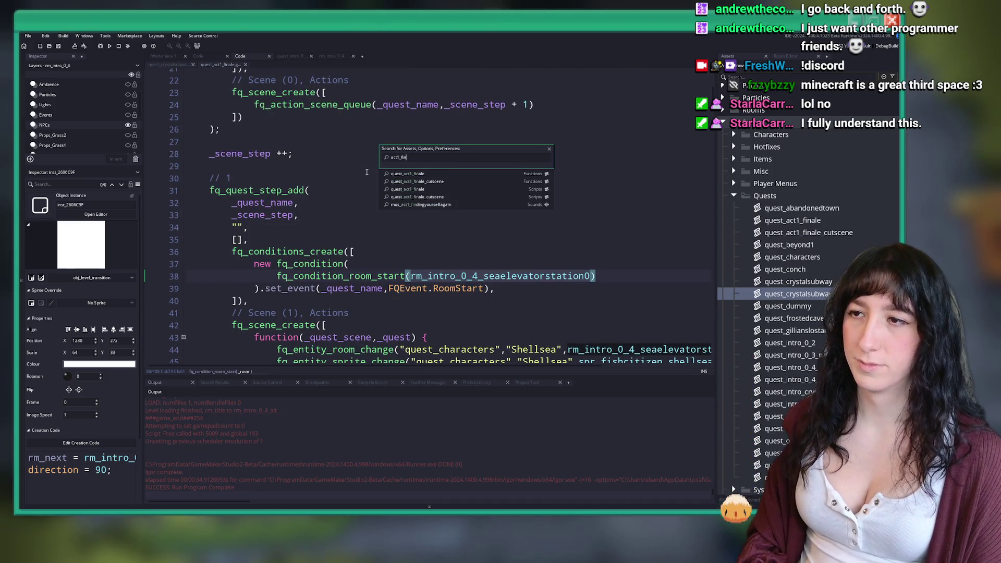
key(Down)
key(Return)
scroll(465, 282, down, 7)
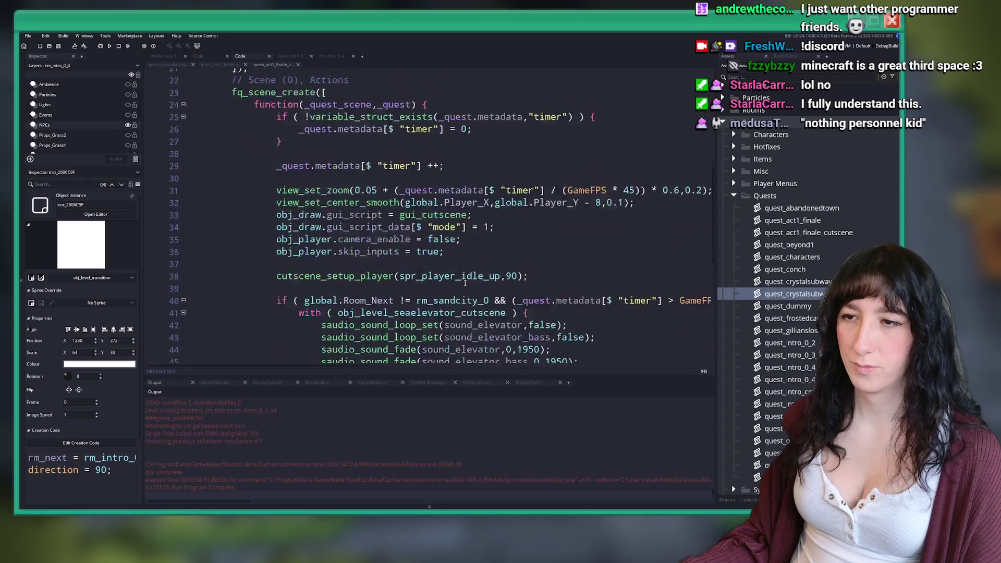
scroll(465, 282, down, 6)
scroll(449, 250, up, 10)
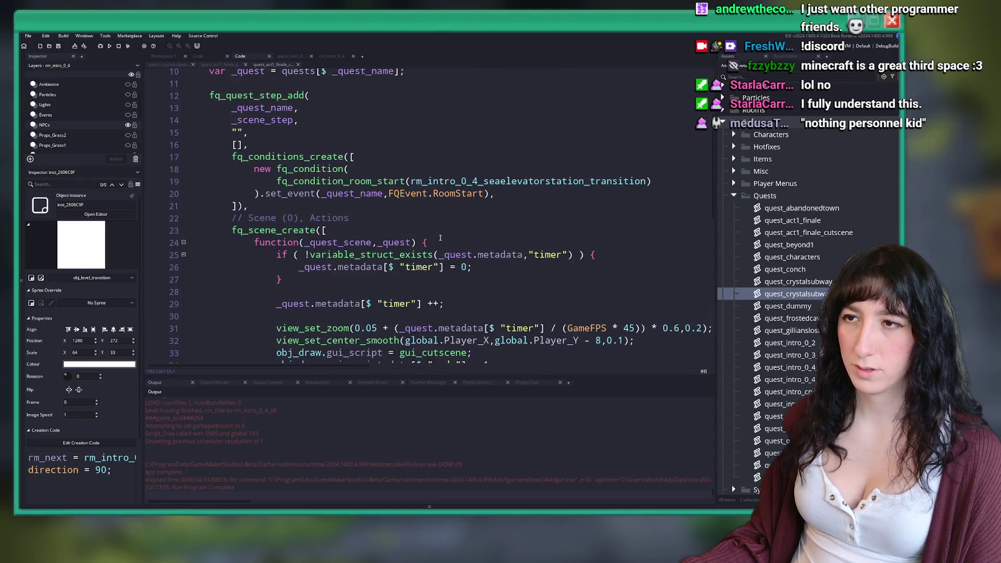
scroll(440, 237, up, 2)
scroll(312, 131, up, 2)
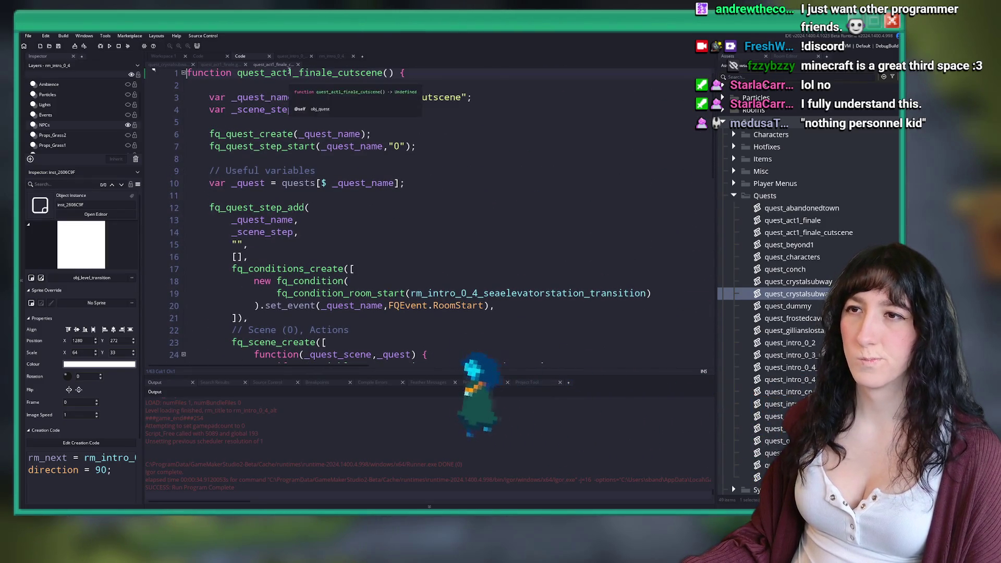
scroll(365, 156, down, 7)
click(595, 276)
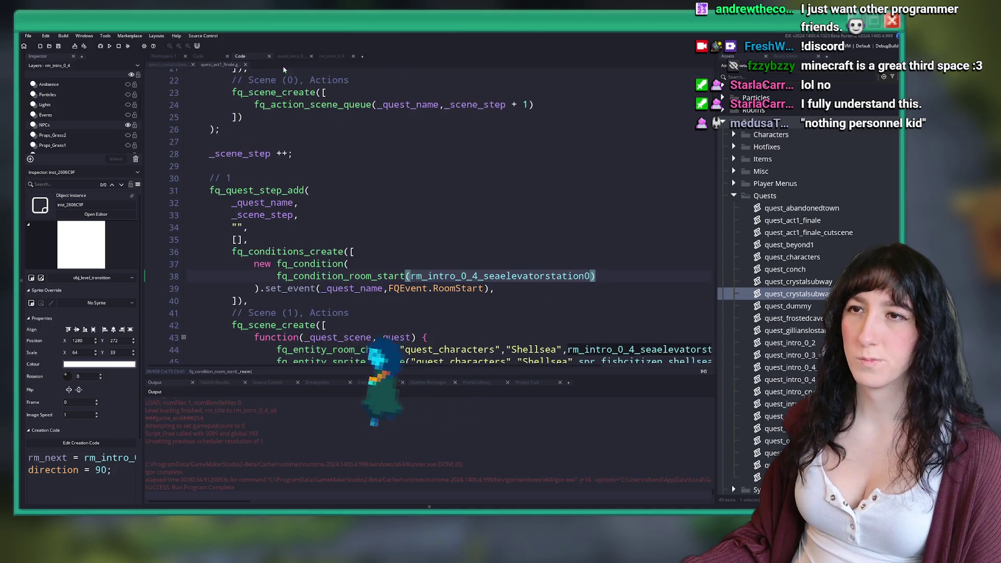
click(533, 213)
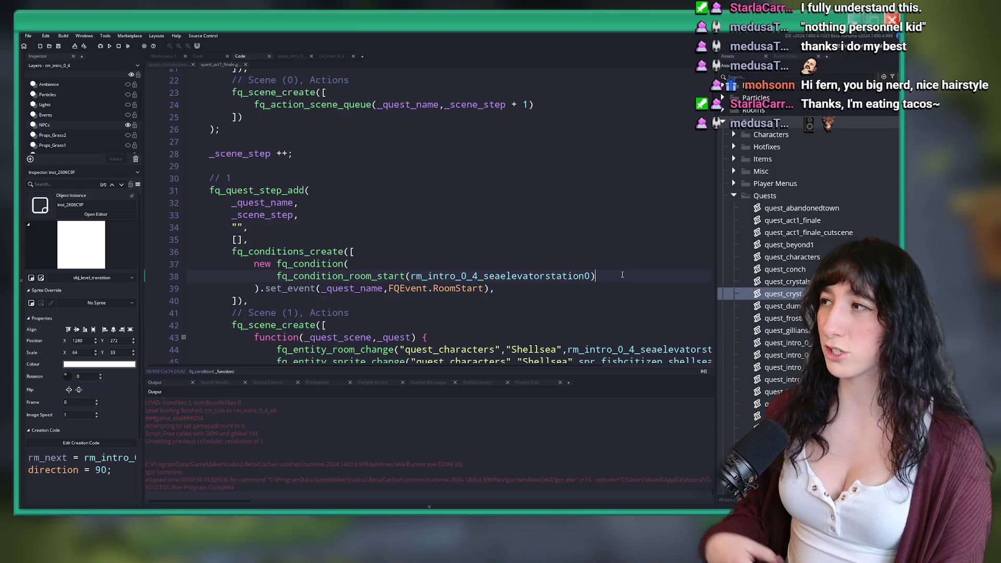
key(shift+Up)
key(shift+Down)
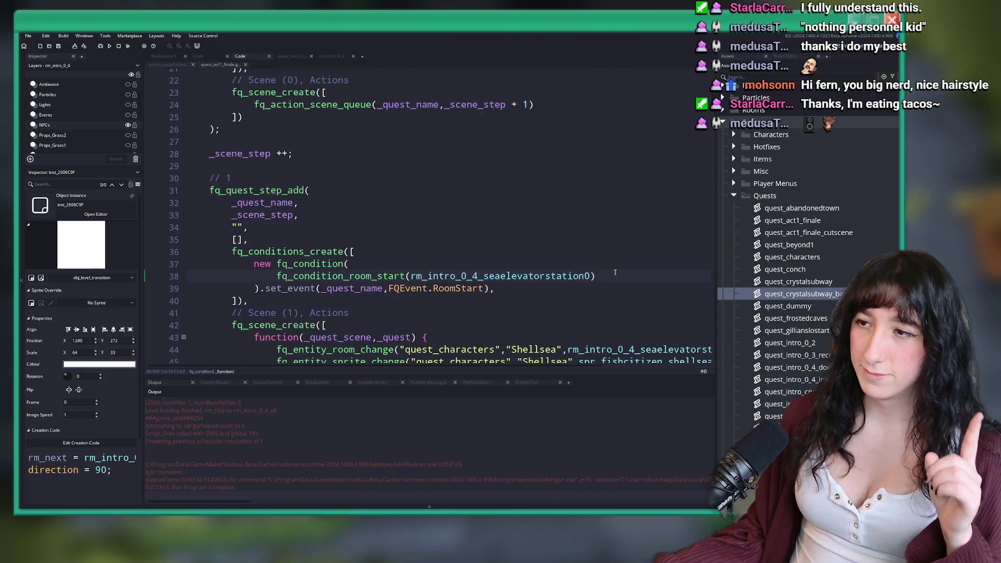
scroll(299, 72, up, 7)
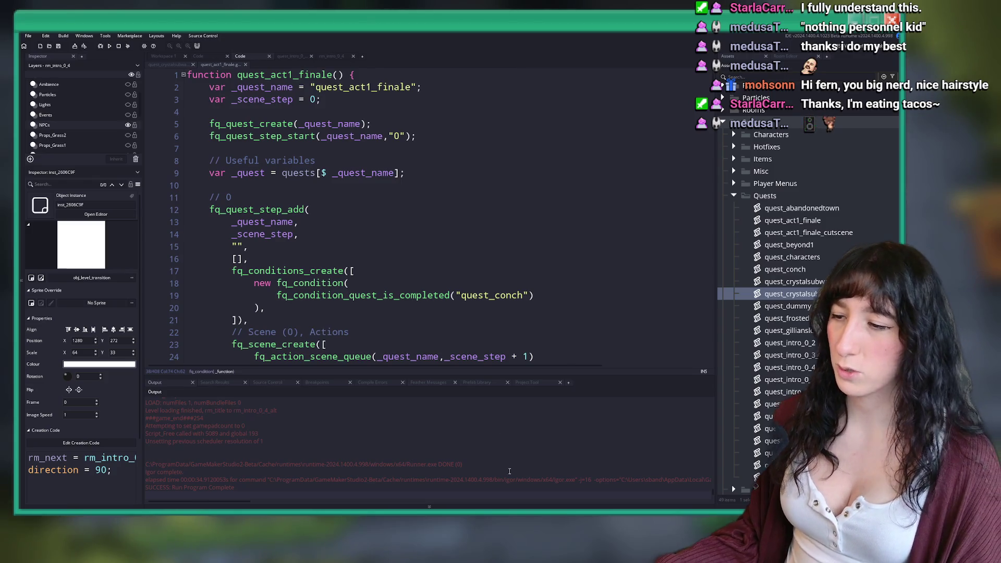
Build and run the Bring Me Hope test build with F5.
click(496, 259)
key(F5)
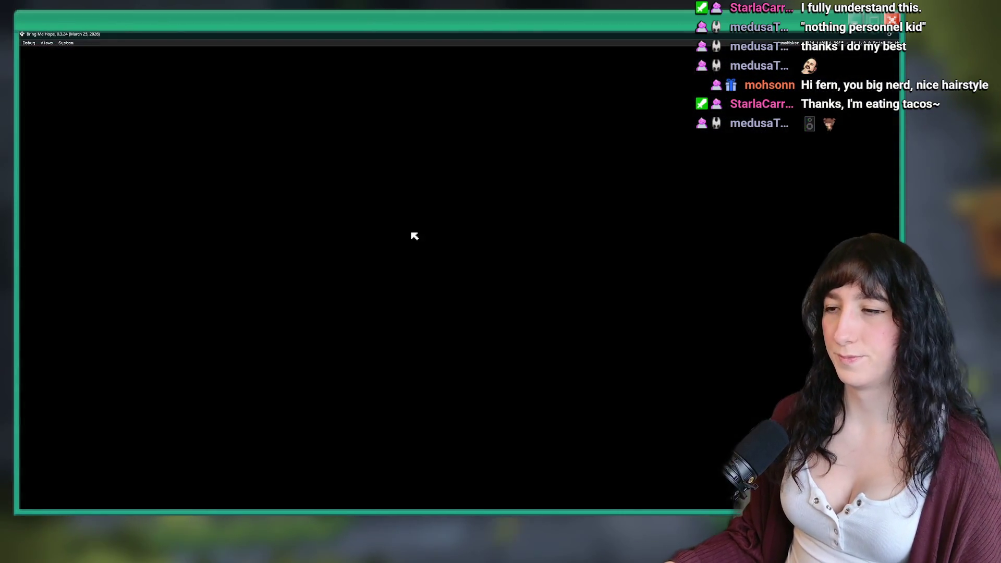
Start Story, check the in-game map, then quit to the title menu and desktop.
key(Return)
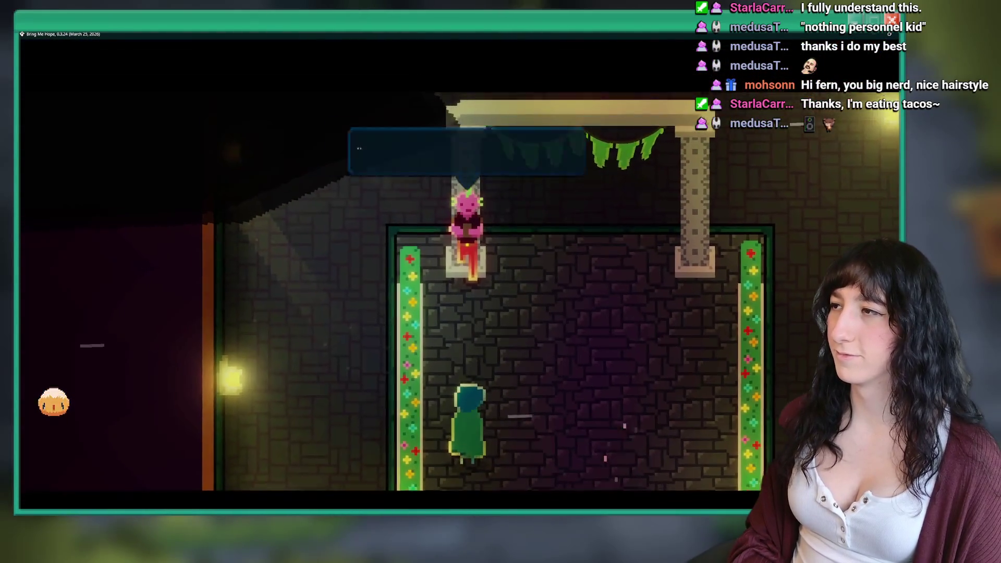
key(m)
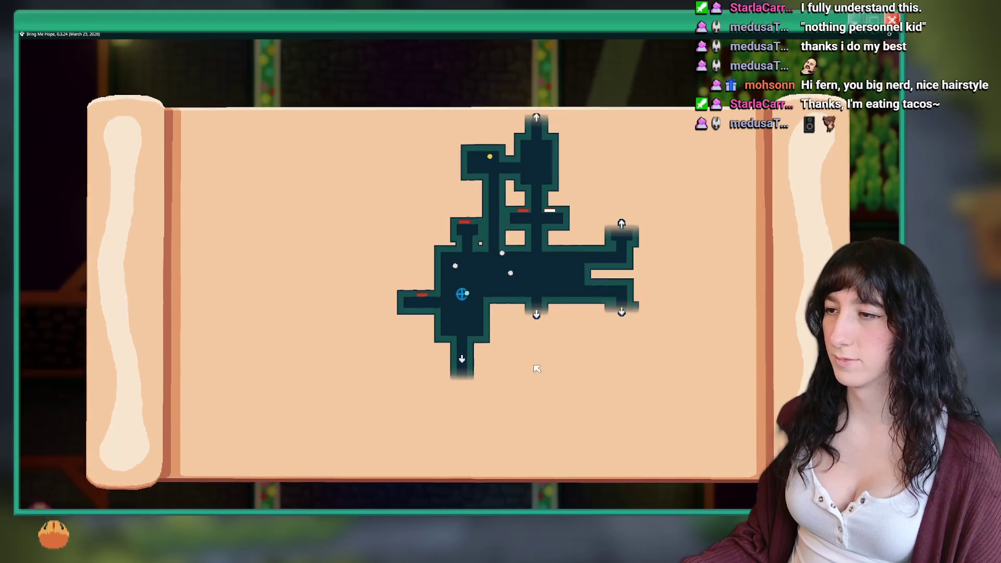
key(Escape)
key(Escape)
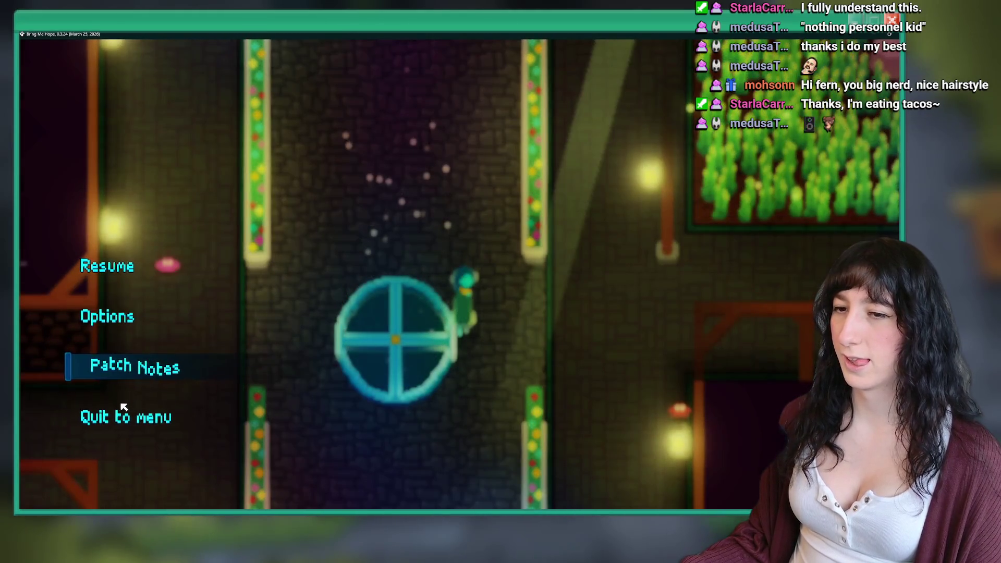
click(123, 417)
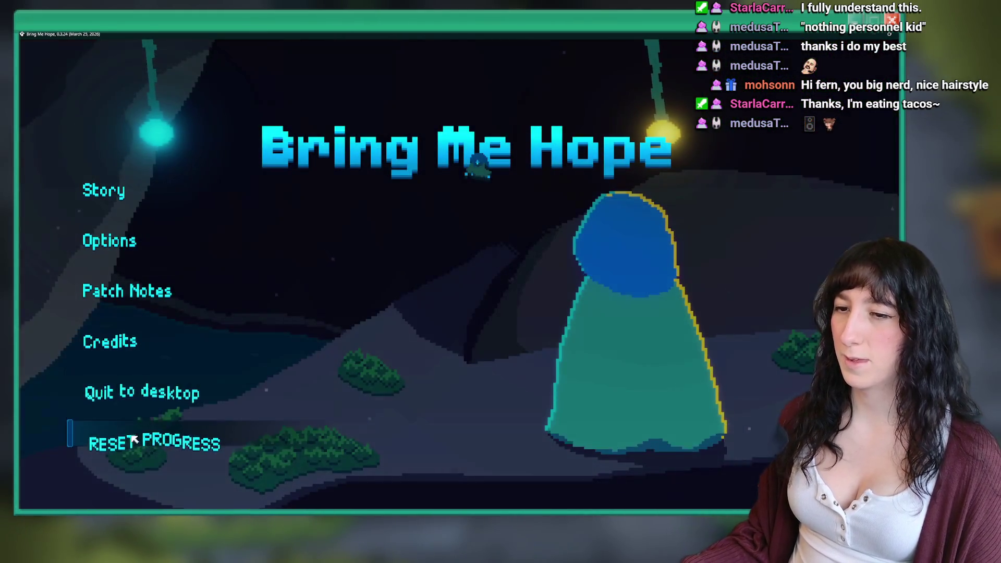
click(130, 392)
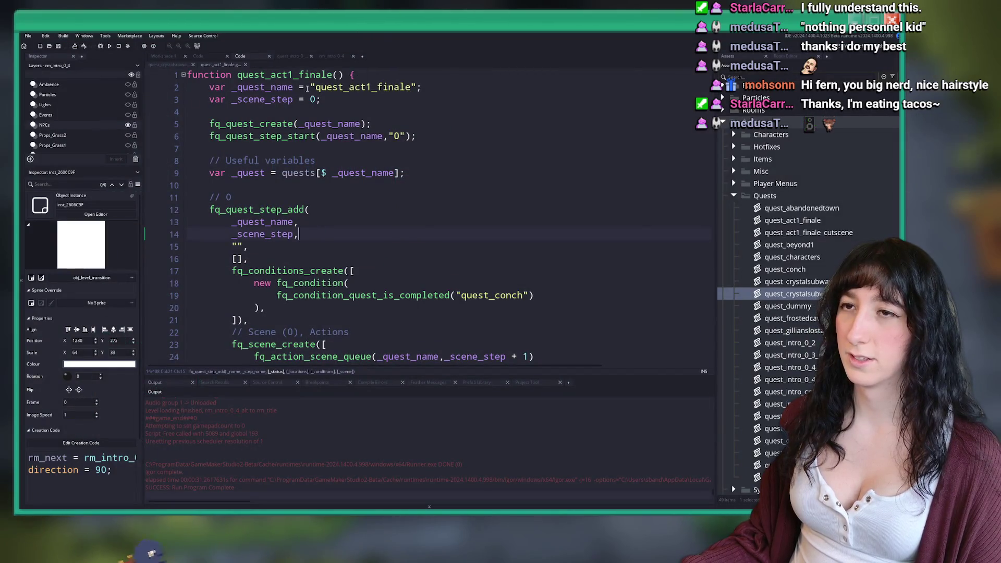
View the destination in rm_intro_0_4_alt's level-transition creation code, then close the room.
key(ctrl+Tab)
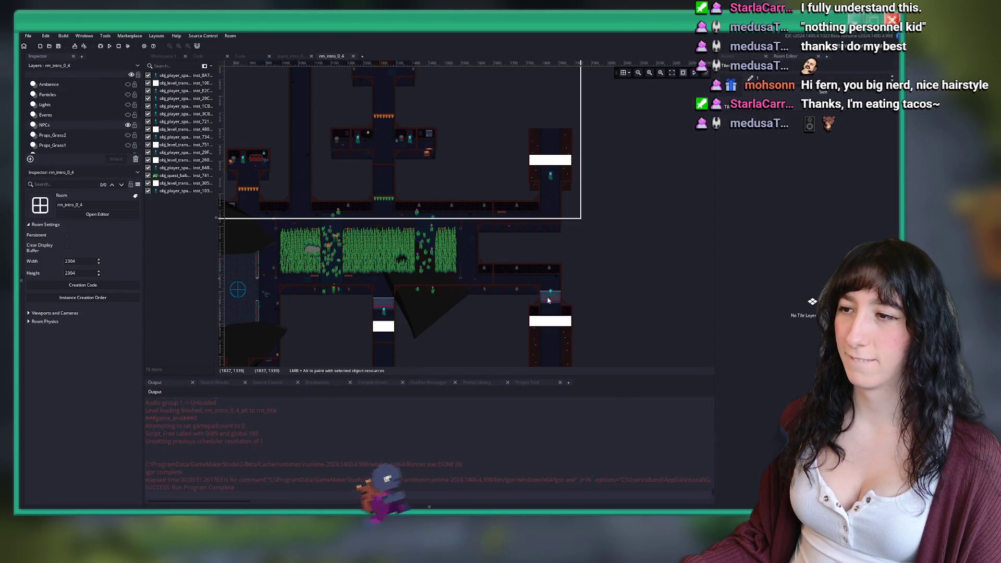
key(ctrl+Tab)
key(ctrl+Tab)
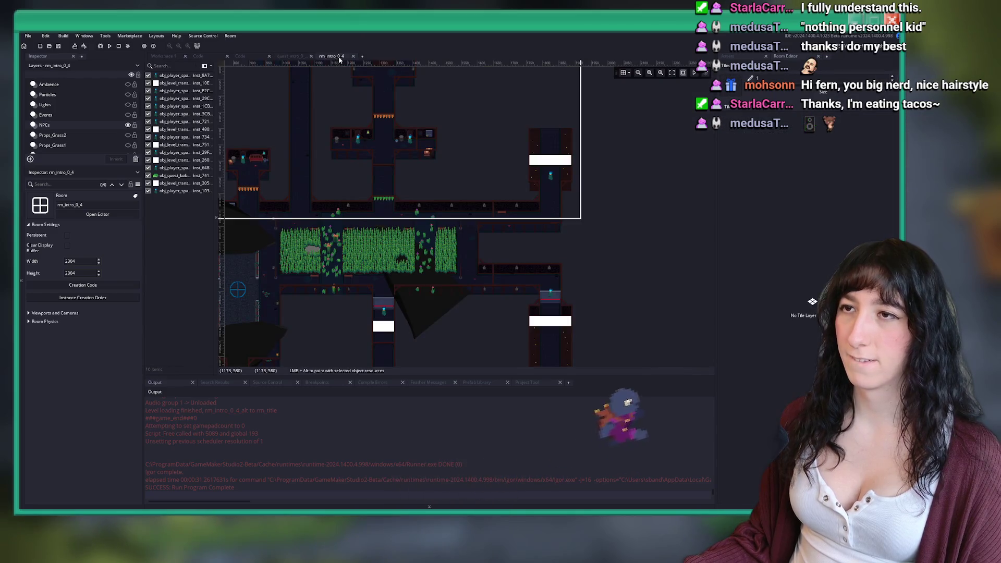
key(ctrl+t)
text(intro_0_4_a)
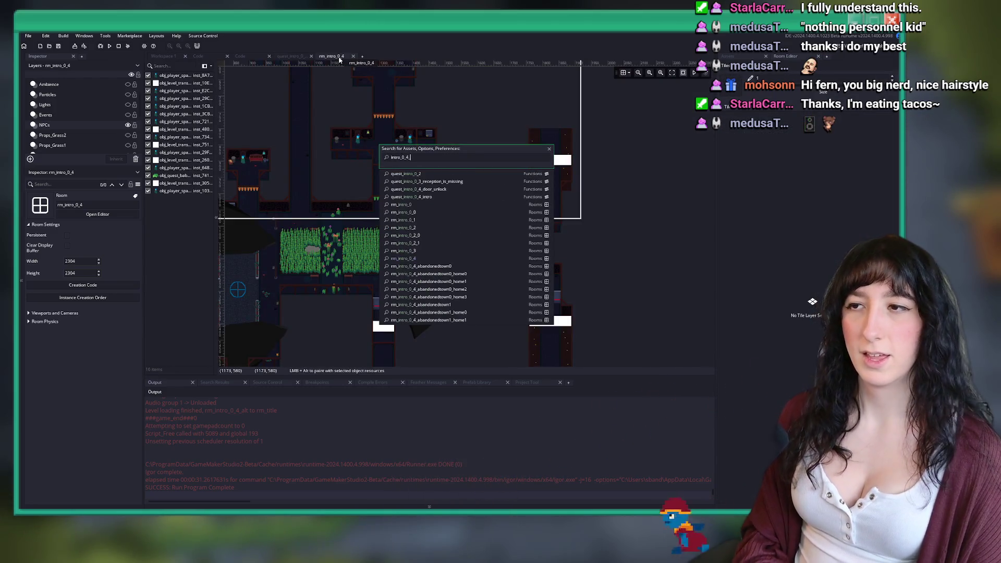
key(Down)
key(Down)
key(Down)
key(Return)
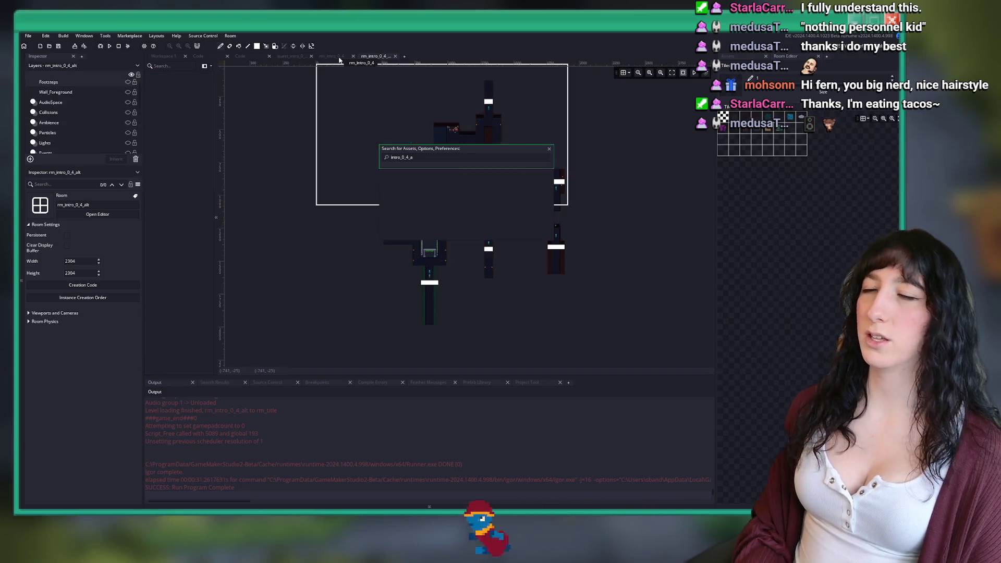
scroll(78, 115, down, 3)
click(44, 107)
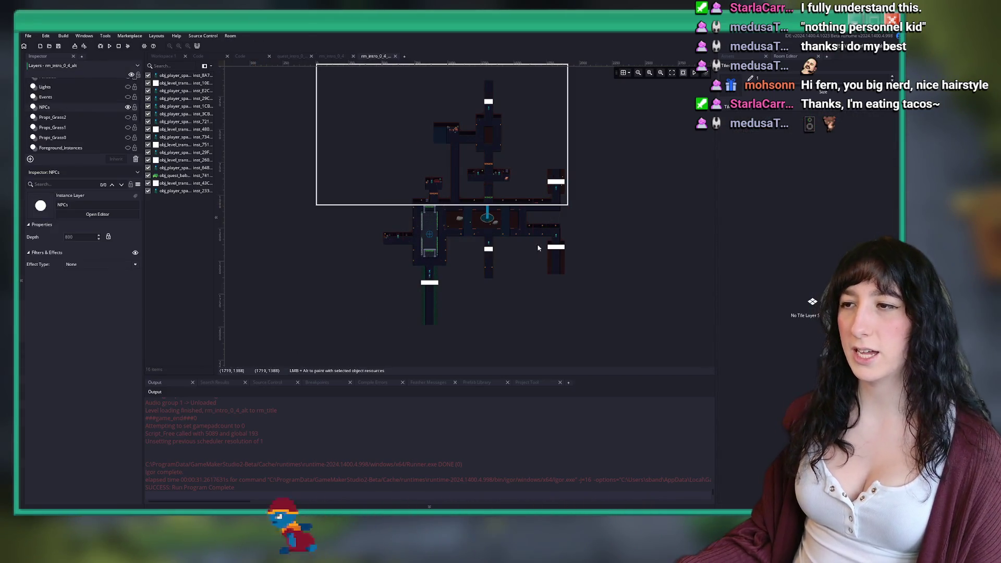
scroll(583, 249, up, 2)
click(582, 249)
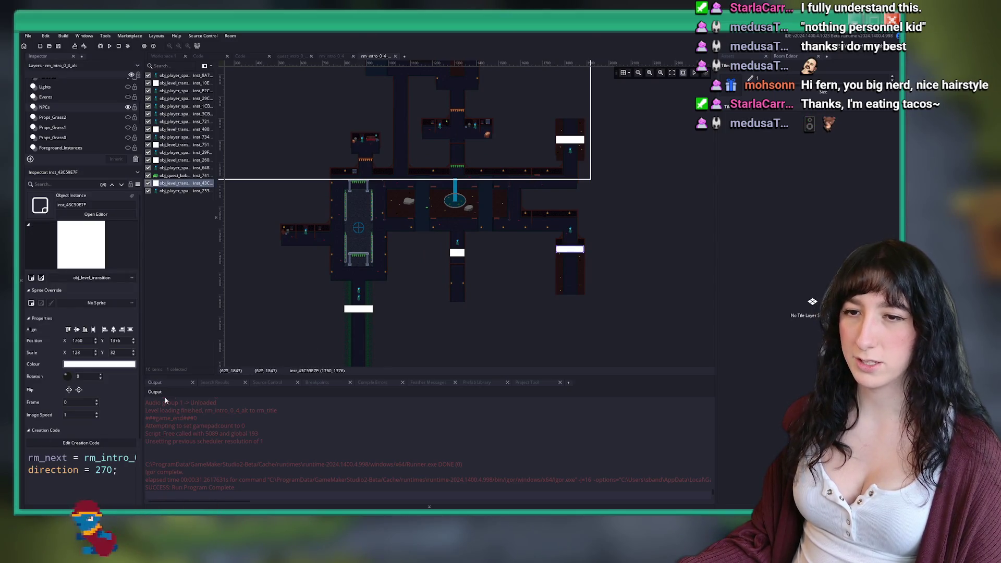
click(102, 465)
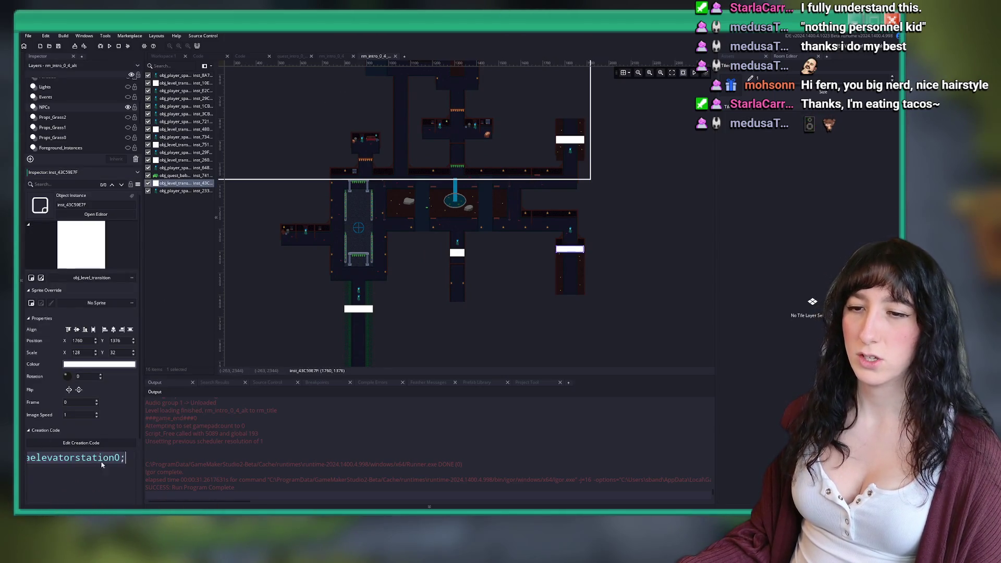
middle_click(382, 56)
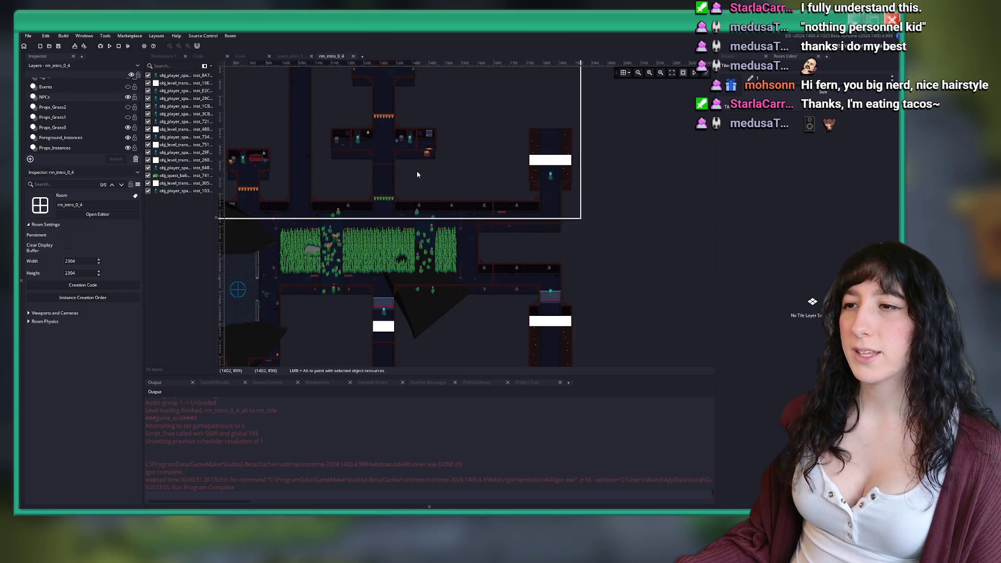
Open the quest_sandcity_krill script through the asset search.
key(ctrl+t)
text(sand)
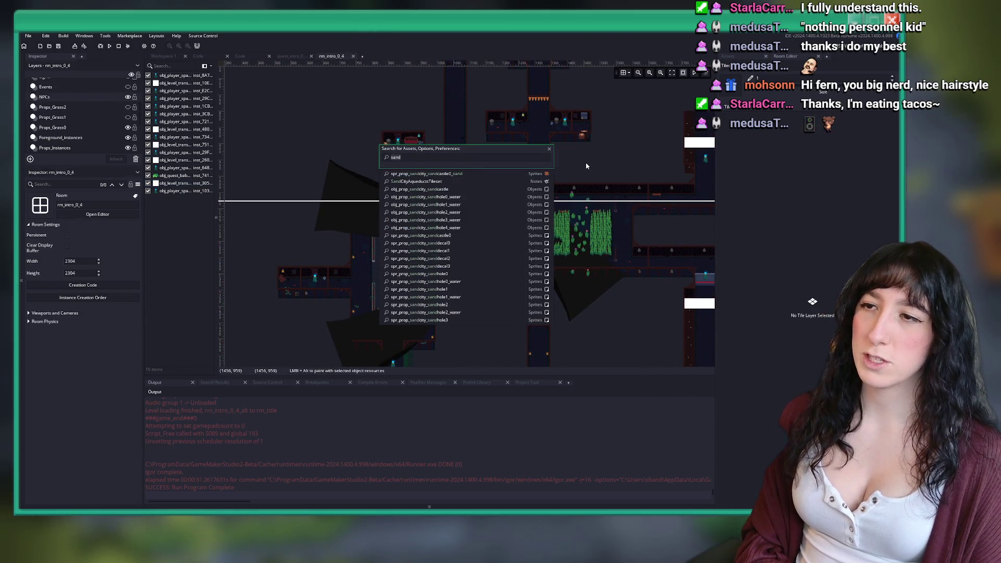
key(BackSpace)
key(BackSpace)
key(BackSpace)
text(quest_sa)
key(Down)
key(Down)
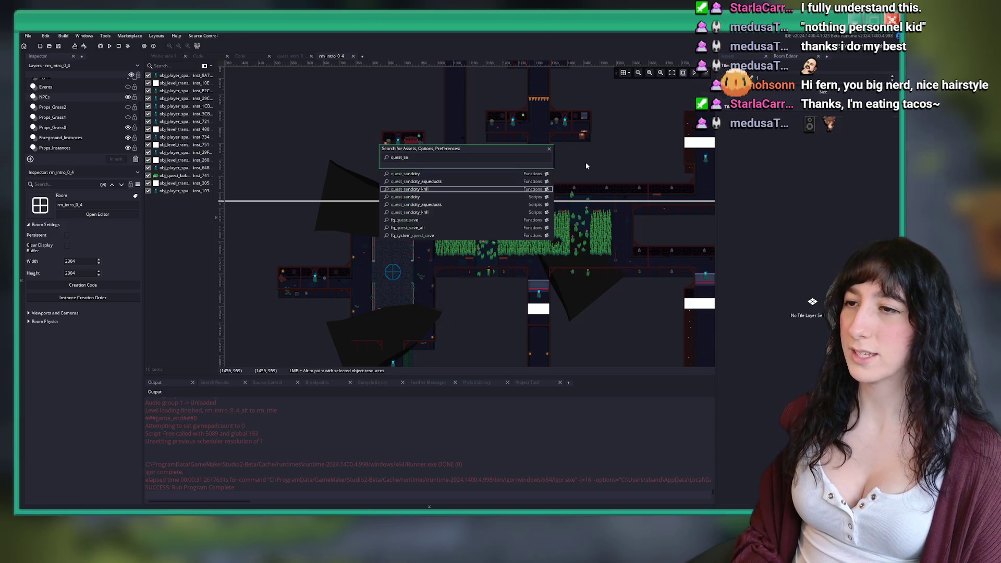
key(Return)
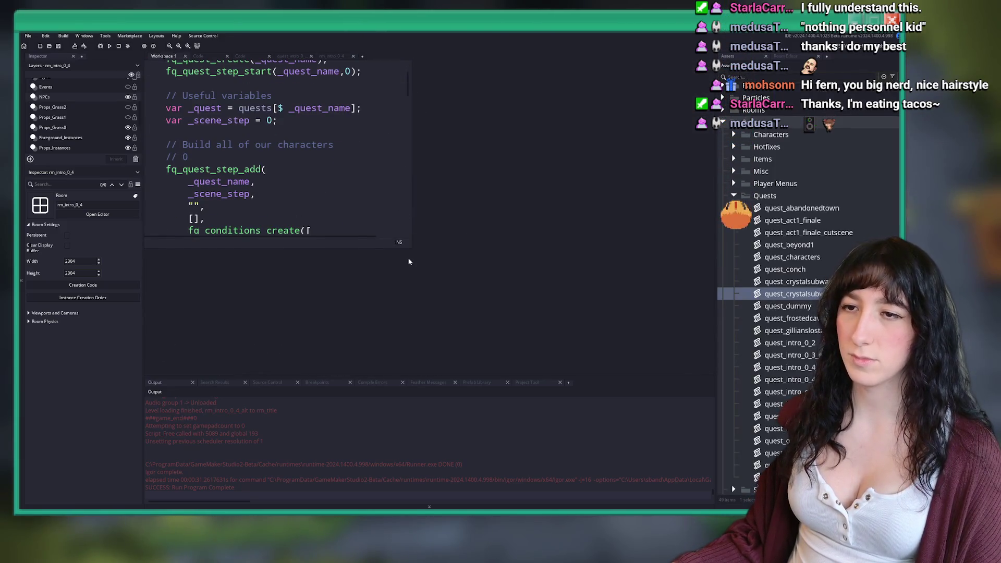
Enlarge the quest_sandcity_krill code window and scroll through its code.
mouse_move(413, 246)
mouse_down()
mouse_move(675, 402)
mouse_move(618, 355)
mouse_up()
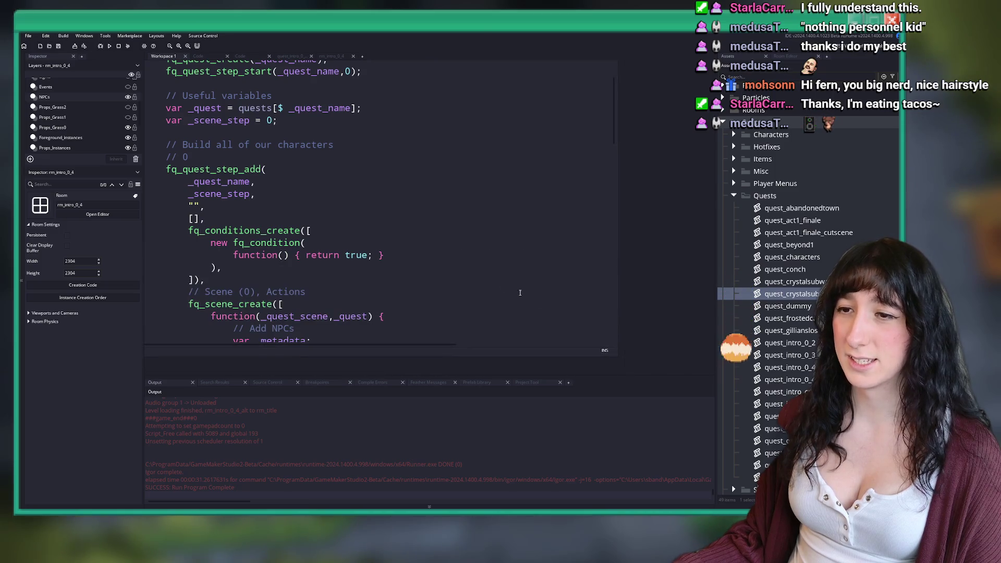
scroll(485, 260, down, 8)
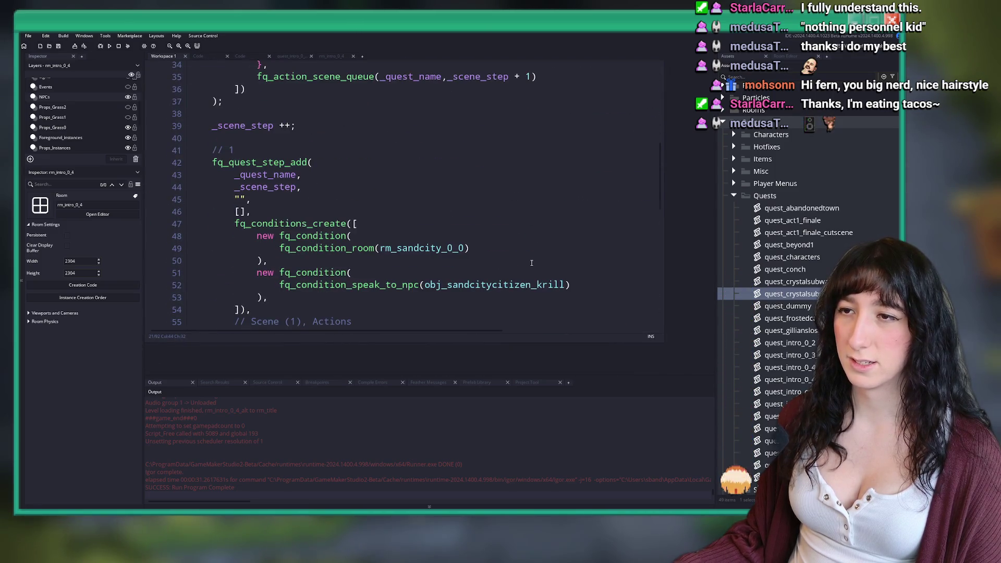
scroll(531, 263, up, 8)
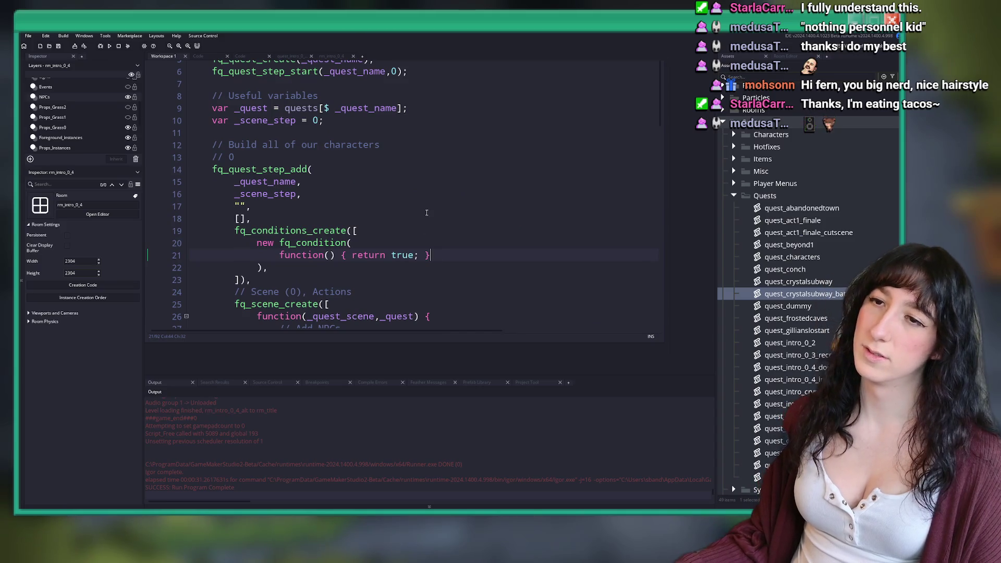
click(425, 194)
scroll(423, 193, up, 1)
Open the quest_sandcity script, look through it, and close it.
key(ctrl+t)
text(q)
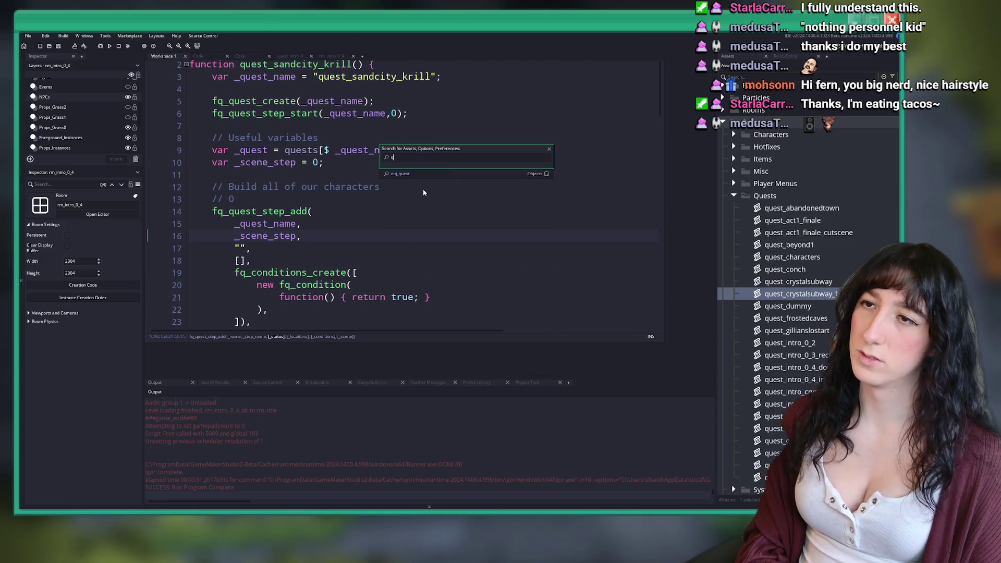
text(uest_sand)
key(Return)
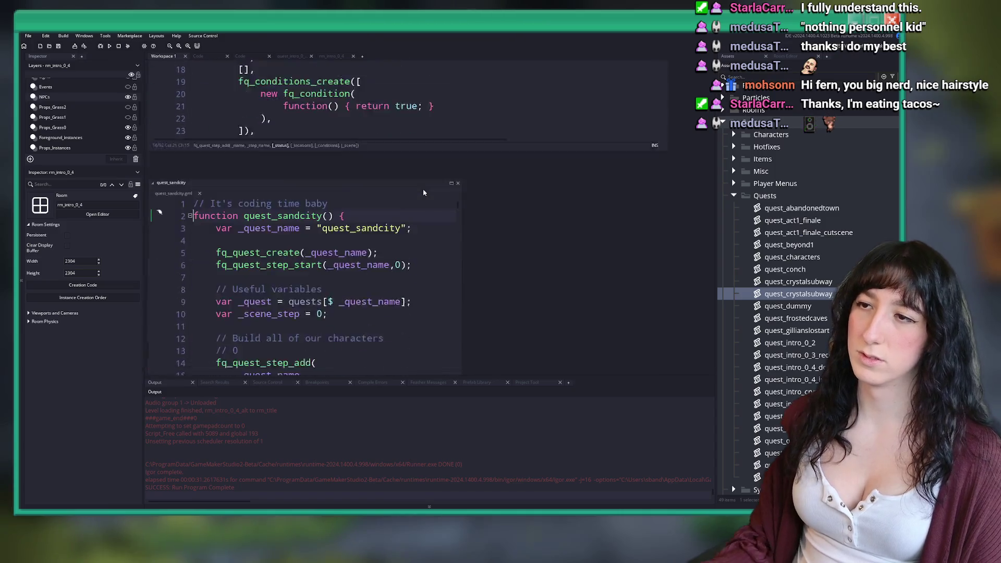
scroll(418, 195, down, 5)
scroll(379, 142, up, 6)
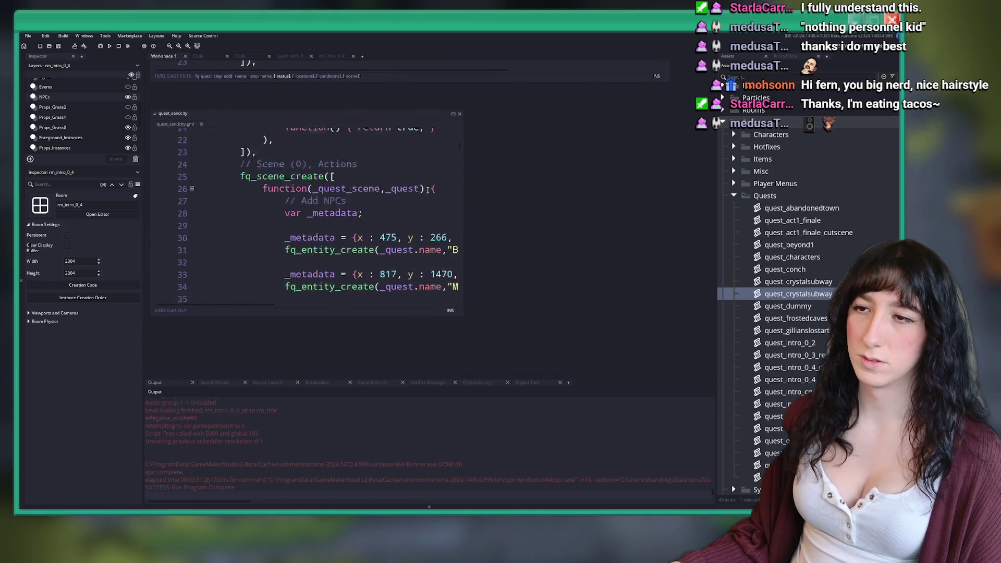
click(201, 124)
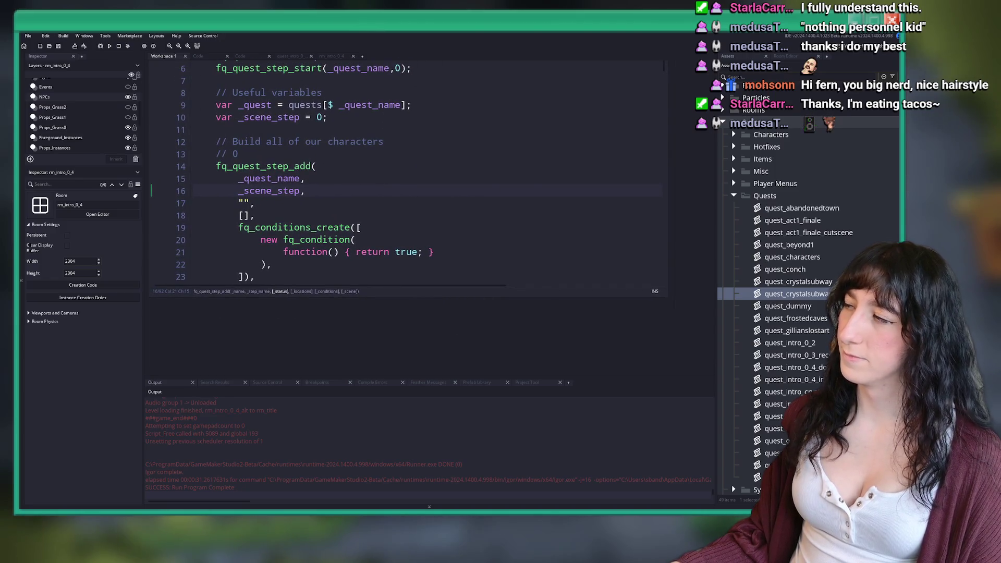
Open quest_sandcity_aqueducts and scroll through its code.
key(ctrl+t)
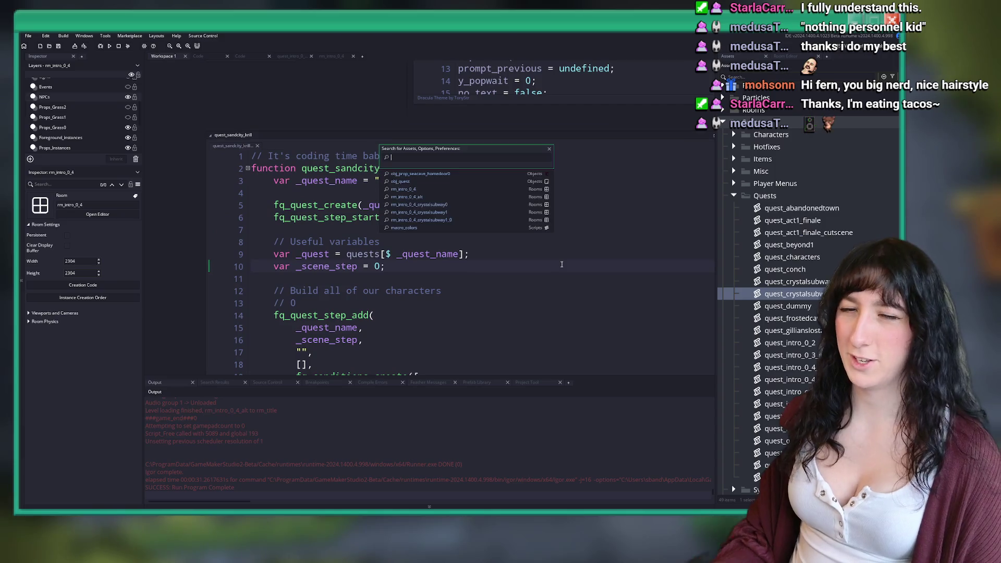
text(quest_s)
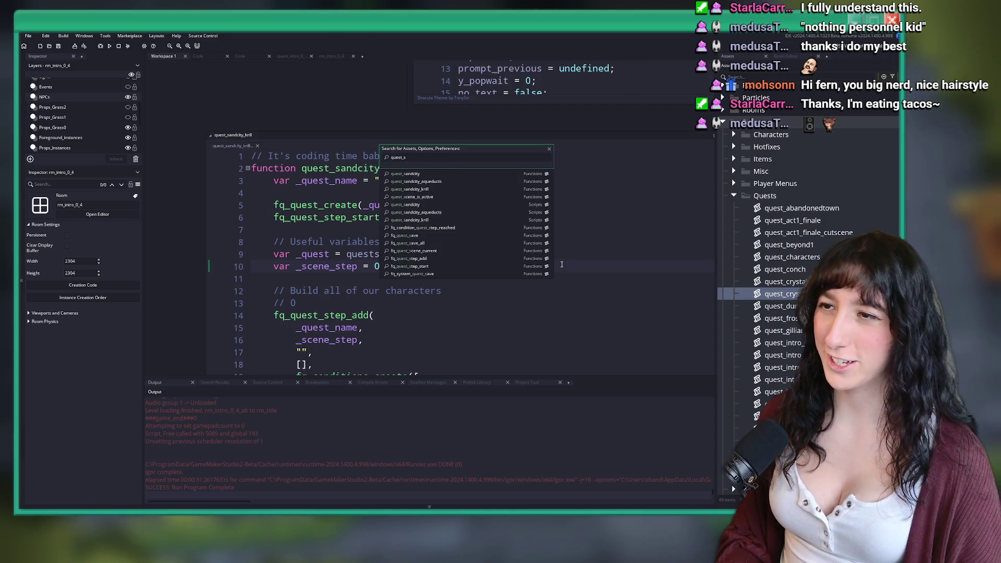
click(474, 181)
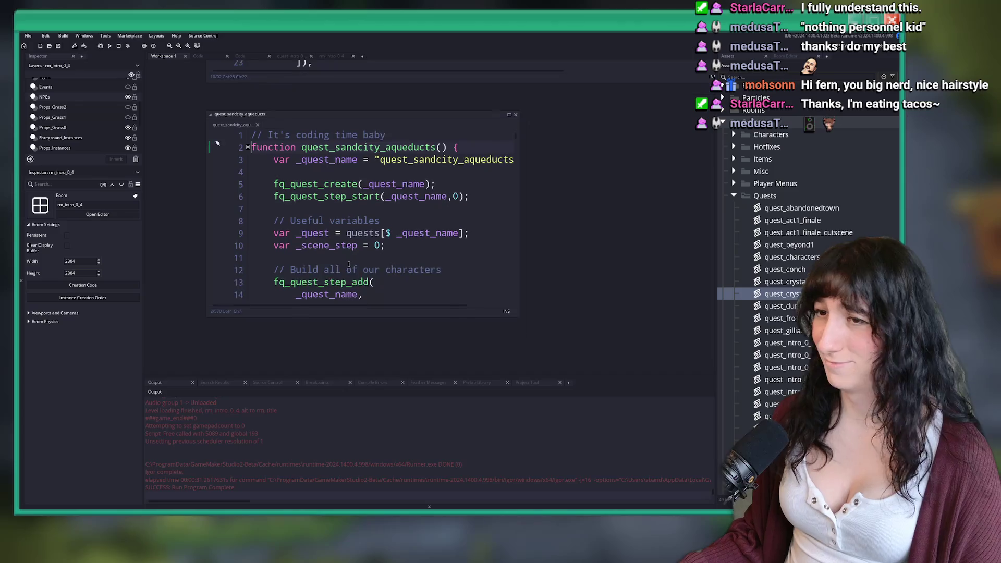
scroll(332, 204, down, 14)
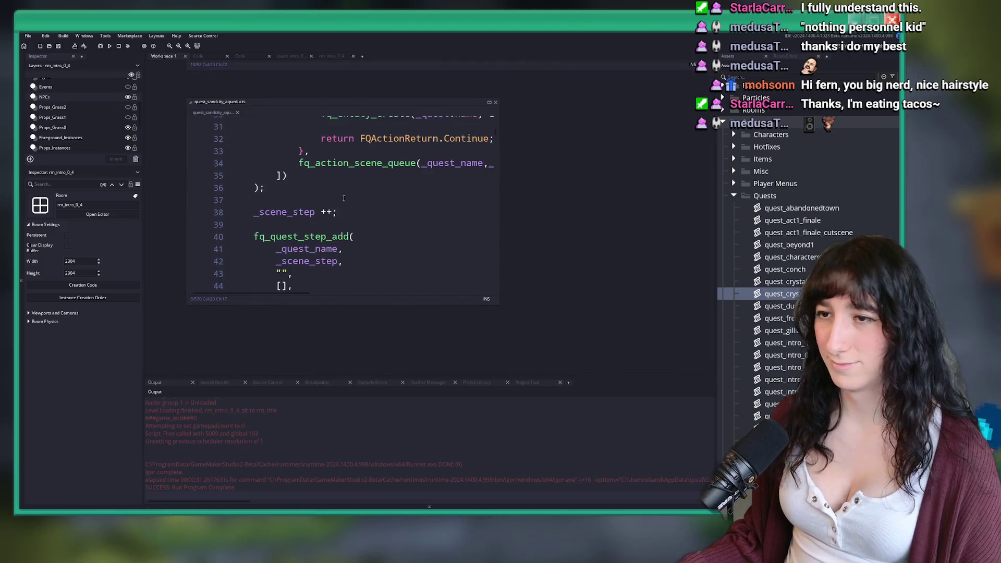
scroll(347, 196, down, 5)
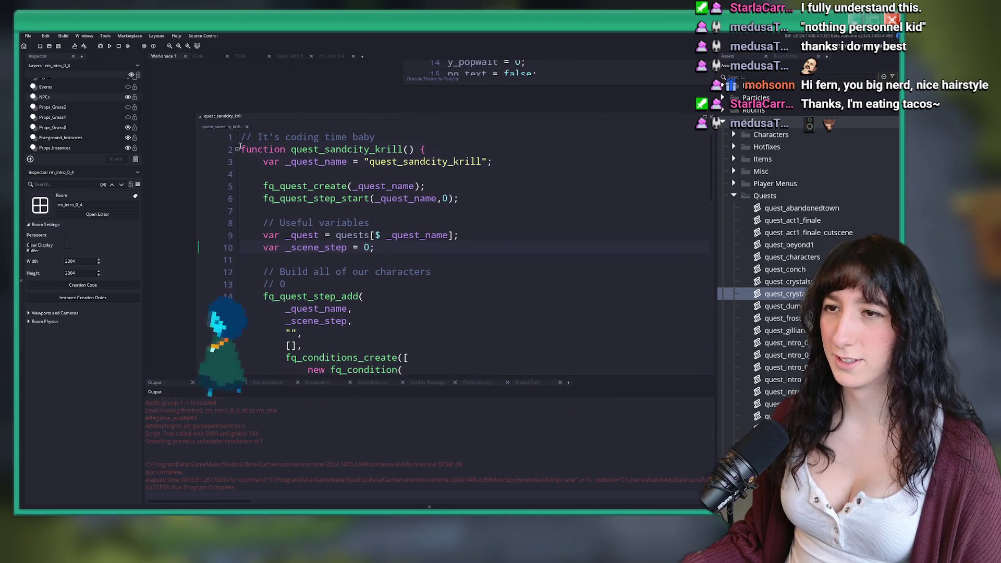
scroll(231, 131, up, 10)
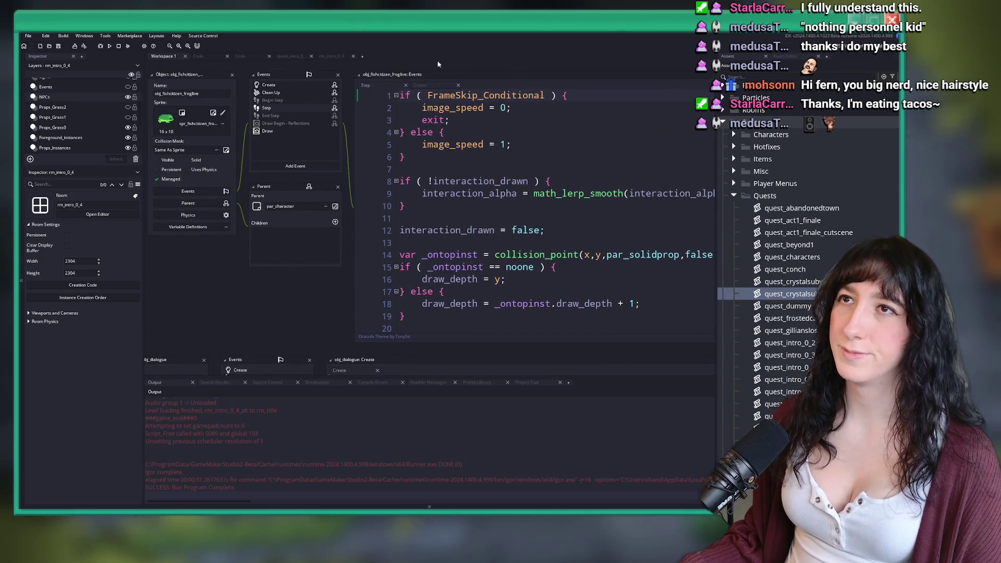
Open the scr_fernquest script and make it fill the editor.
key(ctrl+t)
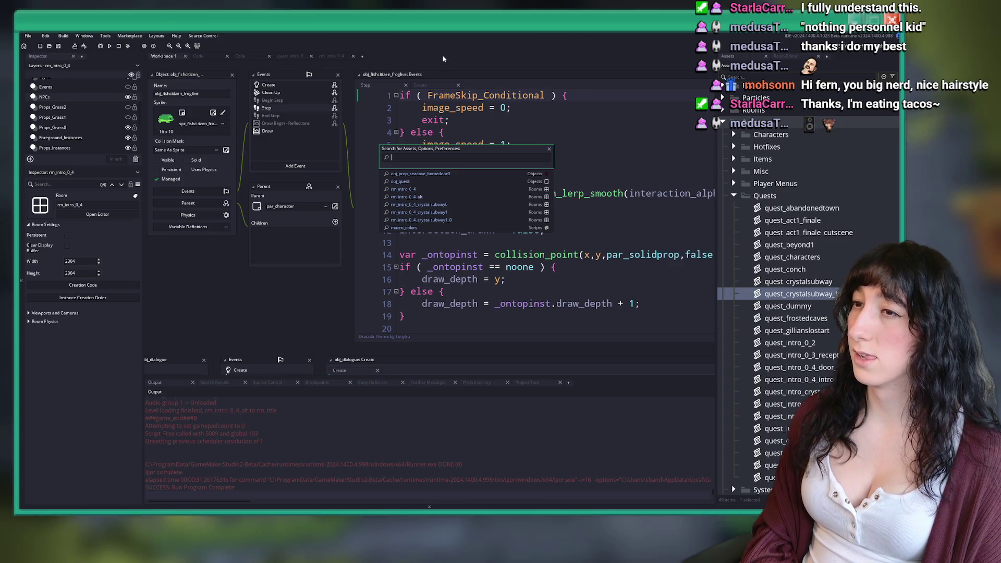
text(c)
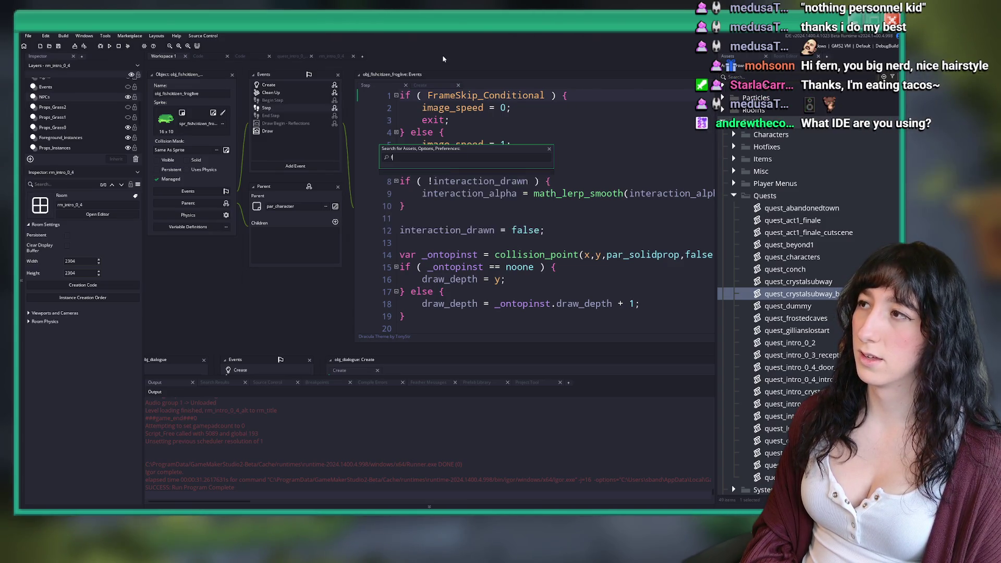
text(_)
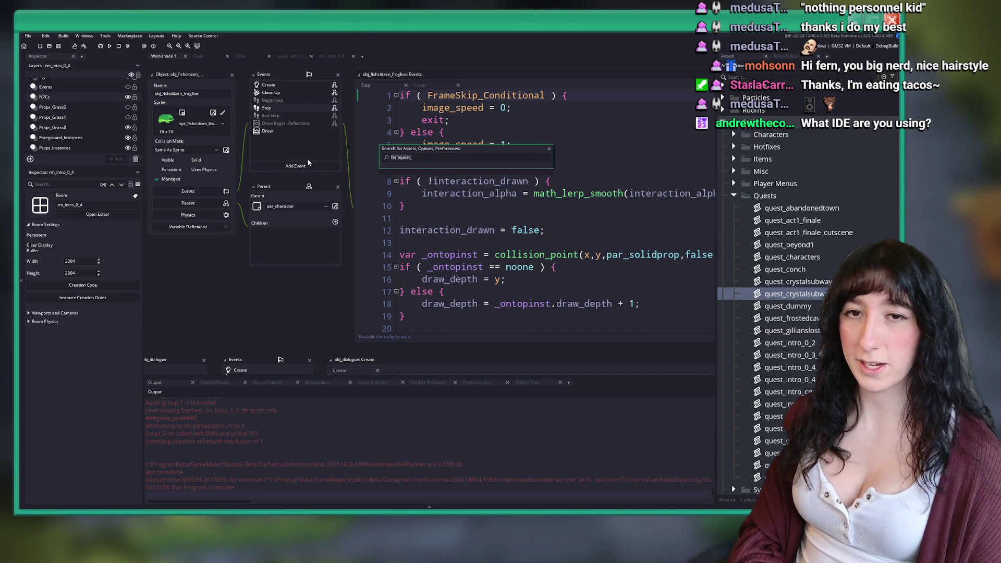
text(q)
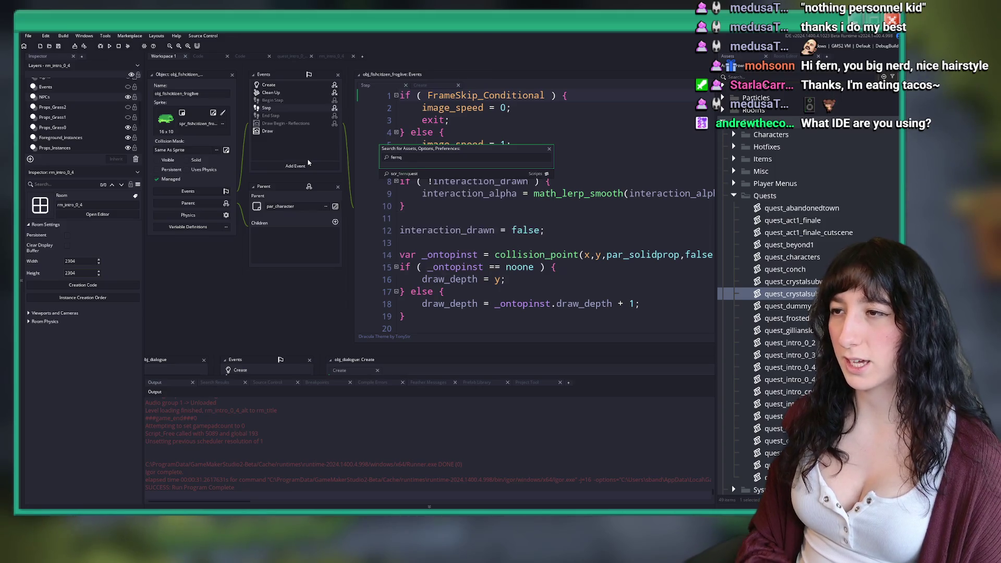
key(Return)
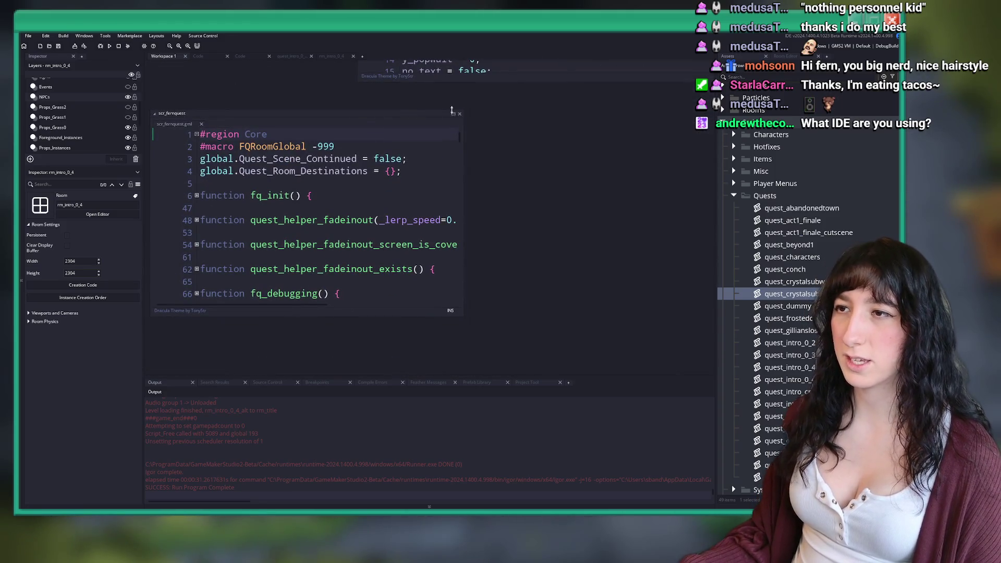
click(452, 111)
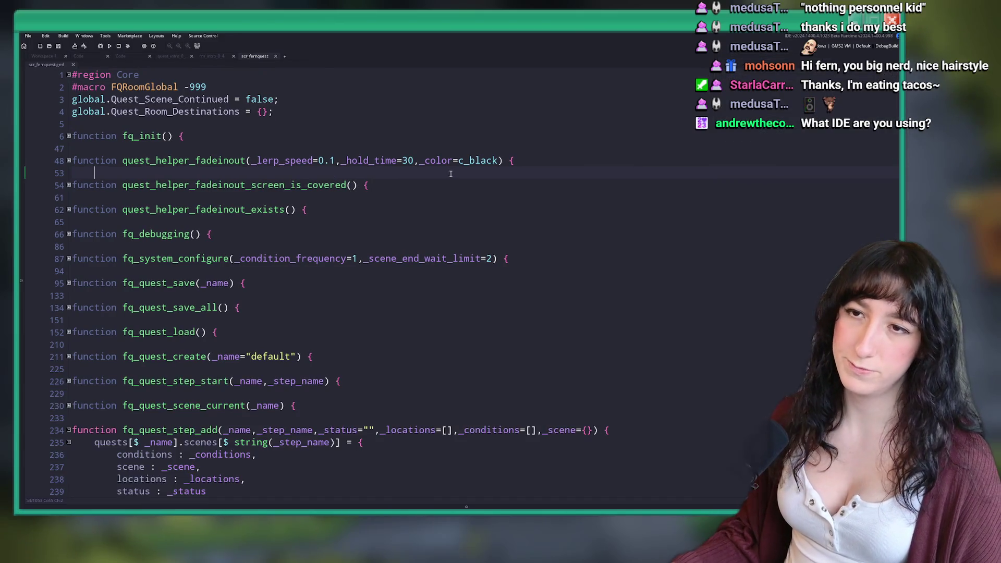
Open amb_act1_crystalsubway's settings from Audio > Act1 > Ambience in the asset list.
key(ctrl+alt+a)
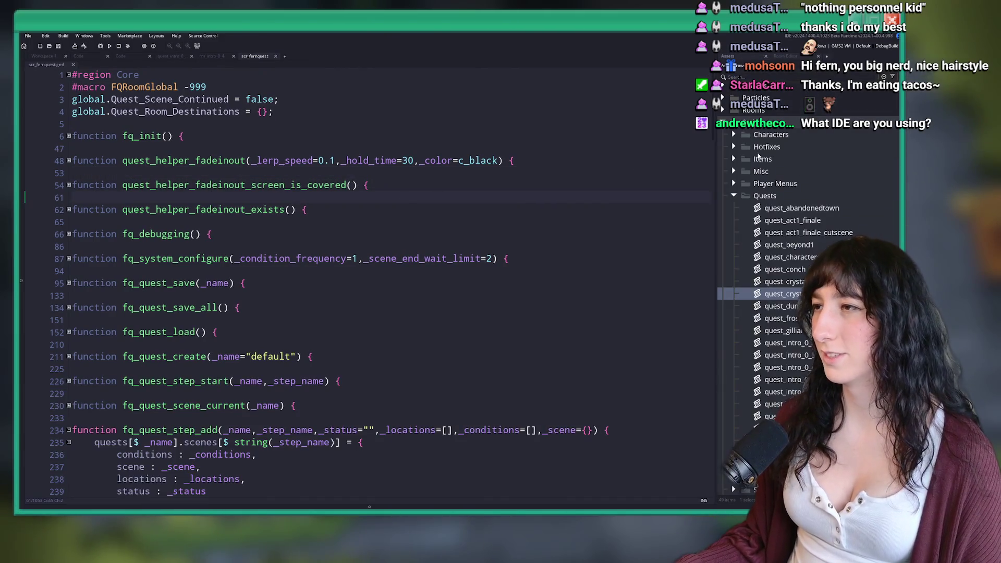
double_click(737, 204)
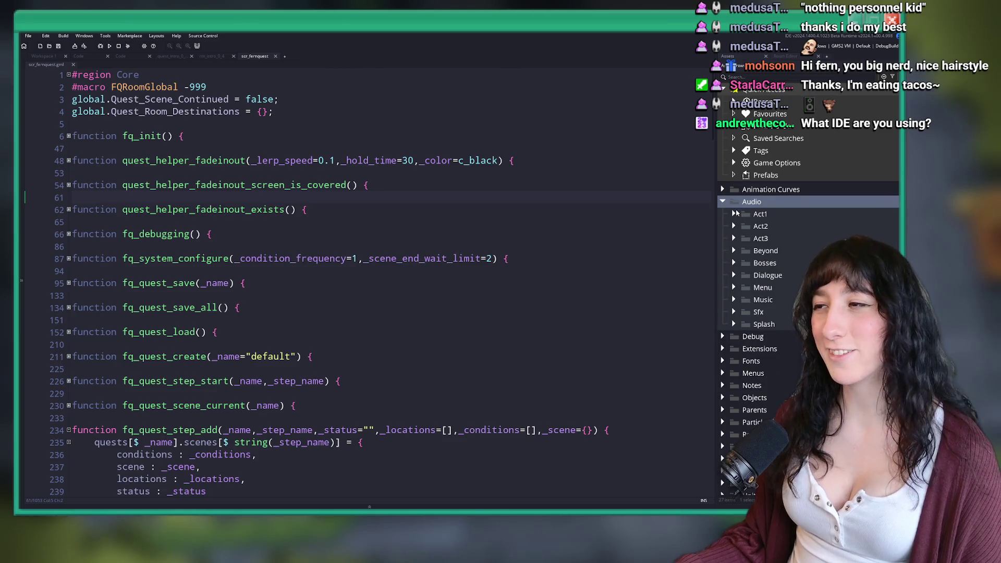
click(734, 214)
click(746, 226)
double_click(813, 239)
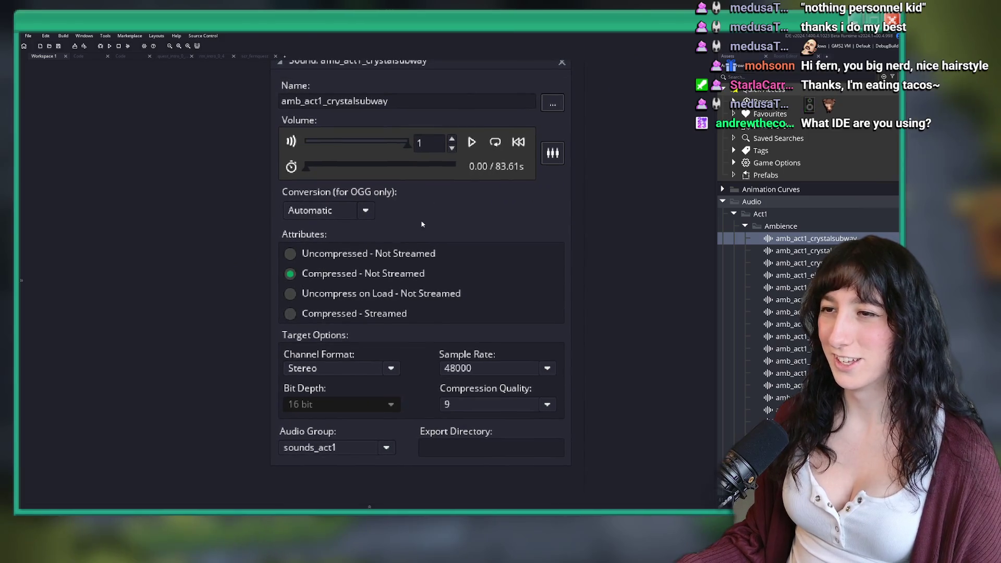
Check the sound's Conversion options, then close the amb_act1_crystalsubway settings.
click(365, 211)
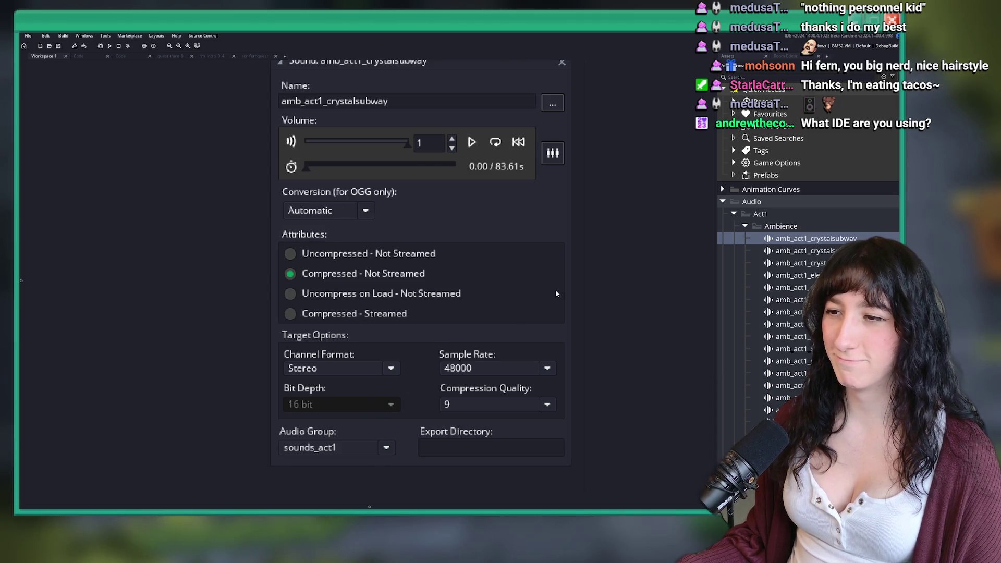
click(491, 165)
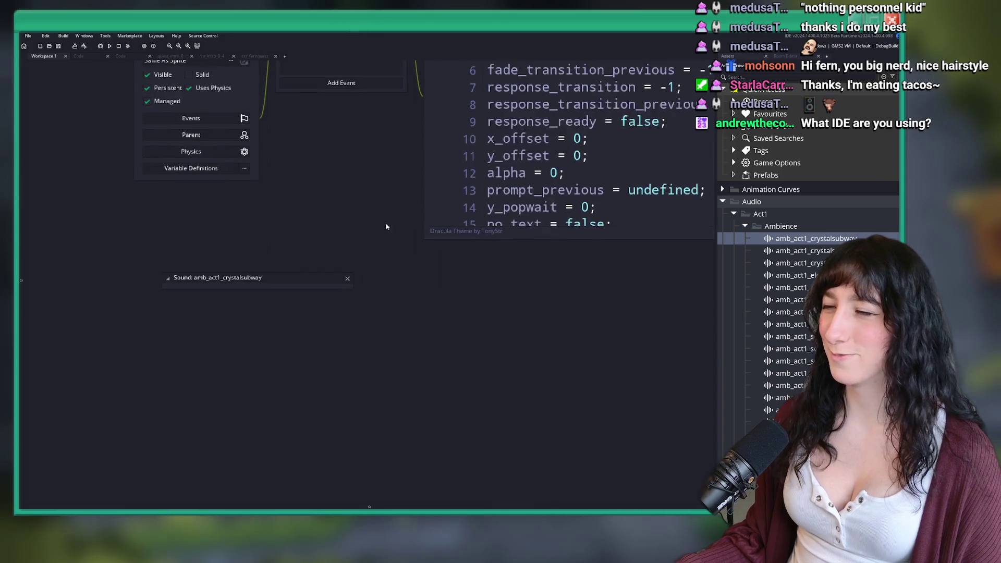
key(Up)
key(Up)
Scroll through obj_dialogue's Create code and pan to obj_quest's User Event 0.
scroll(511, 223, down, 2)
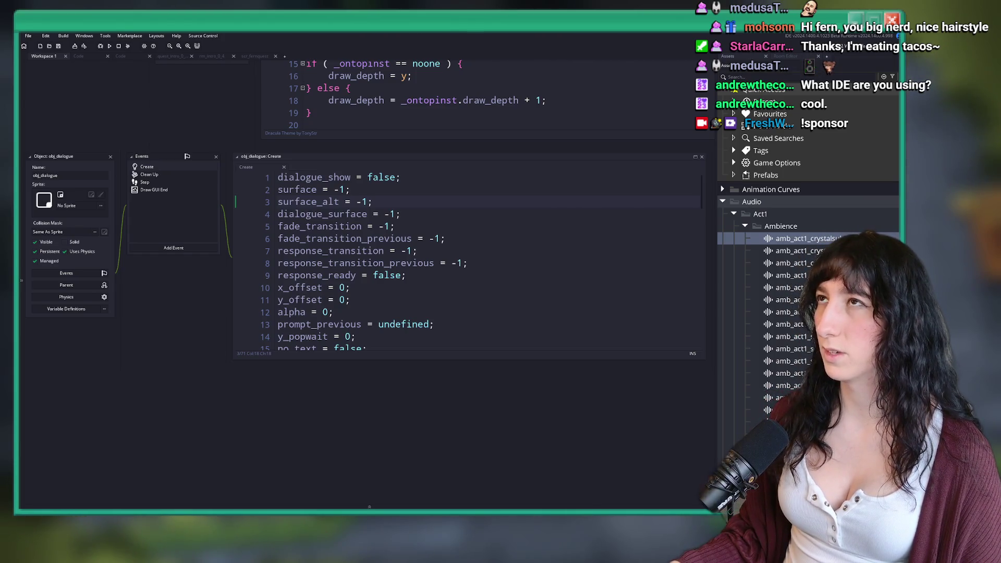
scroll(412, 205, down, 7)
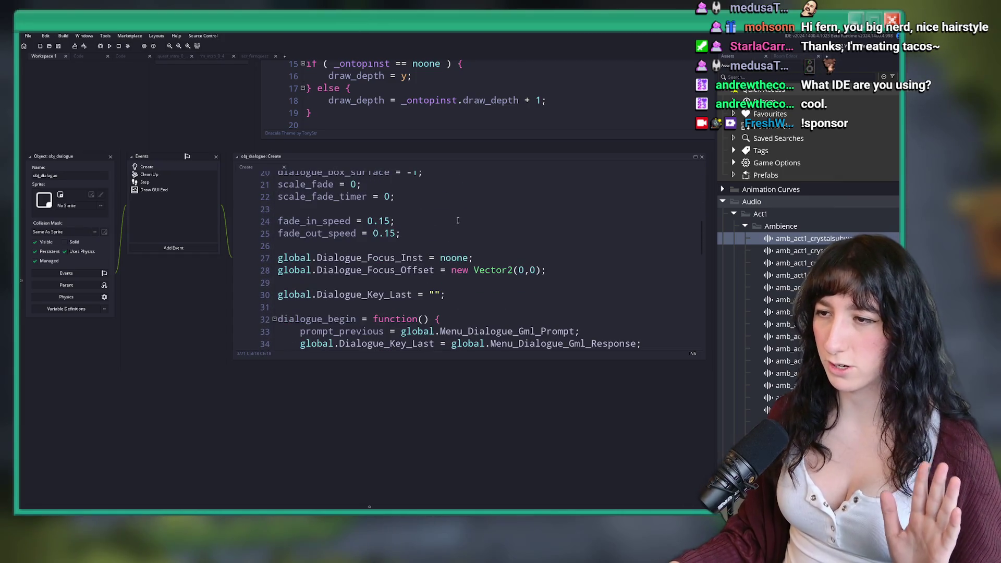
scroll(458, 219, down, 3)
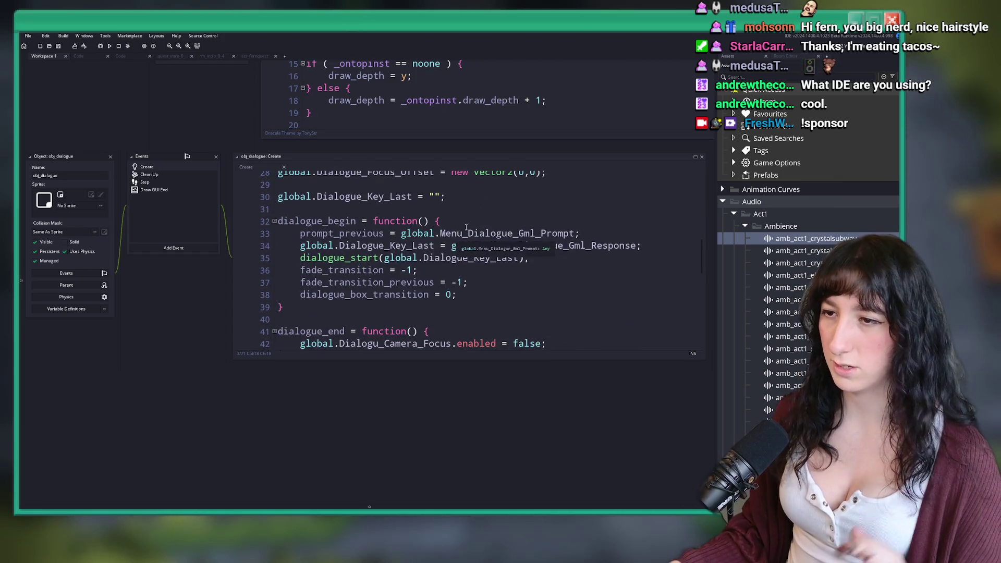
scroll(510, 230, down, 1)
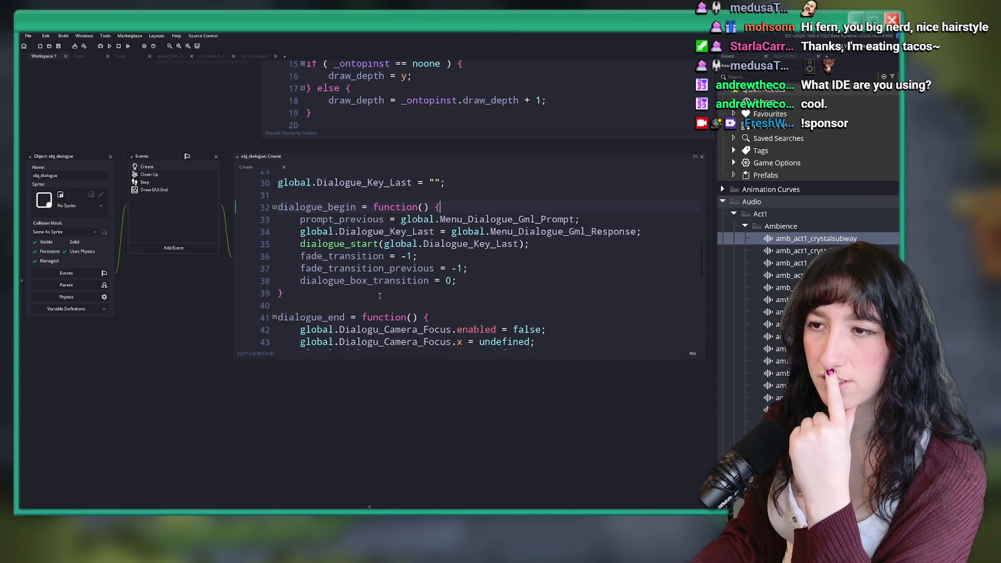
scroll(335, 311, down, 3)
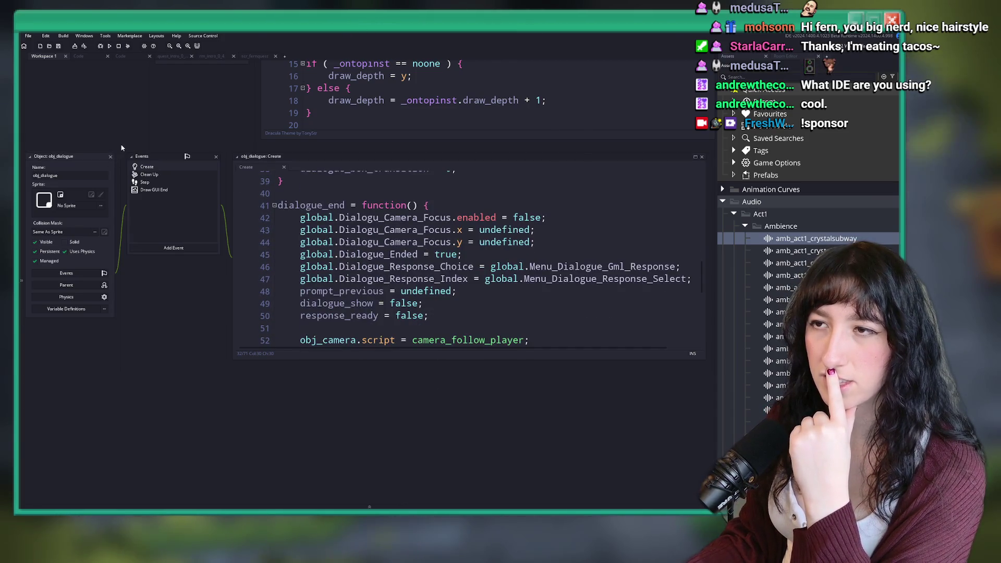
drag(113, 159, 177, 373)
scroll(372, 385, up, 5)
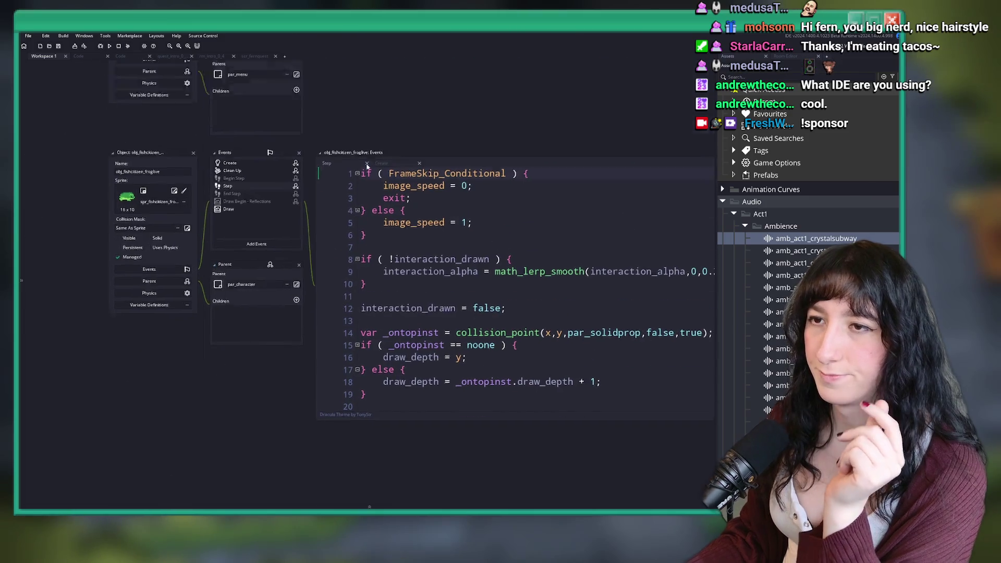
scroll(362, 266, up, 5)
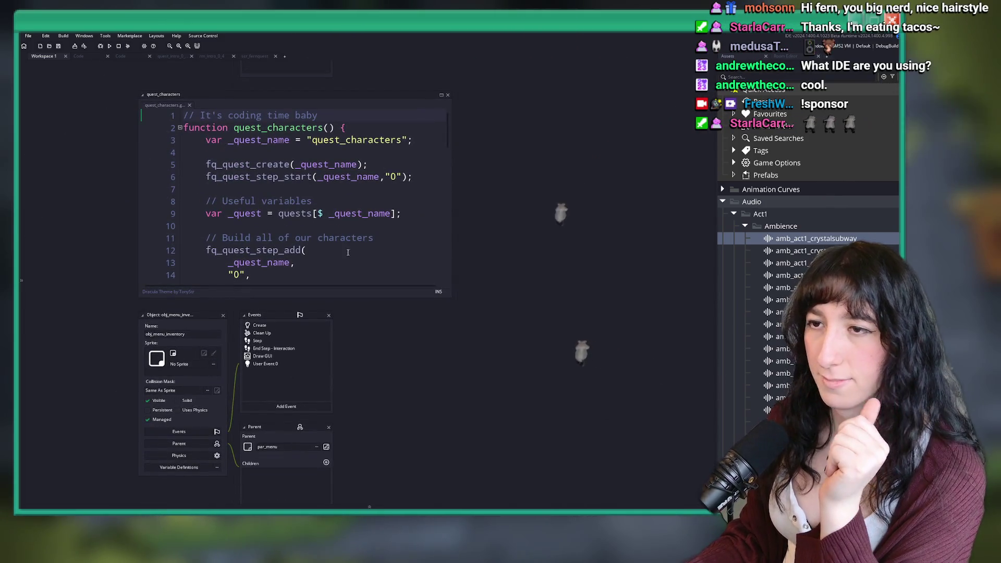
scroll(349, 180, up, 5)
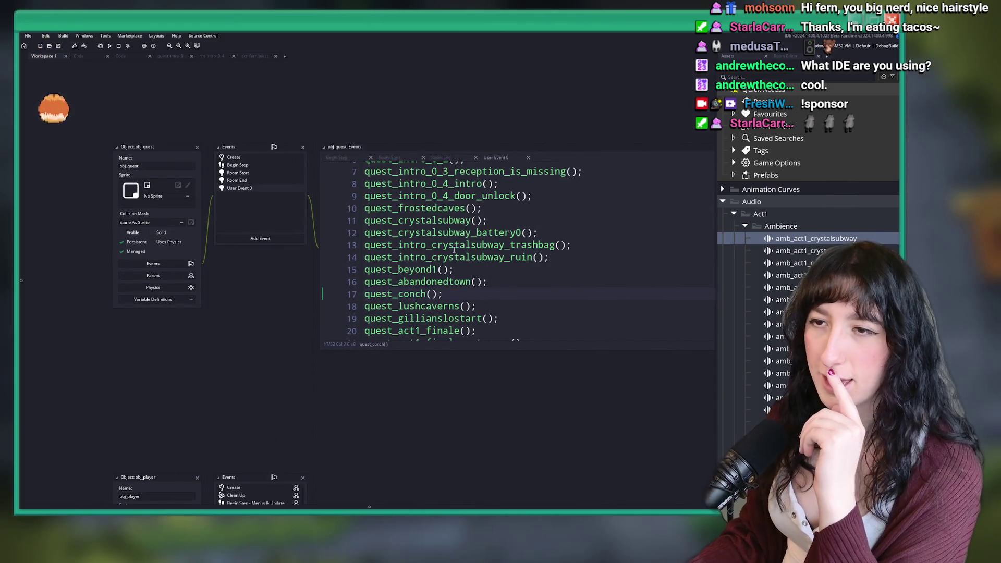
Find the Quest_Room_Destinations check in the scr_fernquest script.
click(454, 245)
key(ctrl+t)
text(est)
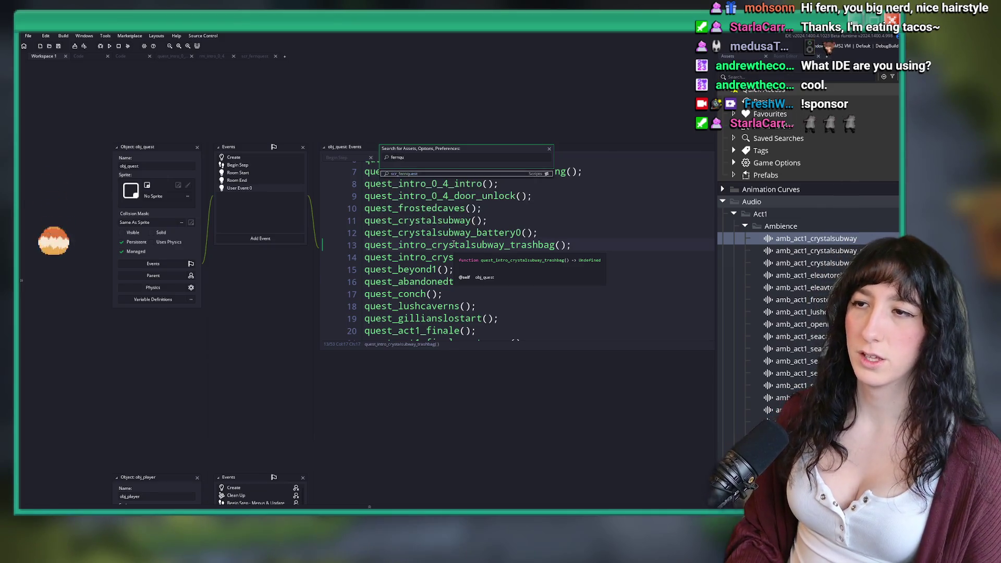
key(Return)
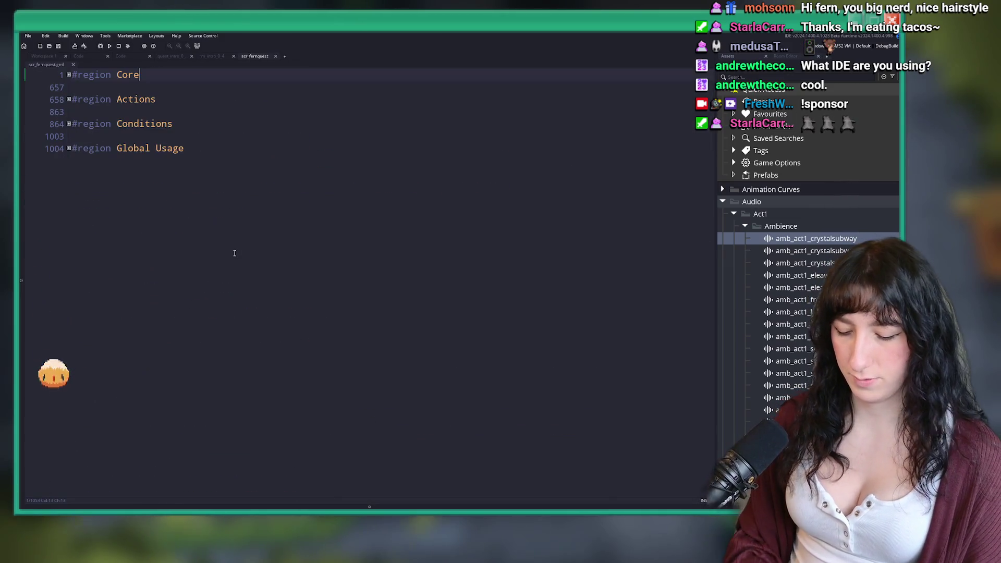
key(ctrl+f)
text(quest_de)
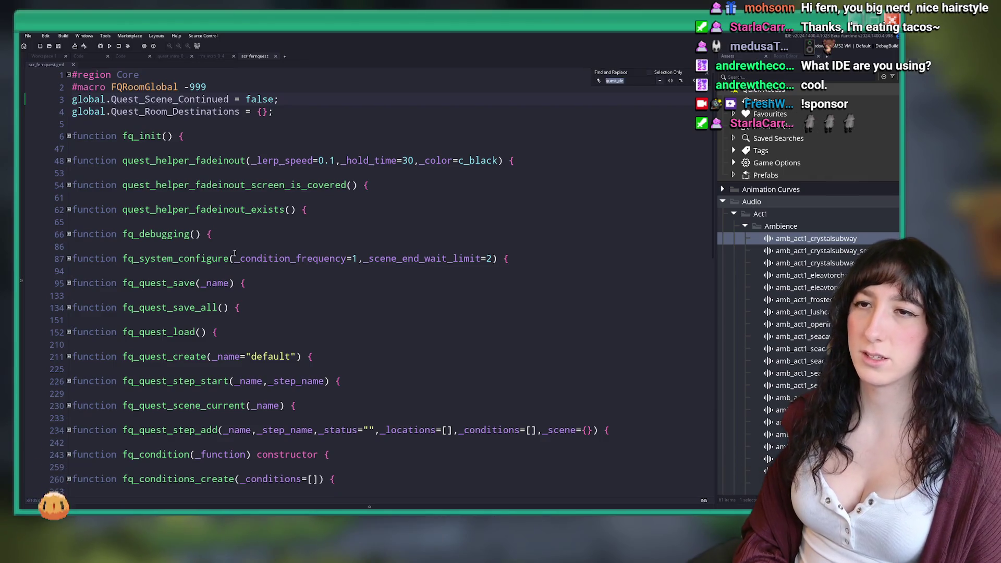
text(room_destination)
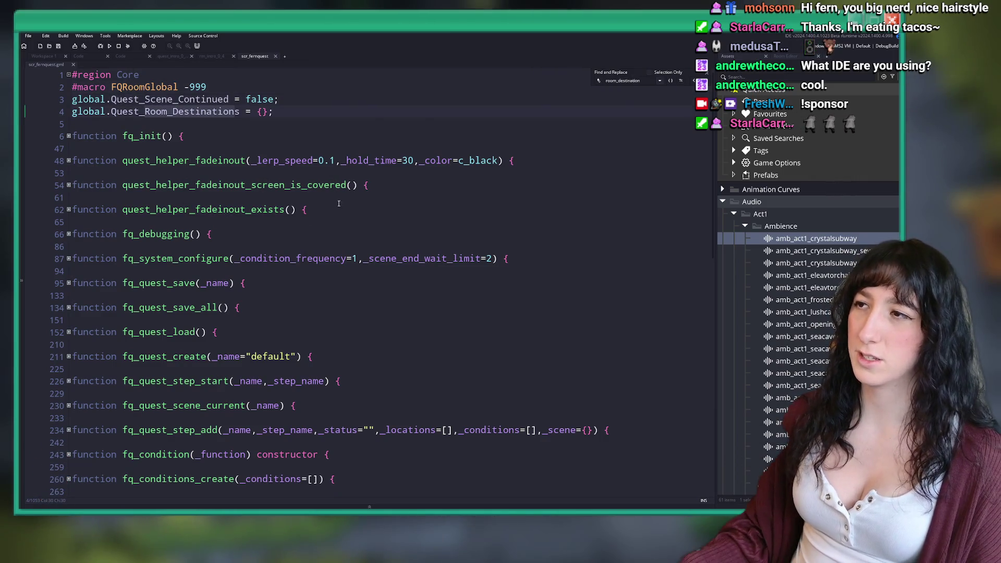
key(Return)
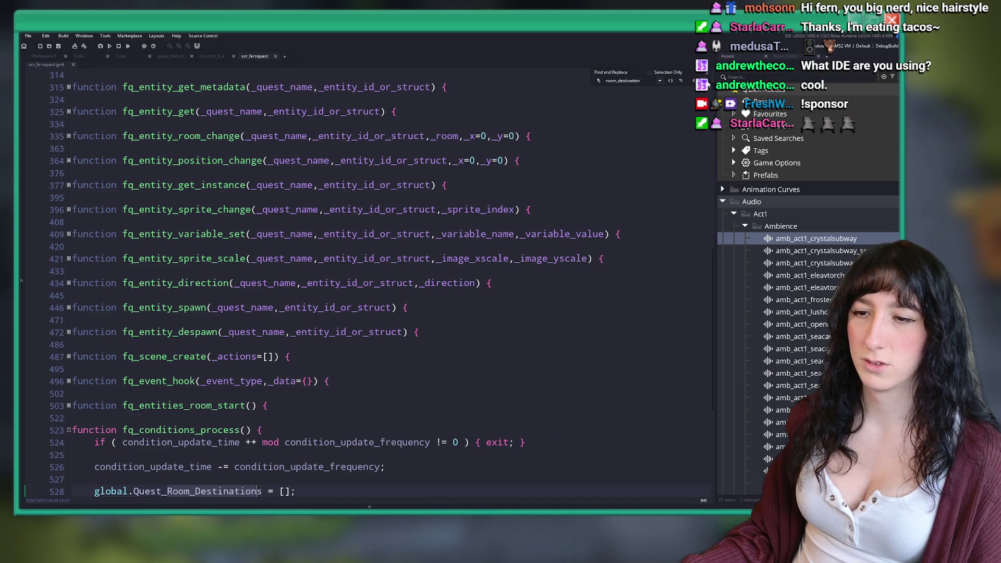
scroll(423, 270, down, 6)
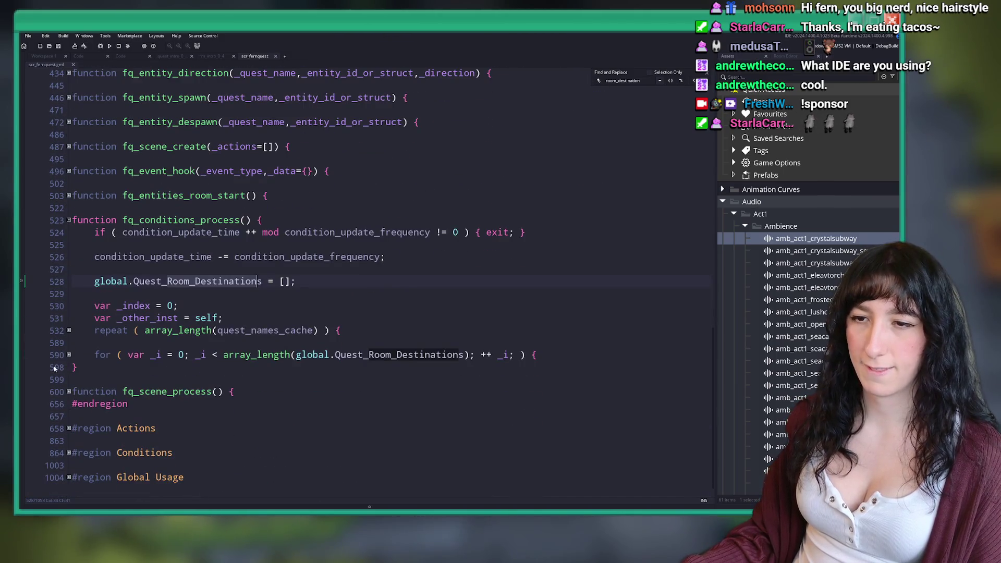
Unfold the room-destination loop and start a log call inside the if block.
click(69, 355)
click(68, 367)
scroll(140, 373, down, 2)
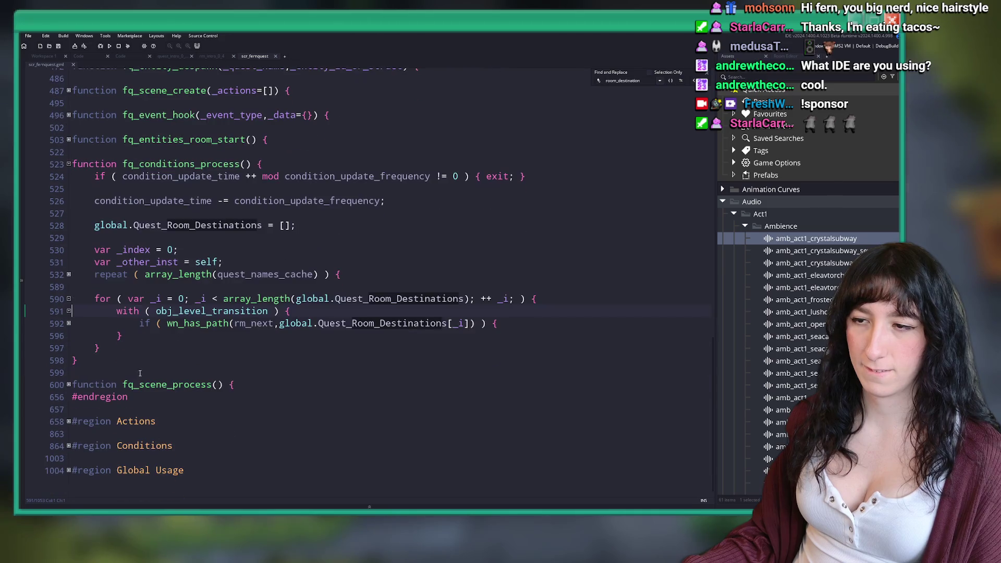
click(69, 323)
click(515, 324)
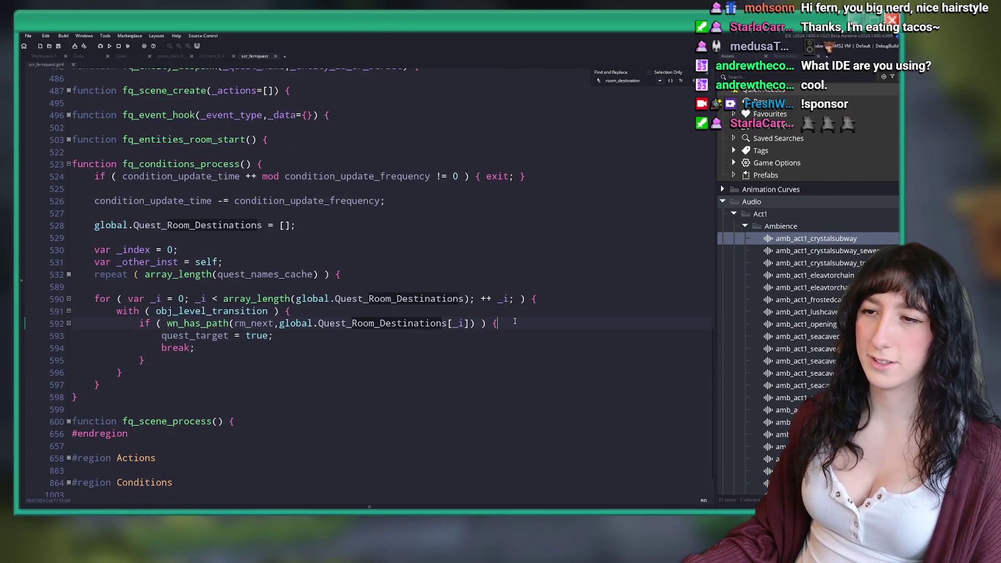
key(Return)
key(BackSpace)
text(()
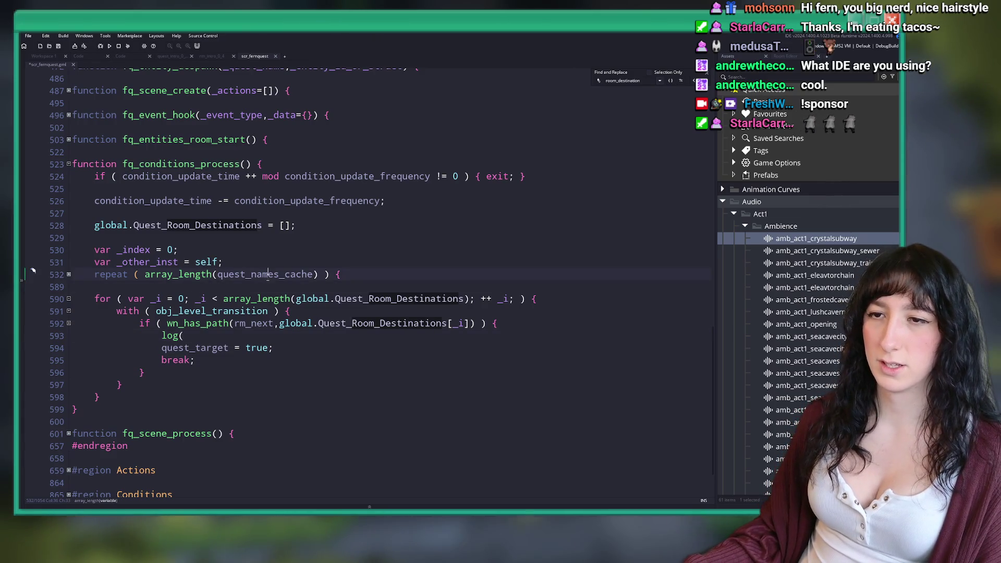
Log quest_names_cache[_index - 1] with global.Quest_Room_Destinations[_i], then build and run.
click(69, 275)
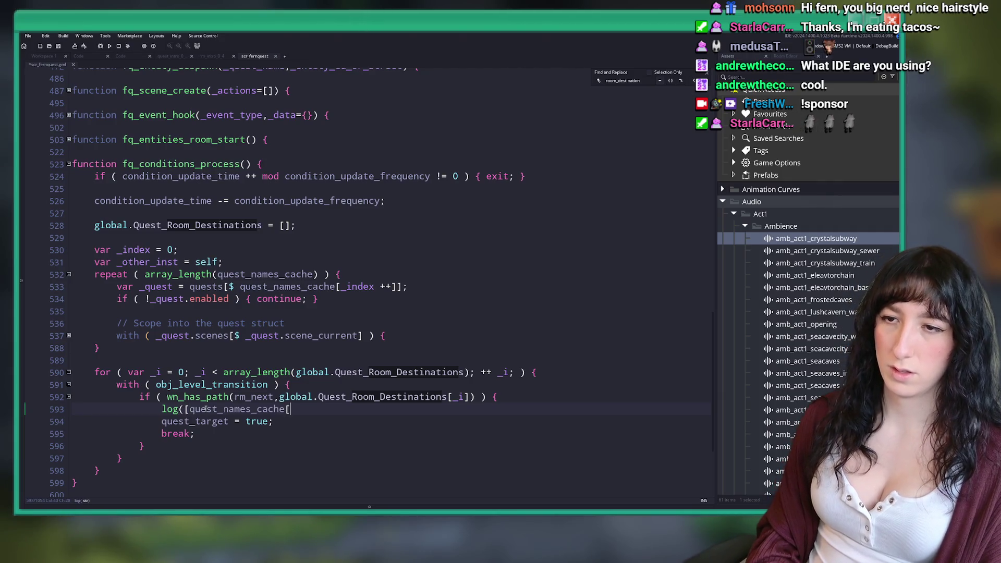
text(_indexk)
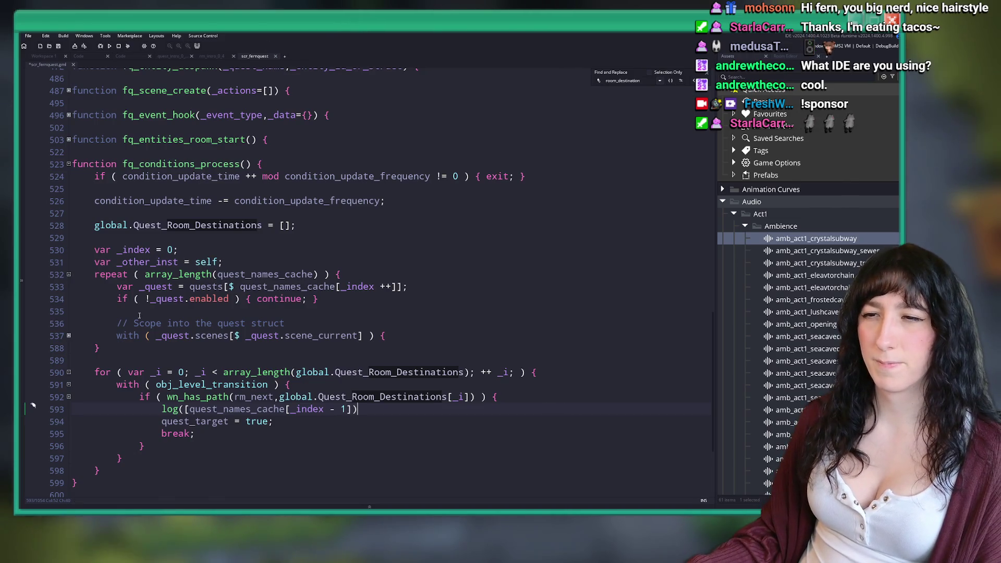
click(353, 411)
text(])
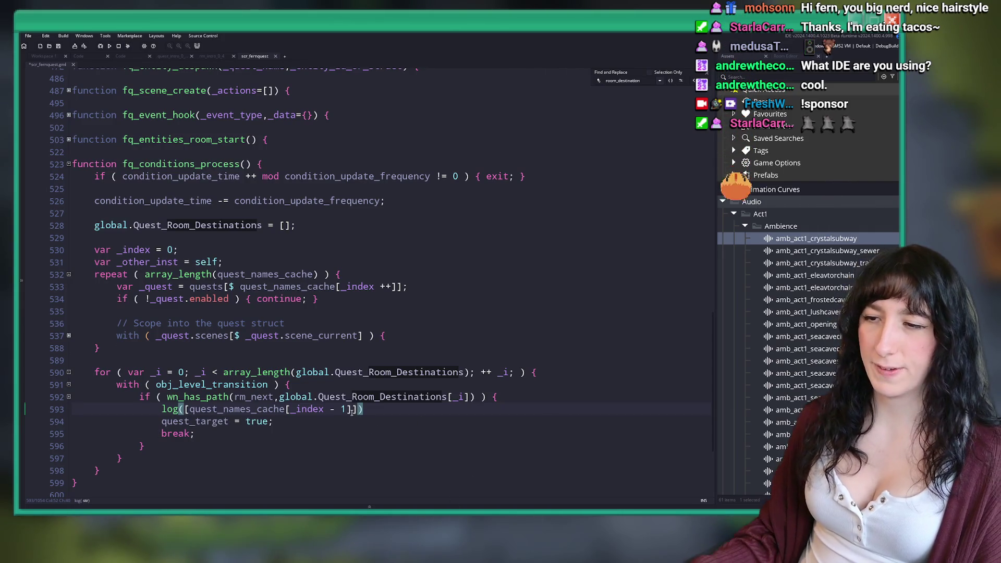
click(187, 410)
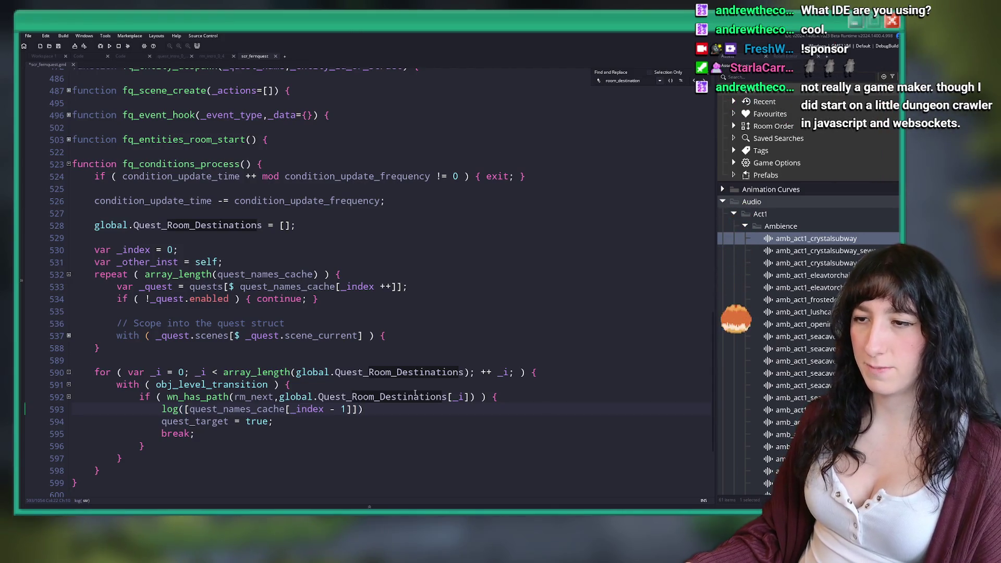
click(280, 397)
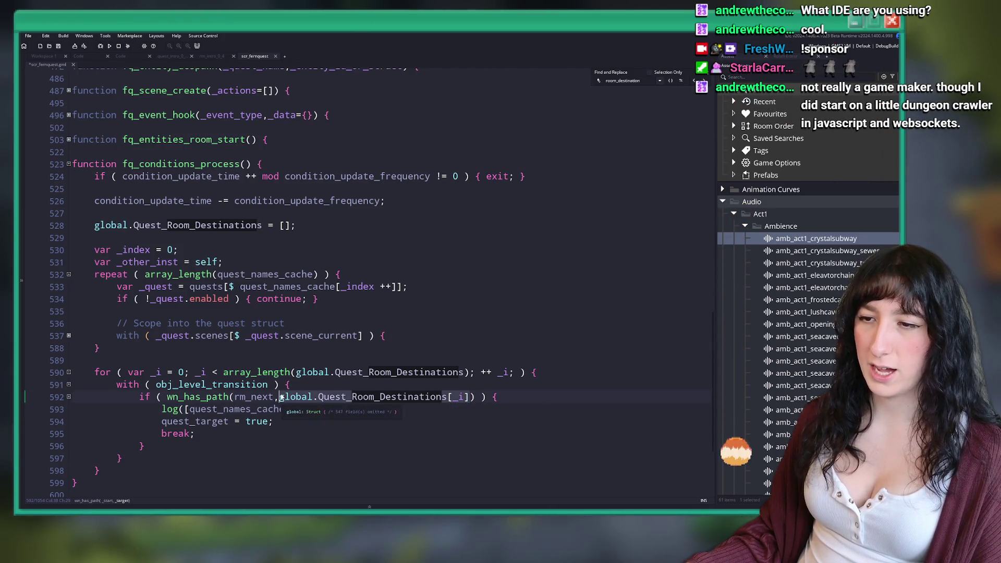
click(348, 411)
text(,)
text(global.Quest_Room_Destinations[_i])
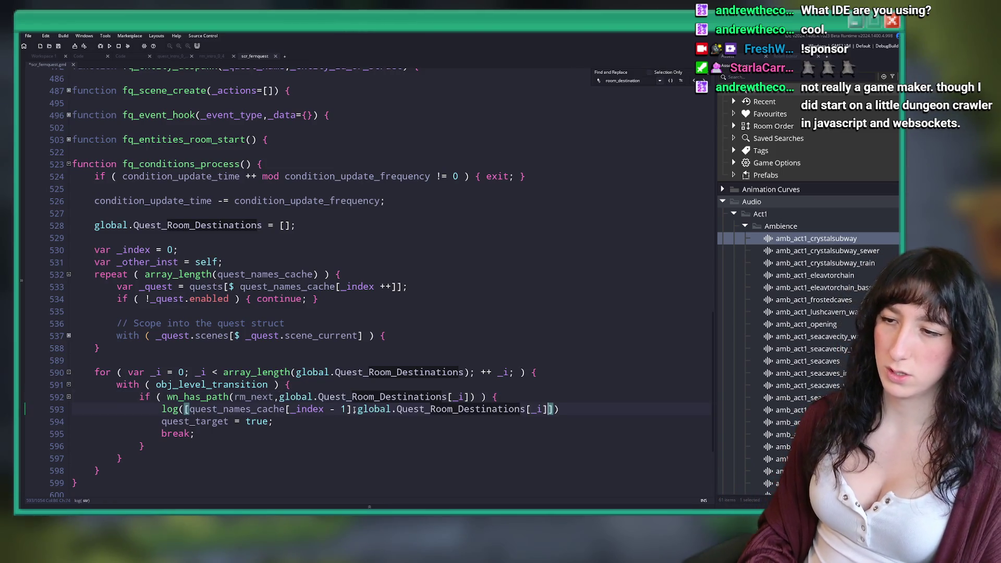
key(F5)
Leave the Bring Me Hope test build and switch to the SpritePile Steam Store page.
scroll(360, 296, down, 3)
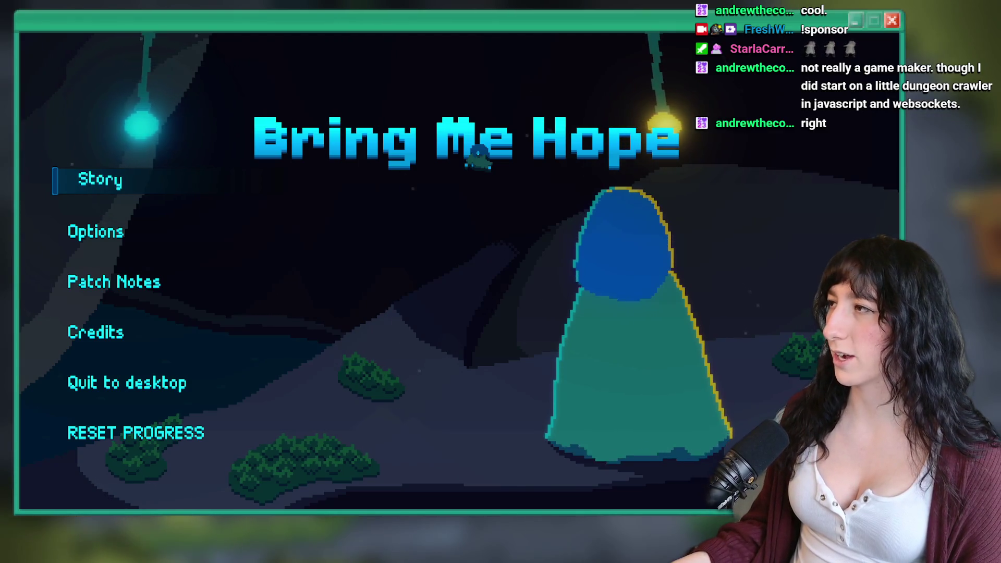
key(alt+Tab)
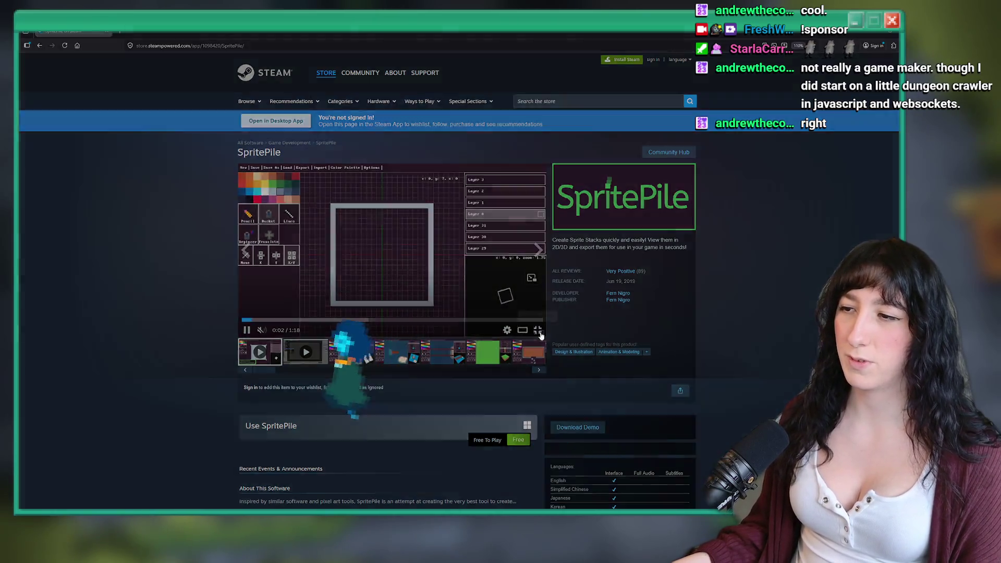
Watch the SpritePile trailers, including the ship video, in full screen.
click(541, 335)
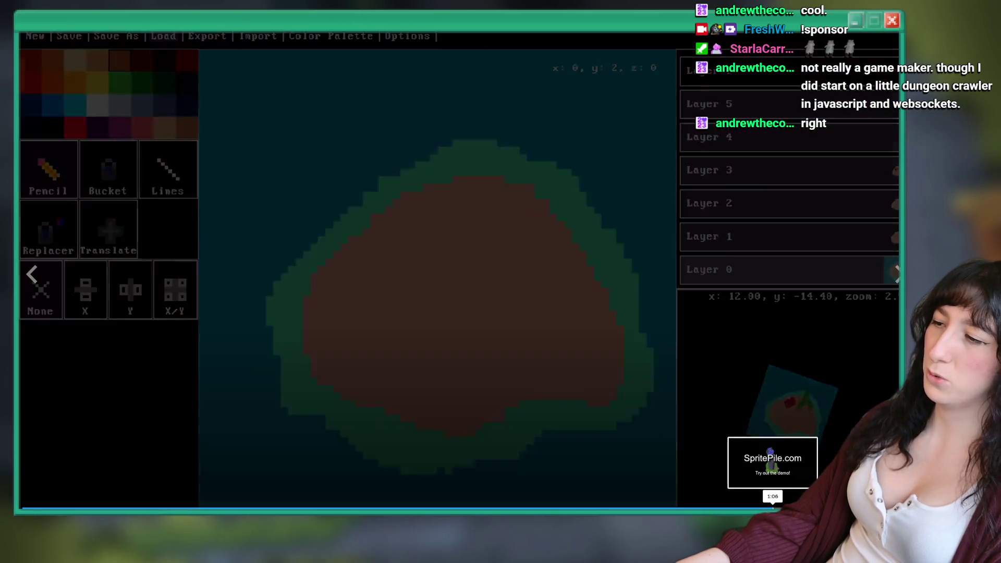
key(Escape)
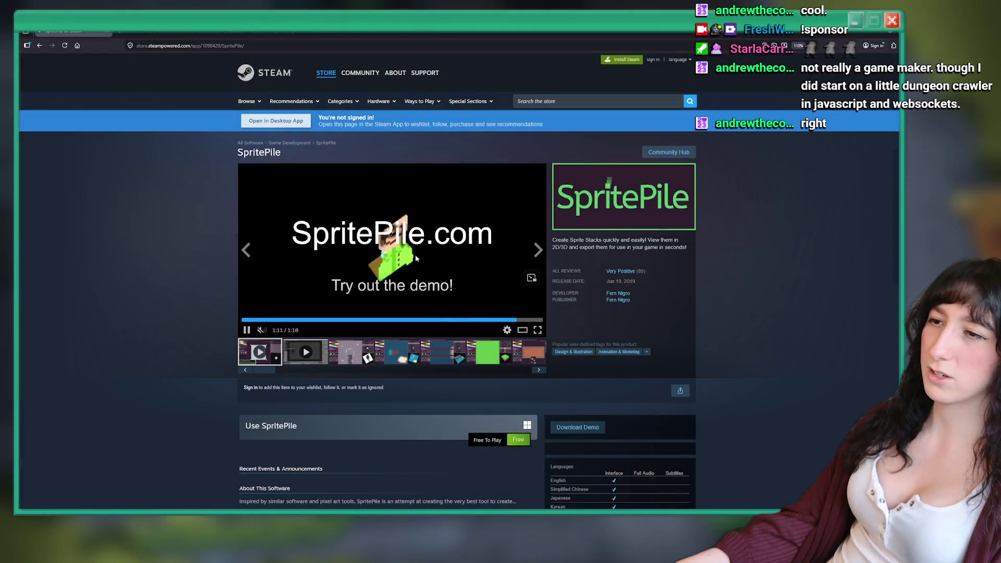
click(318, 321)
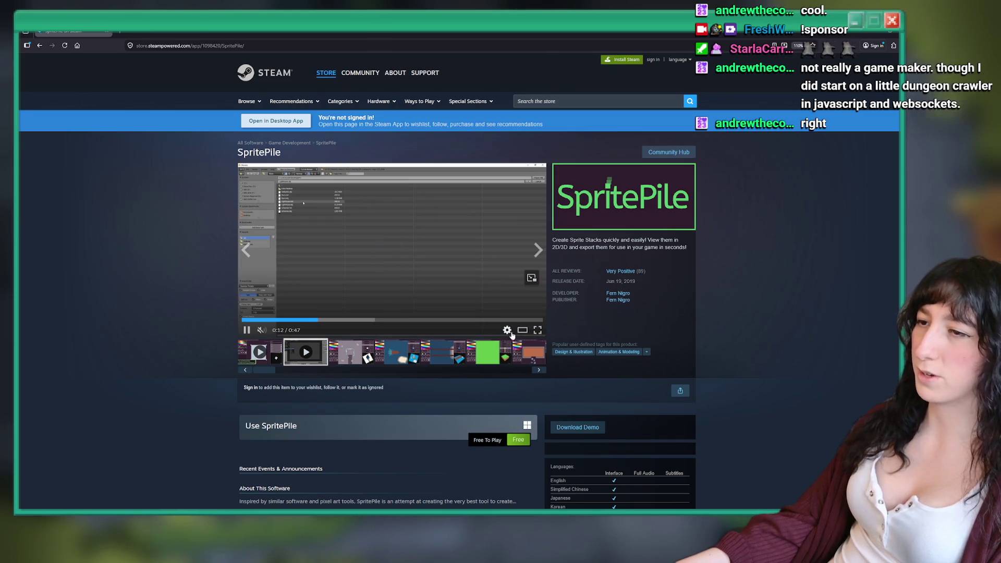
click(431, 320)
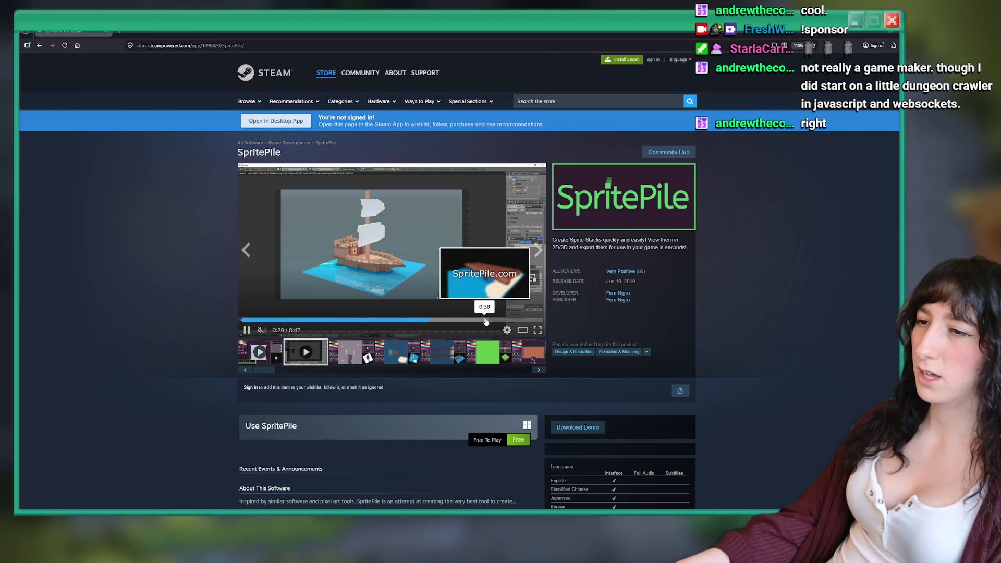
click(538, 330)
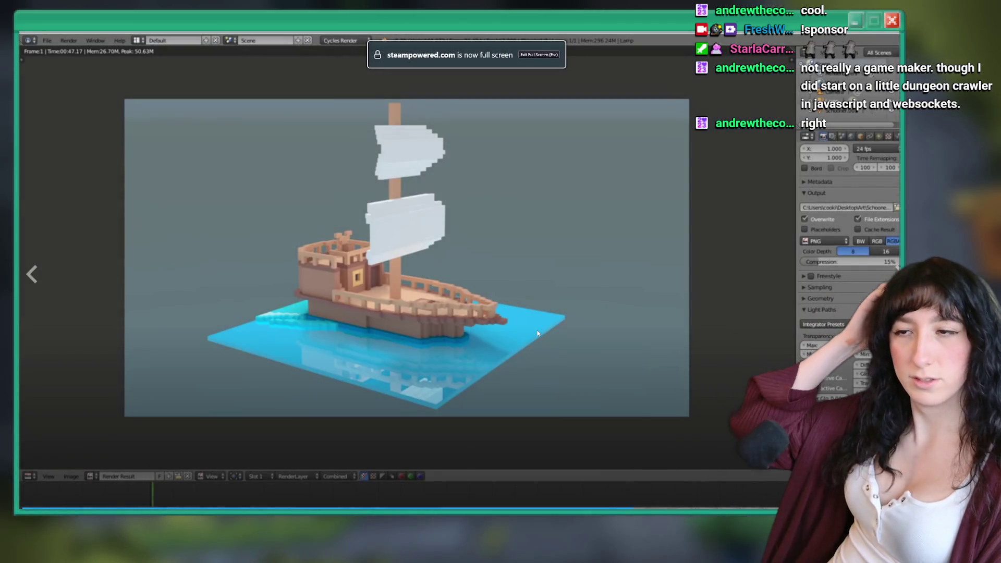
key(Escape)
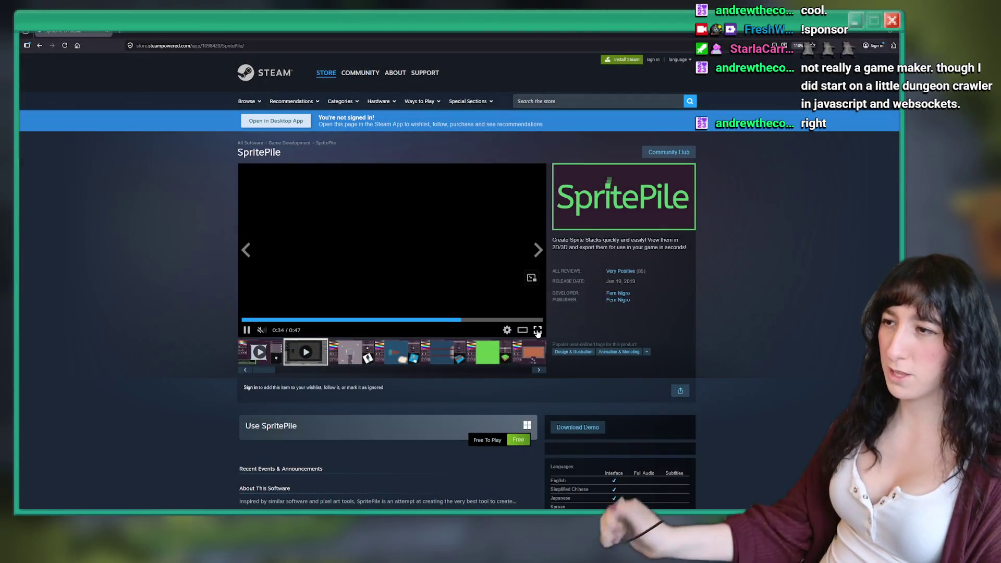
Open the developer's page, list all 11 products without the Games filter, and open SpritePile 2.0.
click(618, 293)
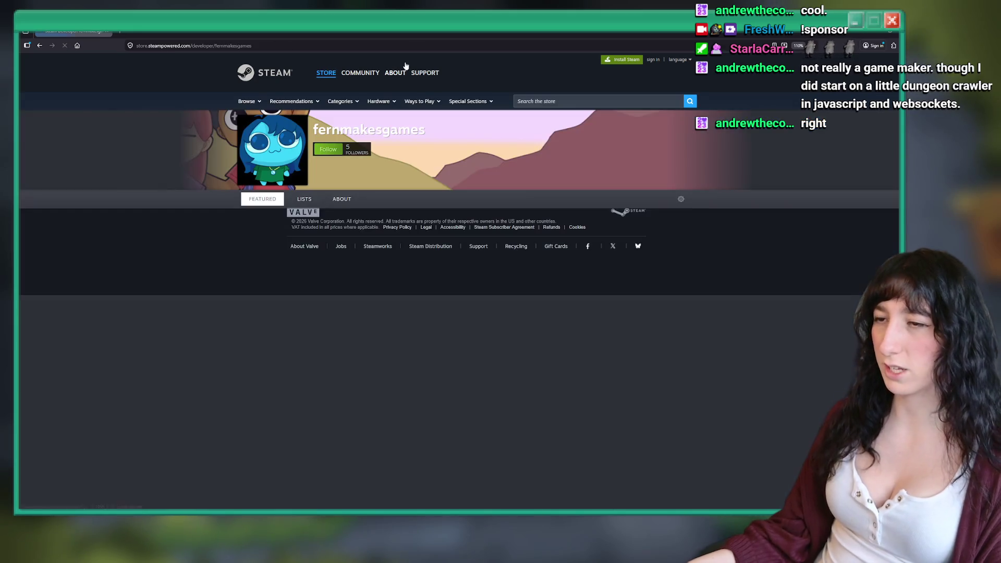
scroll(353, 277, down, 5)
scroll(353, 276, down, 15)
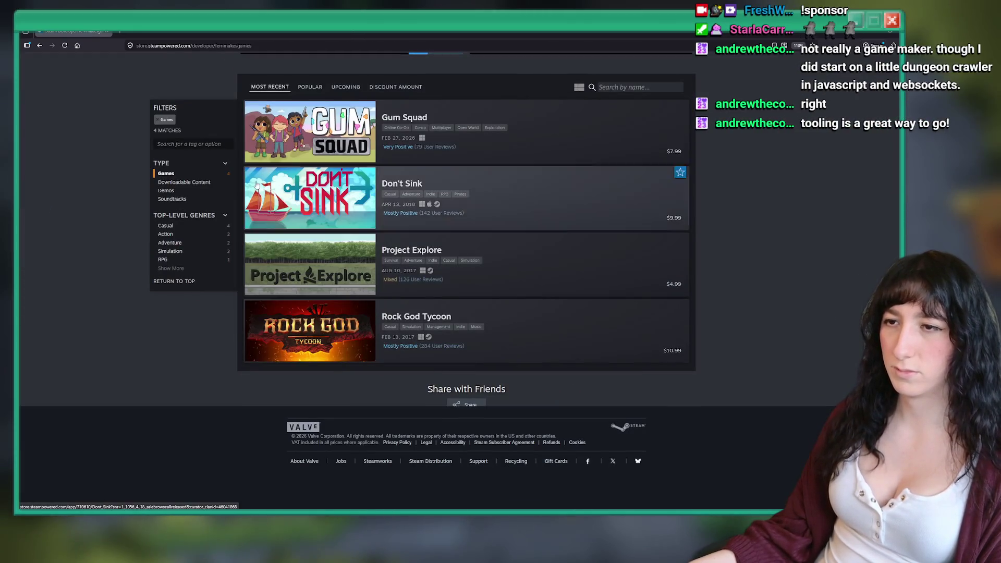
click(161, 122)
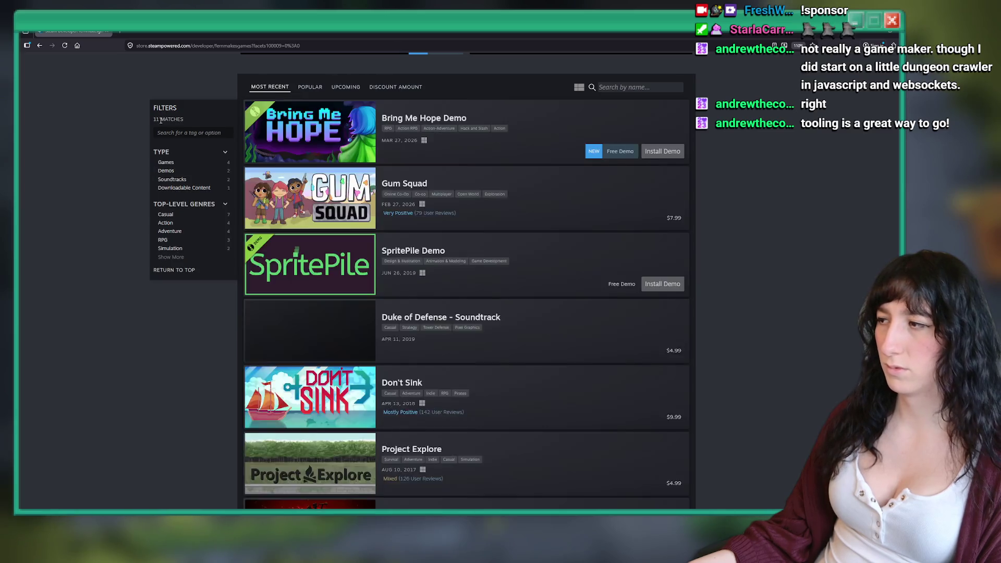
click(426, 319)
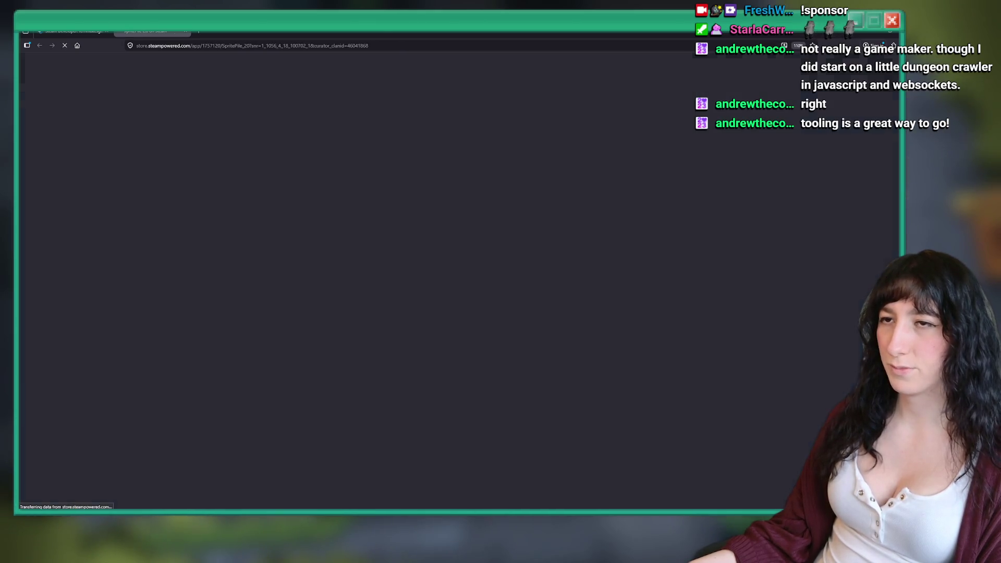